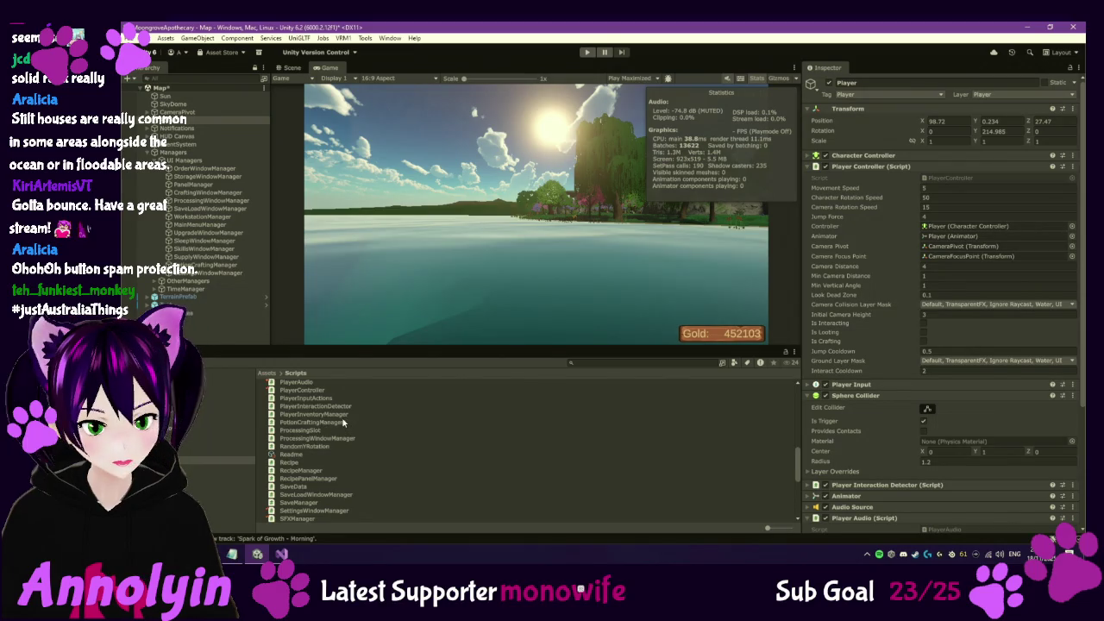
# Inspect the CollectablesManager script and the scene's CollectablesManager object under the managers group
pyautogui.scroll(2, 339, 417)
pyautogui.scroll(6, 350, 419)
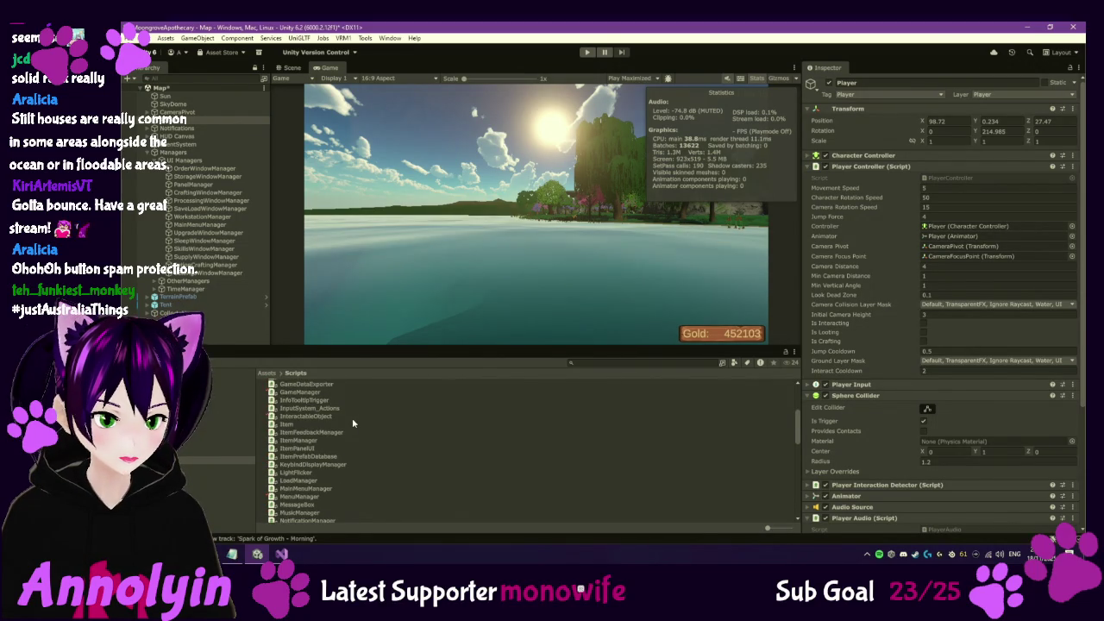
pyautogui.click(330, 414)
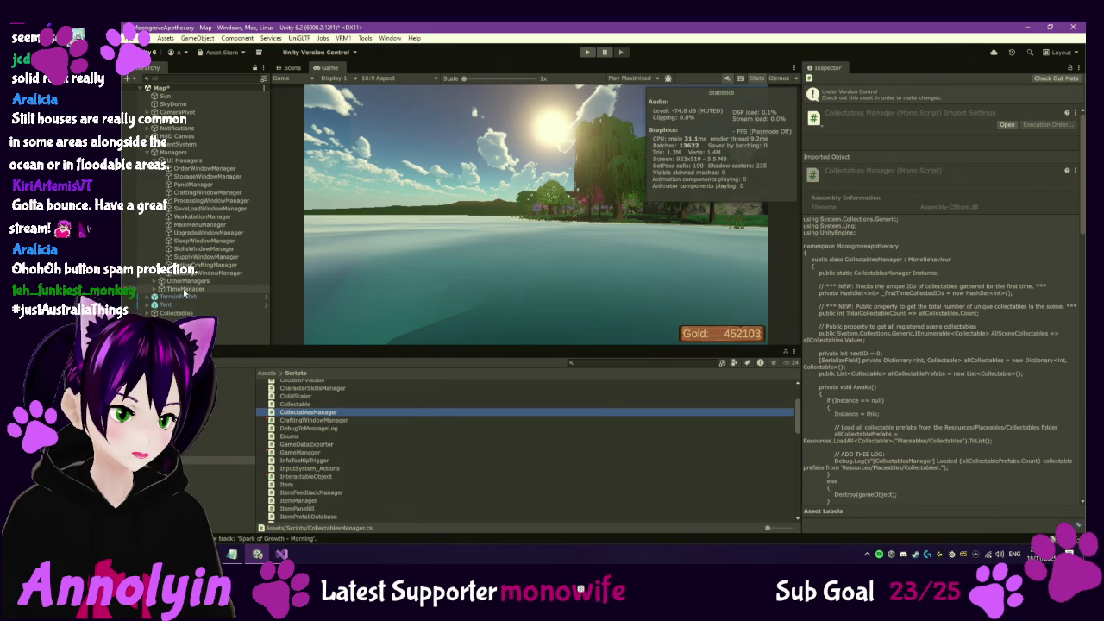
pyautogui.click(156, 281)
pyautogui.scroll(-1, 207, 285)
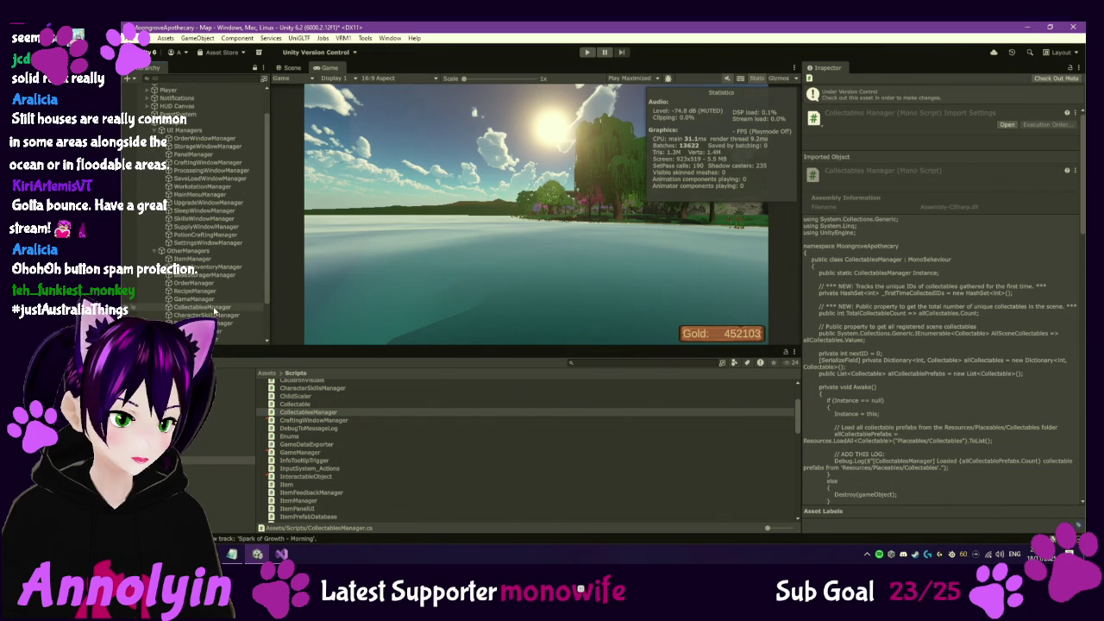
pyautogui.click(207, 307)
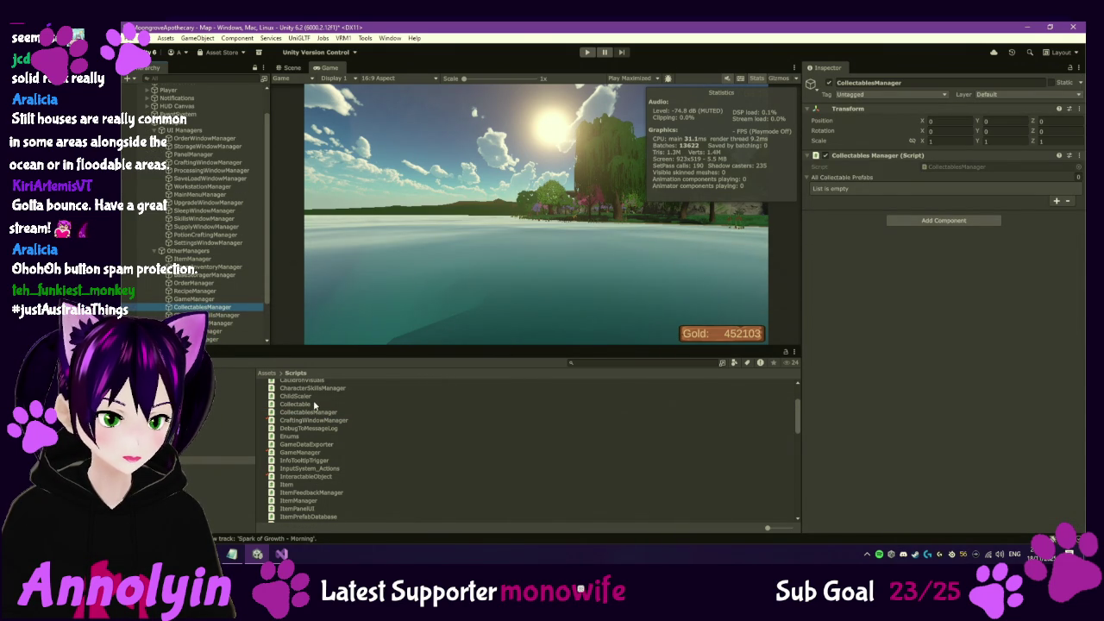
# Check out the CollectablesManager script locally through Version Control > Check Out
pyautogui.scroll(1, 315, 406)
pyautogui.click(309, 442)
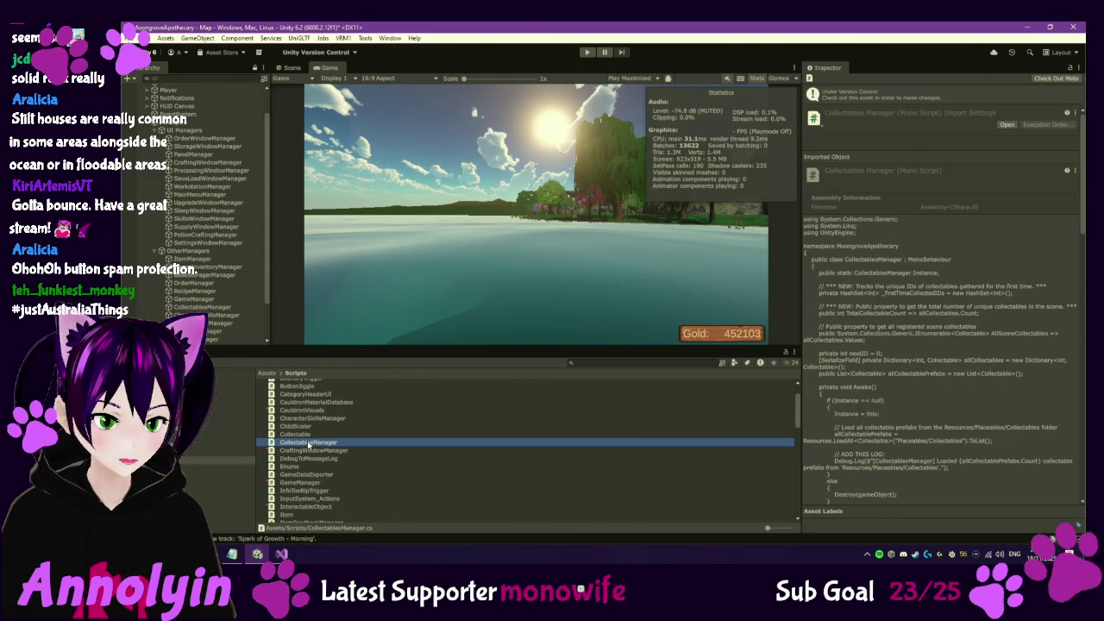
pyautogui.rightClick(309, 443)
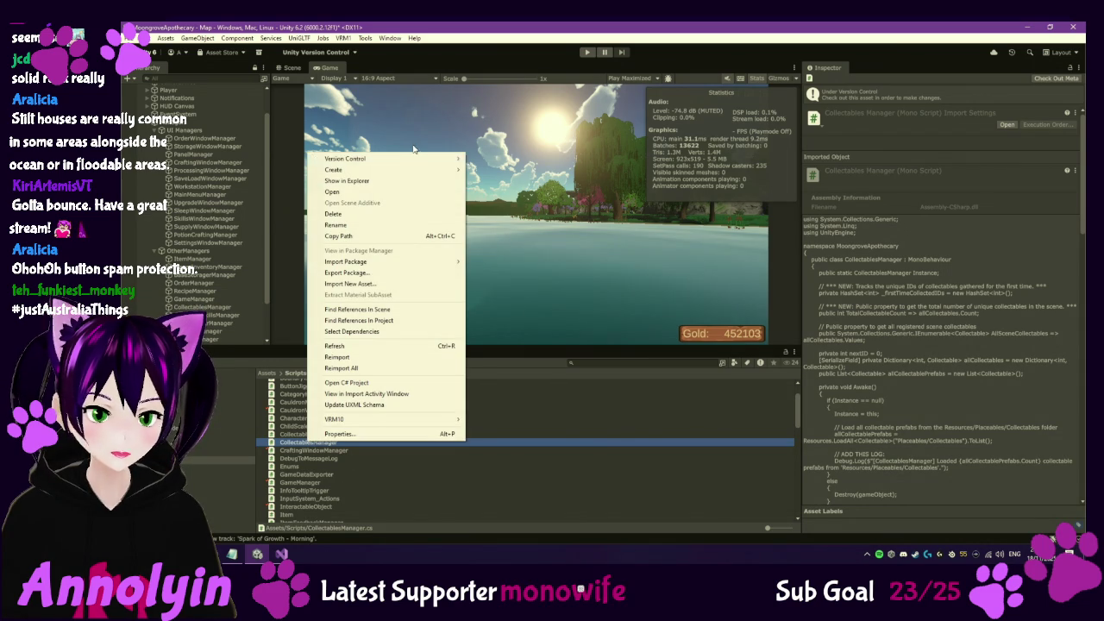
pyautogui.moveTo(417, 162)
pyautogui.click(522, 182)
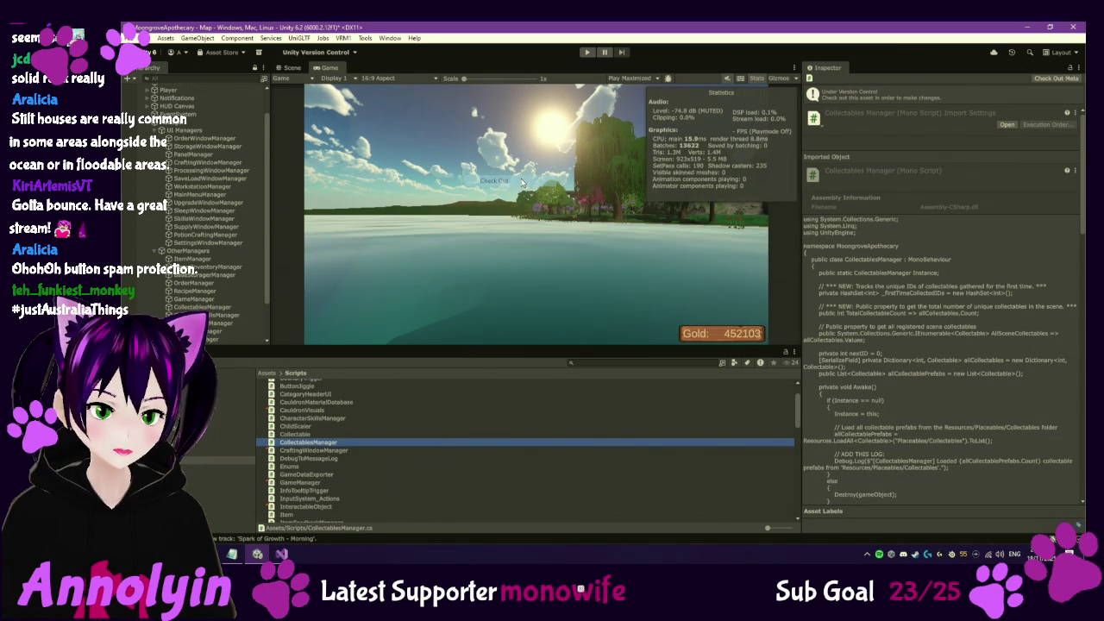
# Open CollectablesManager in Visual Studio and go to RegisterFirstTimeCollection's definition from CharacterSkillsManager.cs
pyautogui.doubleClick(334, 445)
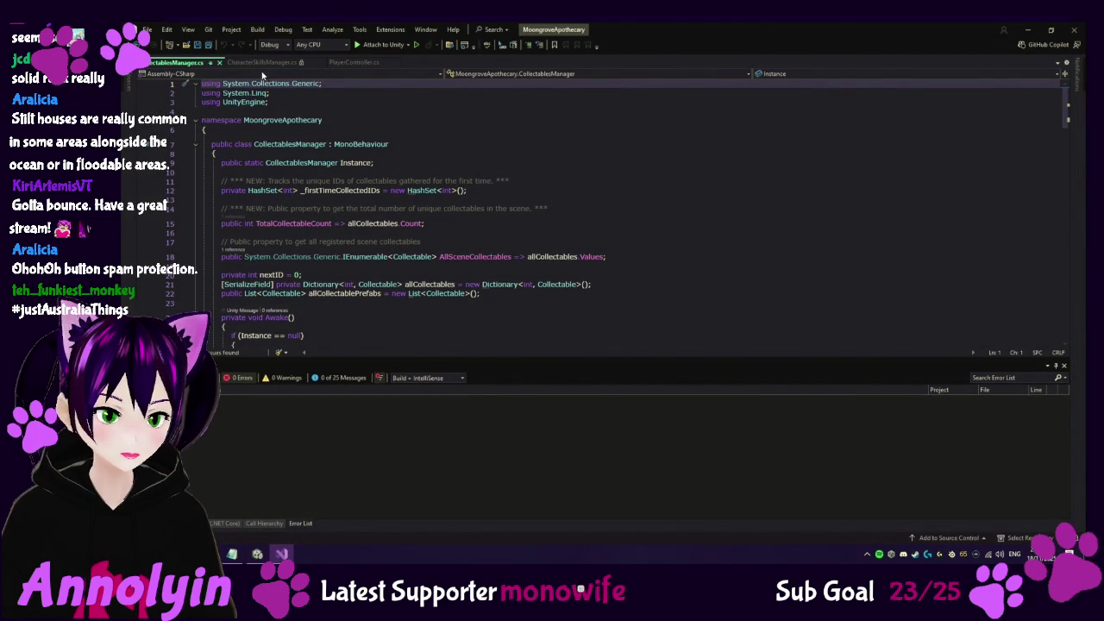
pyautogui.hotkey('ctrl', 'Tab')
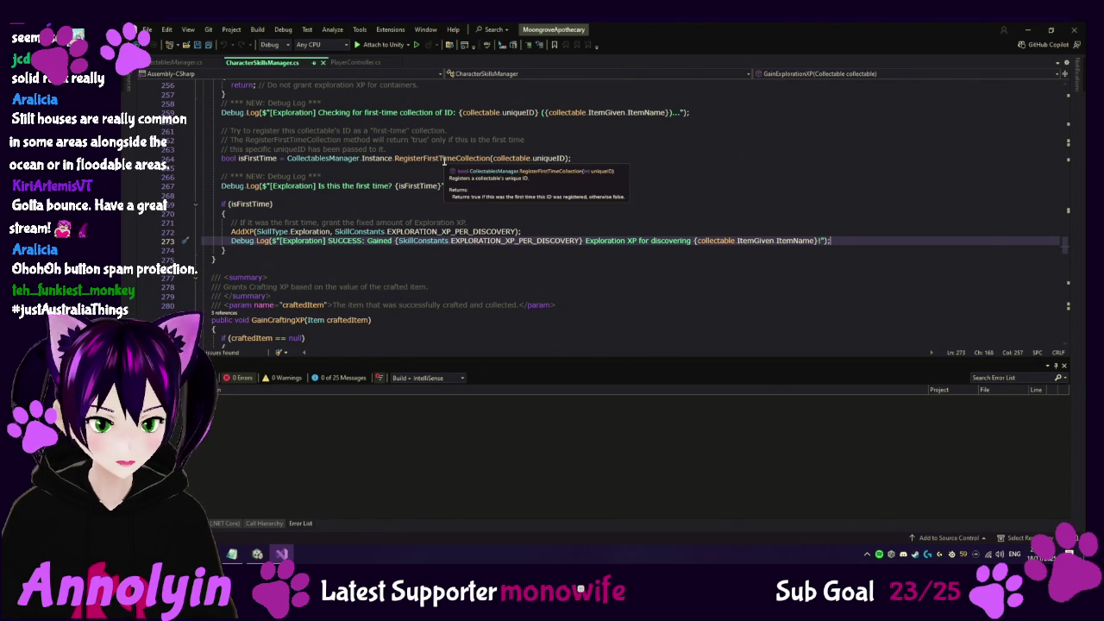
pyautogui.rightClick(438, 161)
pyautogui.click(476, 228)
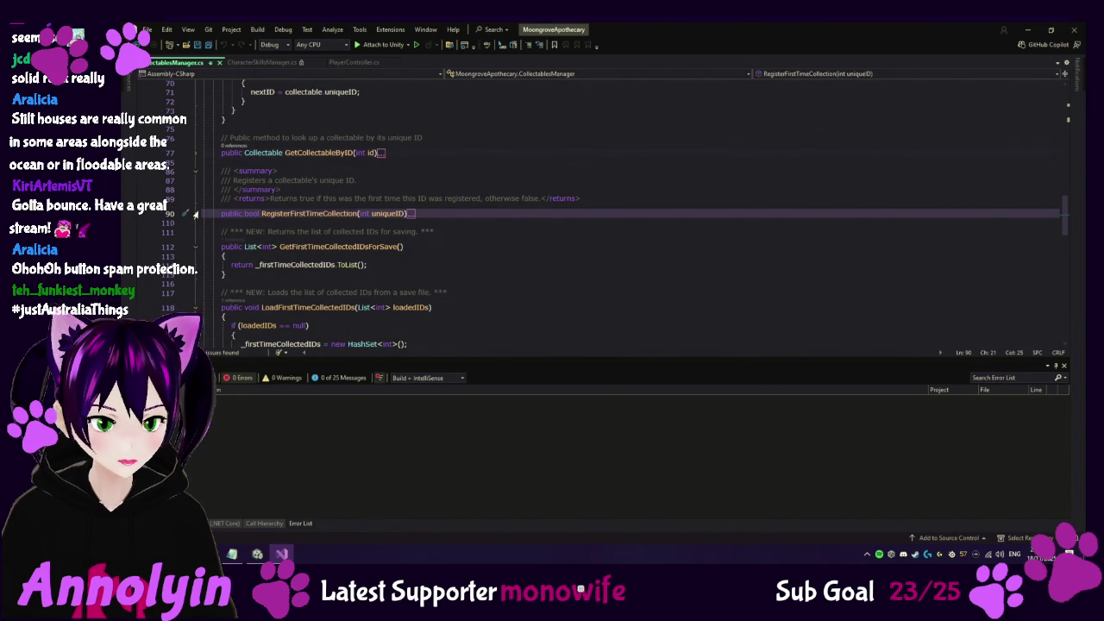
# Expand RegisterFirstTimeCollection and read through its logging code before returning to Unity
pyautogui.click(197, 214)
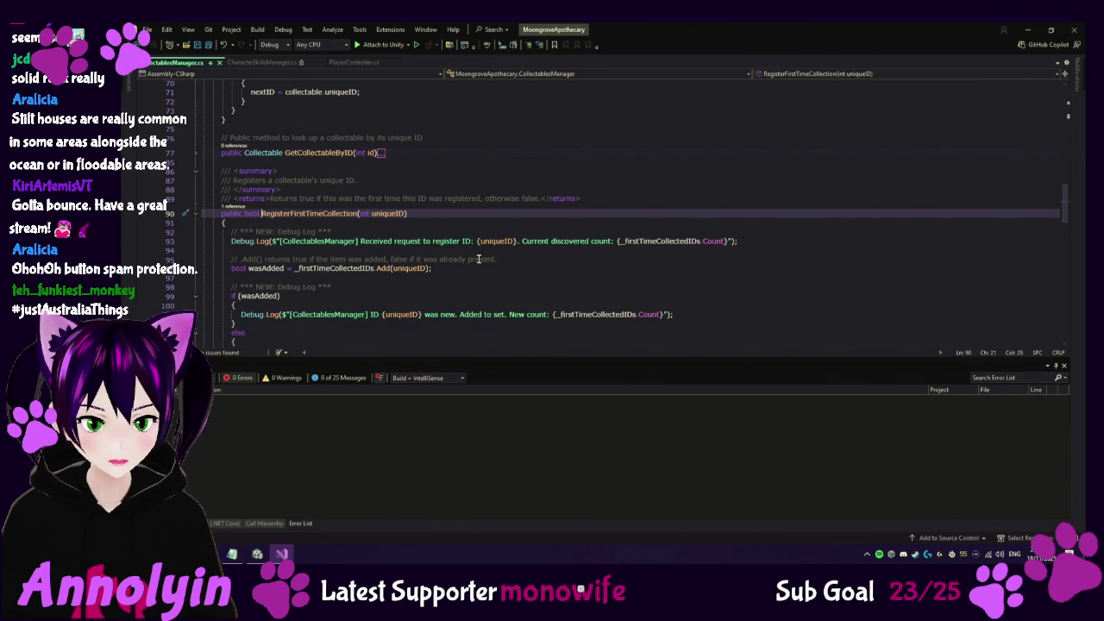
pyautogui.scroll(-1, 490, 271)
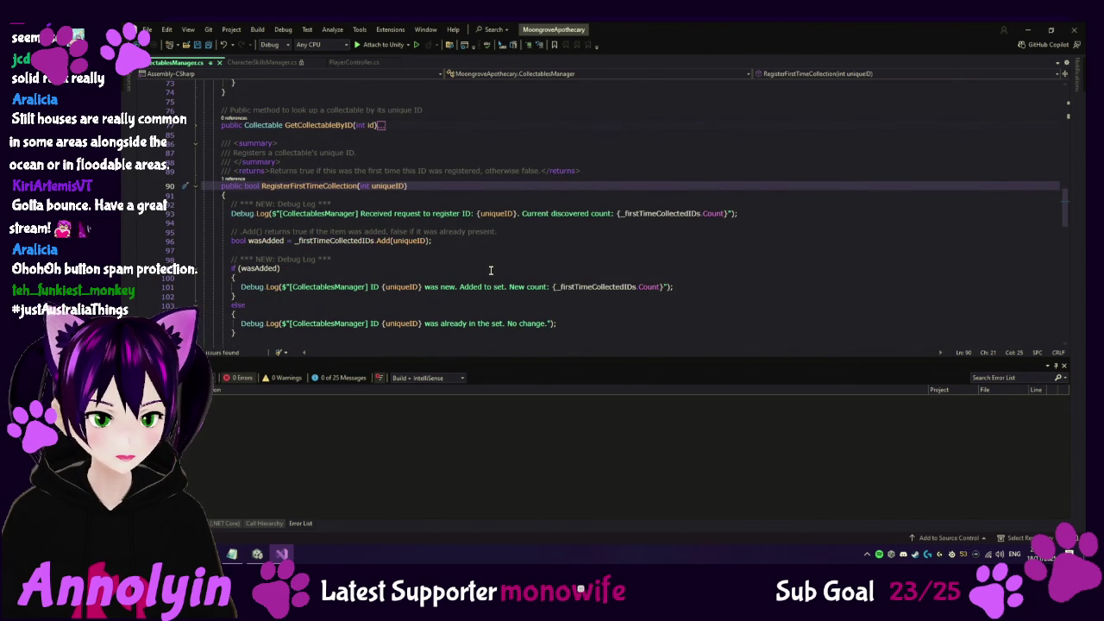
pyautogui.scroll(-2, 490, 271)
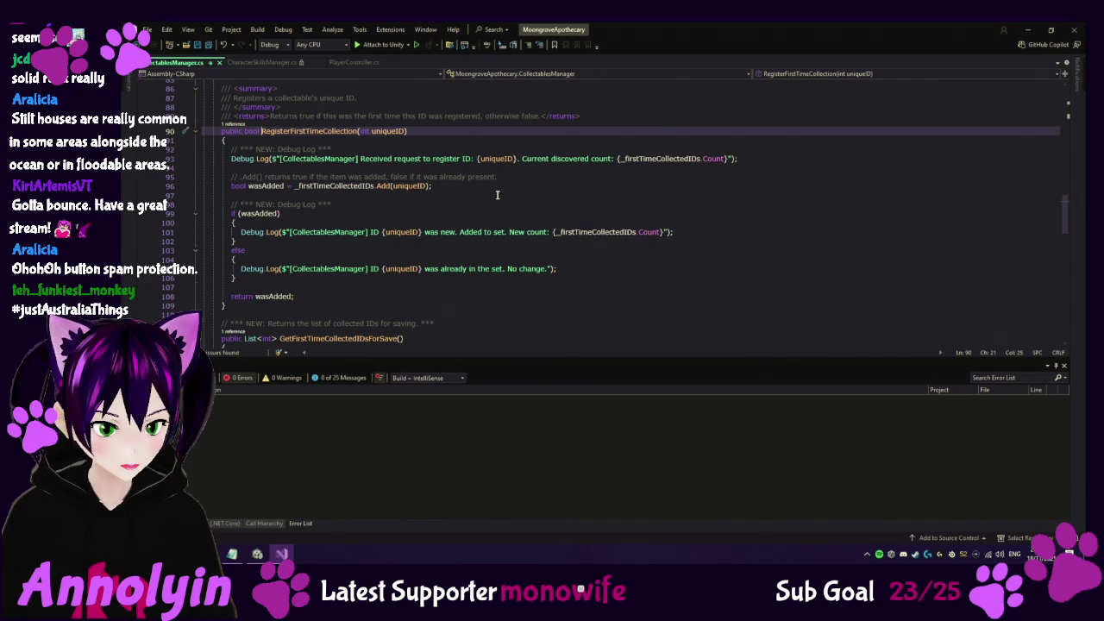
pyautogui.scroll(1, 497, 195)
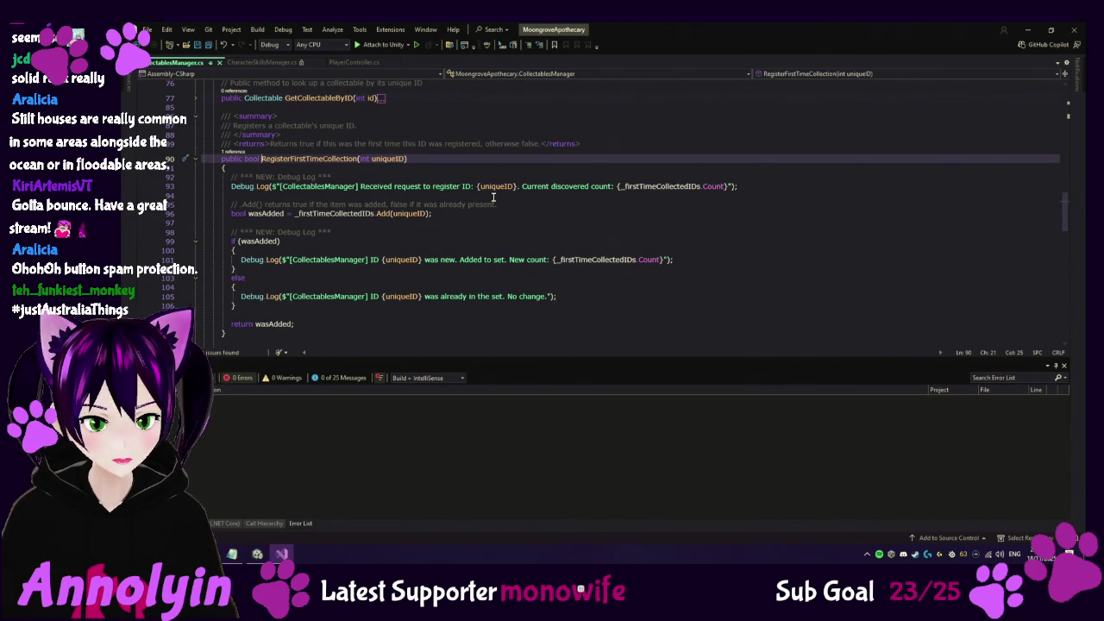
pyautogui.scroll(1, 494, 197)
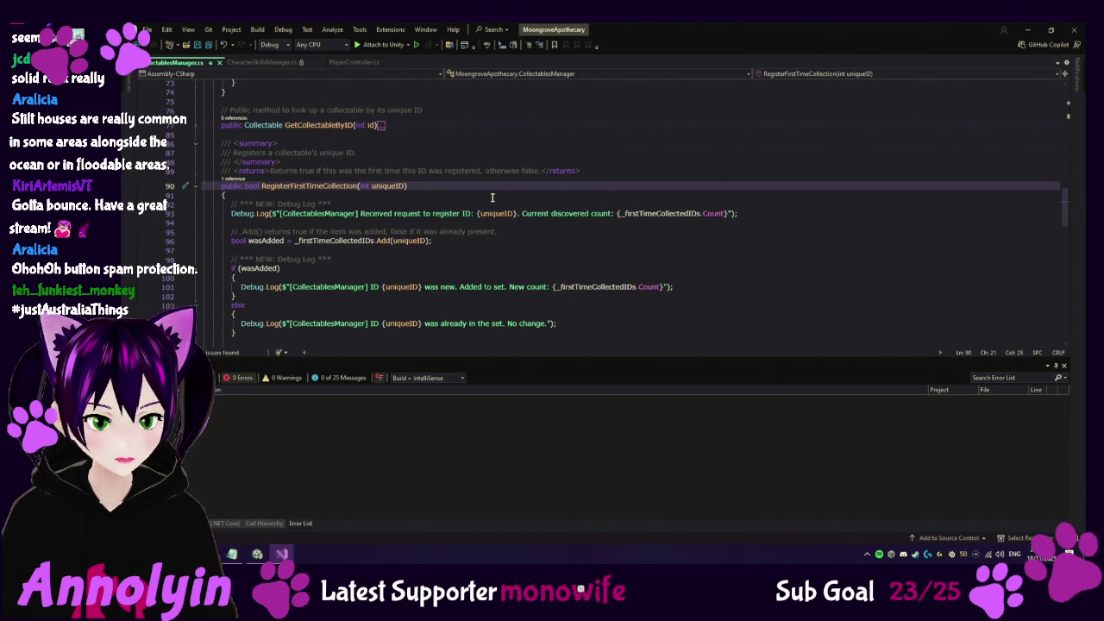
pyautogui.moveTo(257, 553)
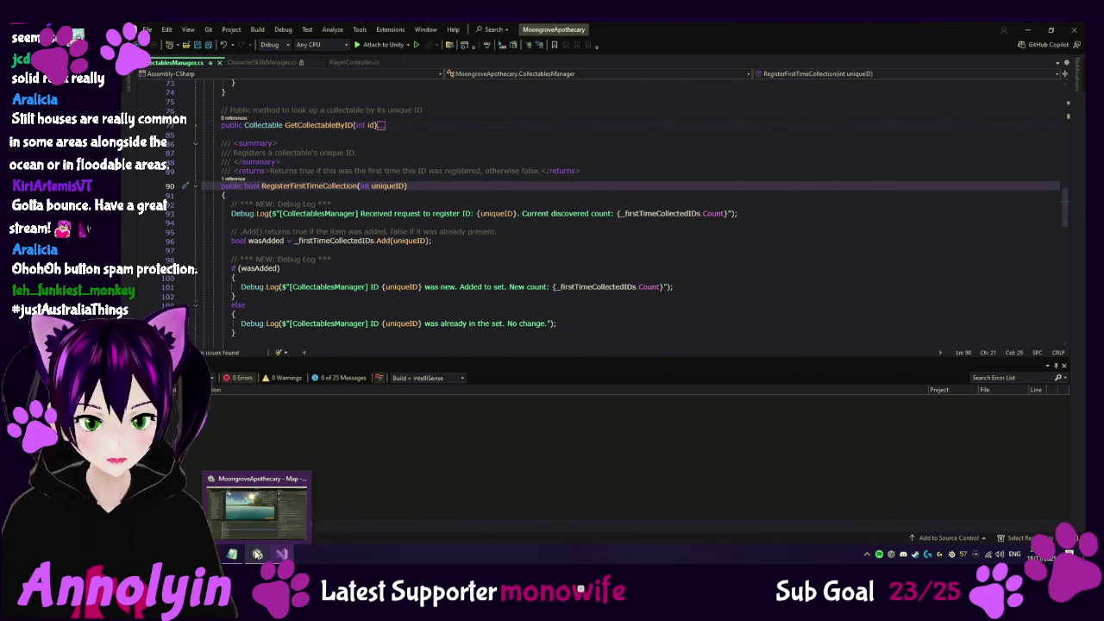
pyautogui.click(257, 516)
pyautogui.doubleClick(310, 443)
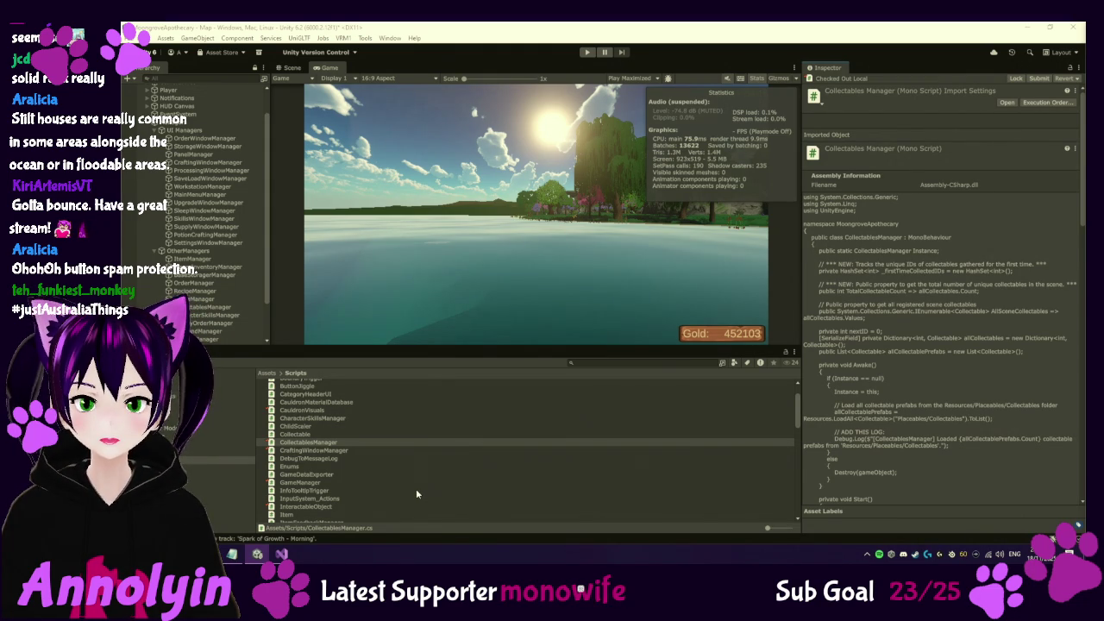
pyautogui.click(321, 442)
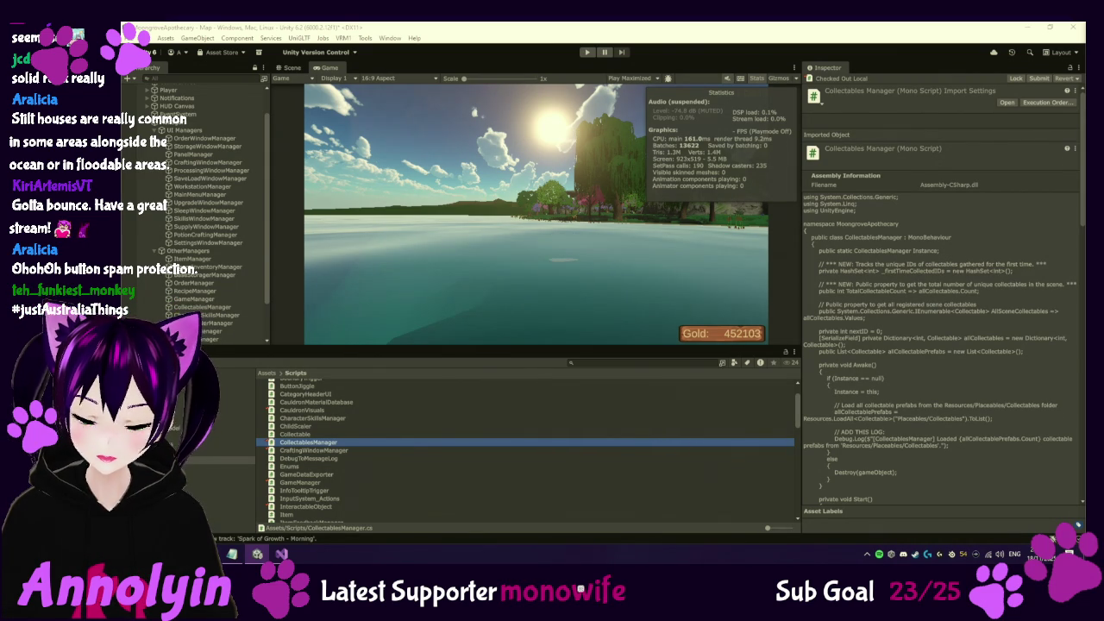
pyautogui.click(291, 435)
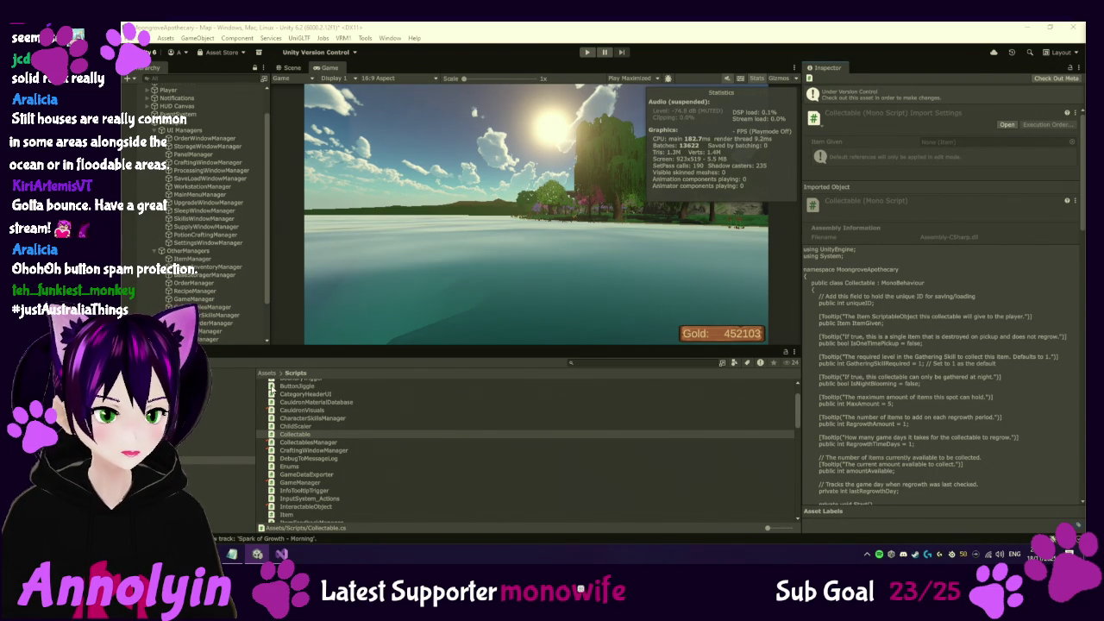
# Bring Visual Studio back, showing CollectablesManager.cs at RegisterFirstTimeCollection
pyautogui.click(282, 554)
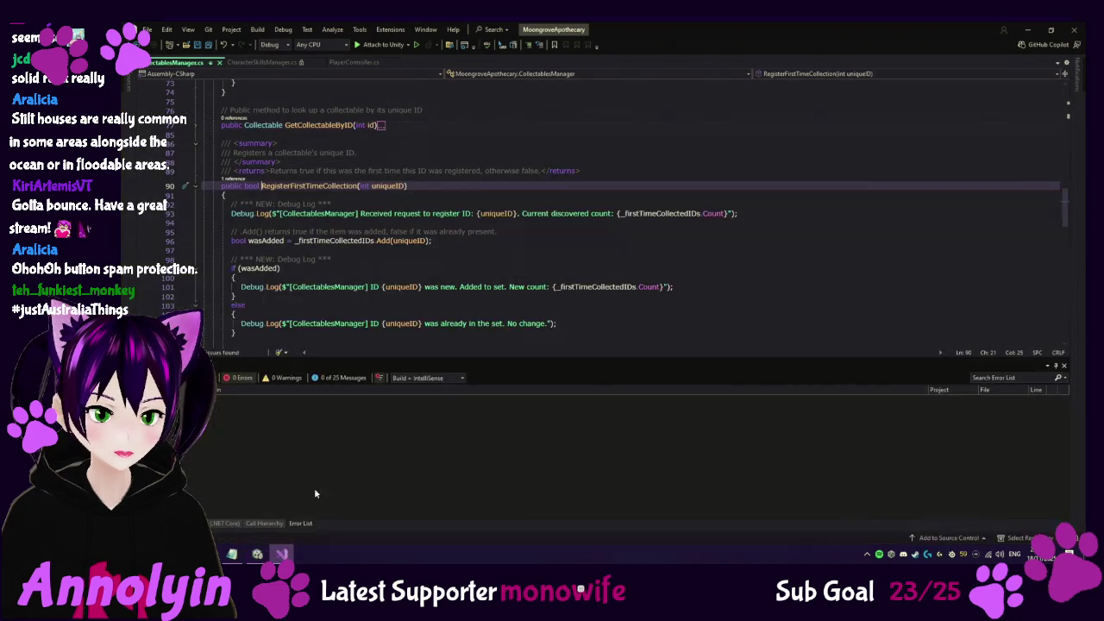
# Scroll to the top of CollectablesManager.cs to review its collectable fields and Awake prefab loading
pyautogui.scroll(5, 397, 189)
pyautogui.scroll(10, 398, 189)
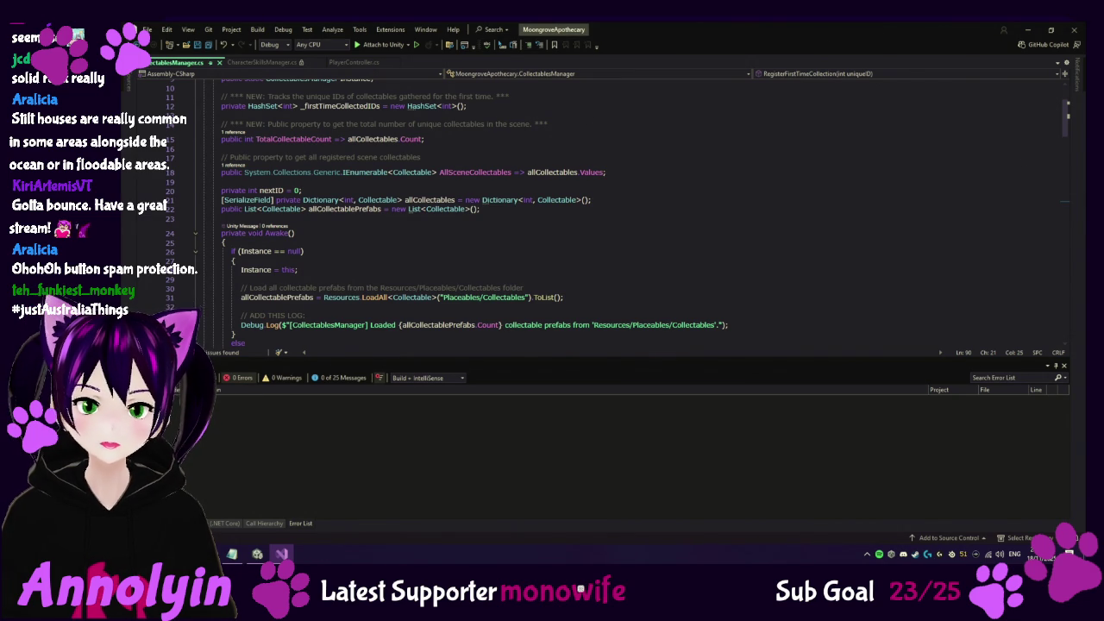
pyautogui.click(256, 555)
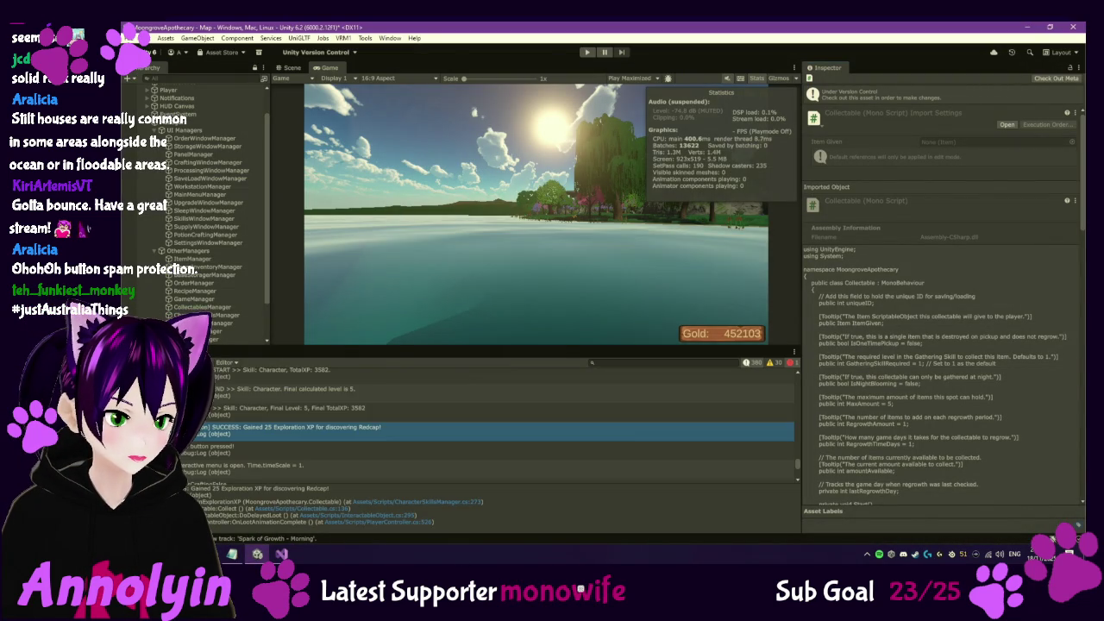
# Open the code behind the exploration XP console message, then return to Unity
pyautogui.doubleClick(302, 434)
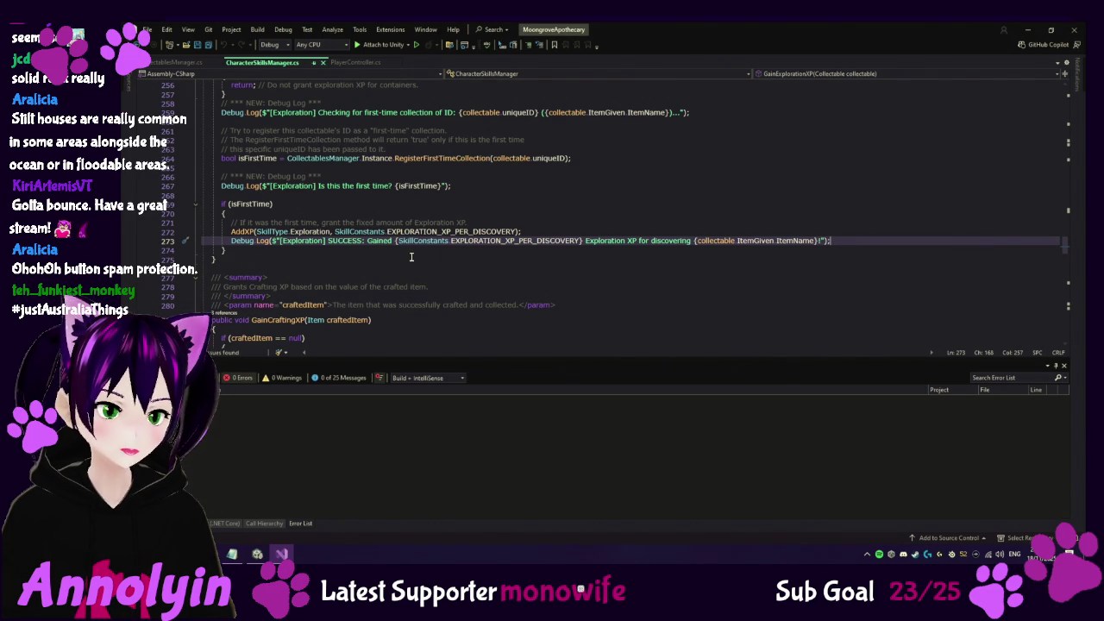
pyautogui.scroll(2, 414, 257)
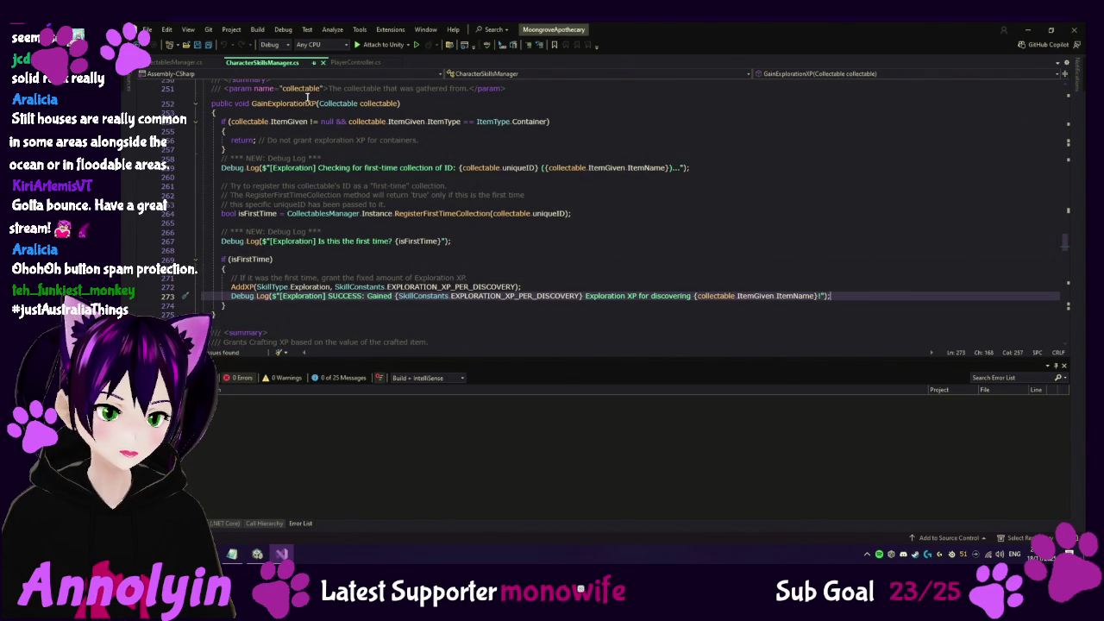
pyautogui.click(257, 555)
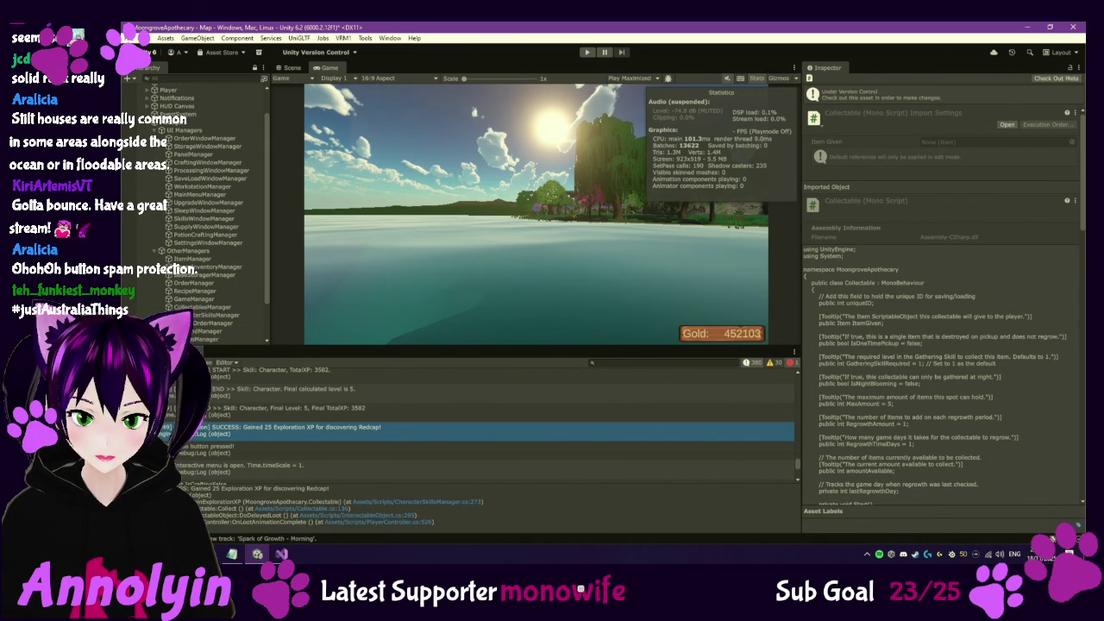
# Show the Project window's Scripts folder and preview CharacterSkillsManager in the Inspector
pyautogui.hotkey('ctrl', '5')
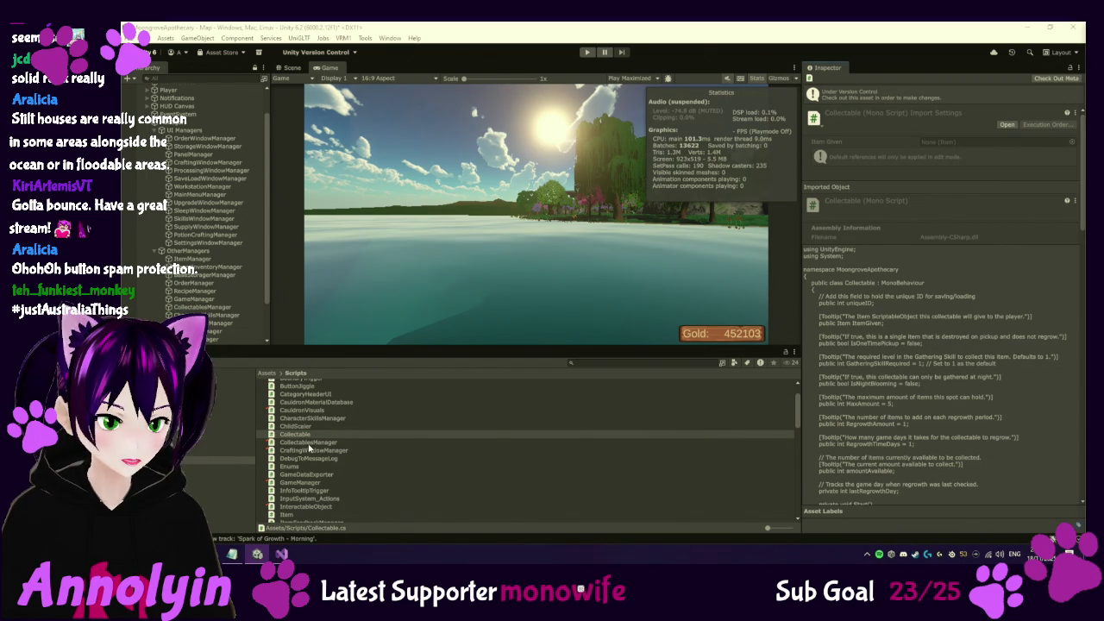
pyautogui.hotkey('alt', 'Tab')
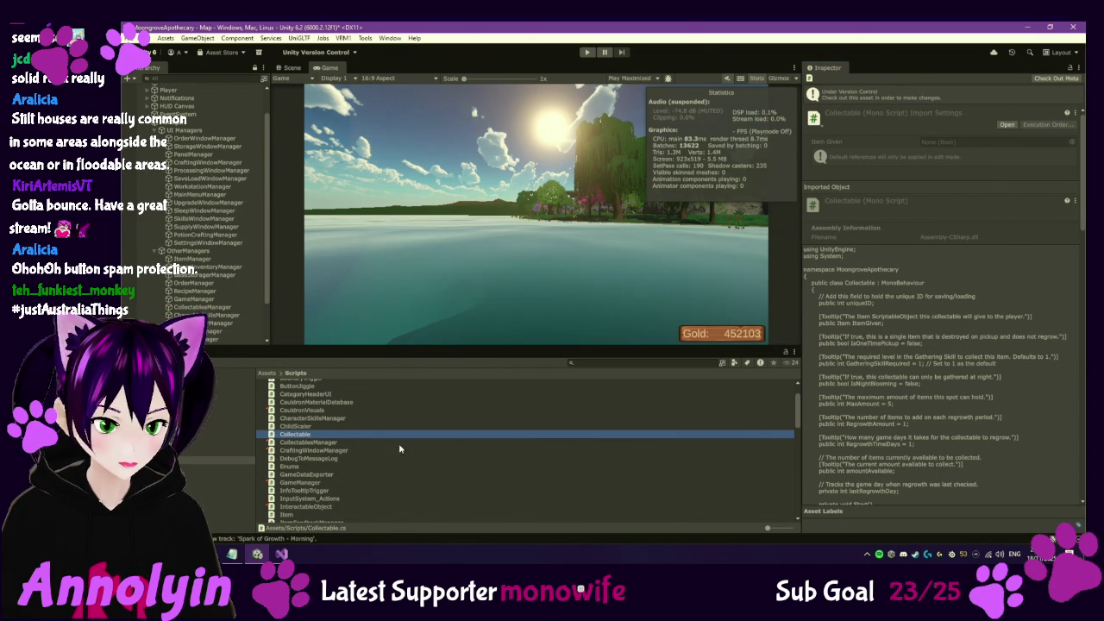
pyautogui.click(326, 419)
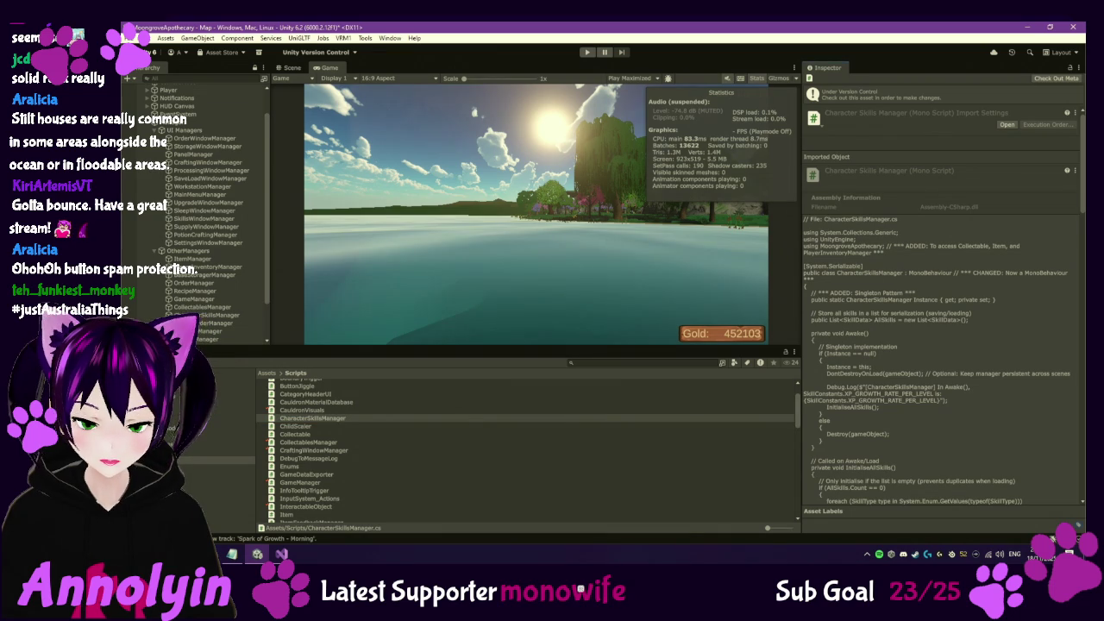
# Bring up CharacterSkillsManager.cs in Visual Studio and scroll to GainExplorationXP
pyautogui.click(282, 554)
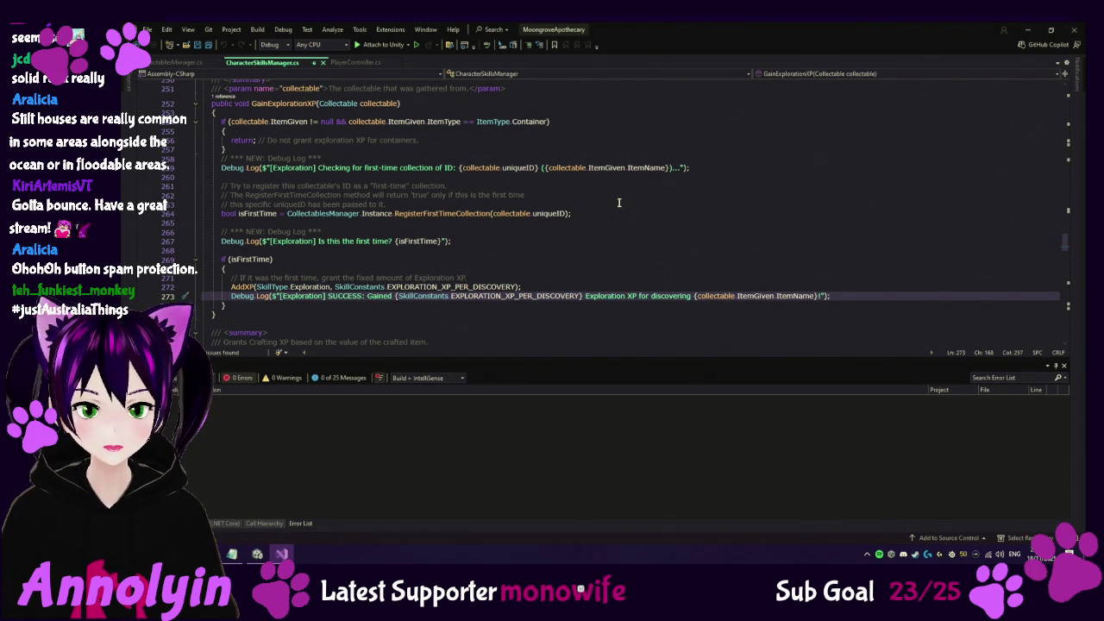
pyautogui.scroll(1, 619, 202)
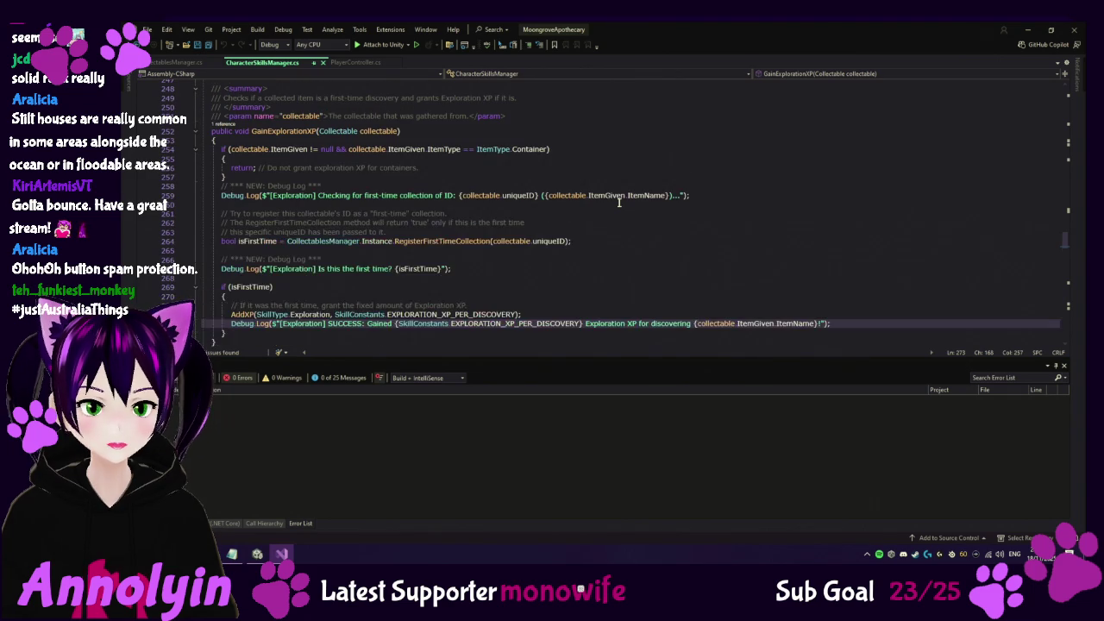
# Follow GainExplorationXP's single reference to its call at line 136 of Collectable.cs
pyautogui.click(221, 125)
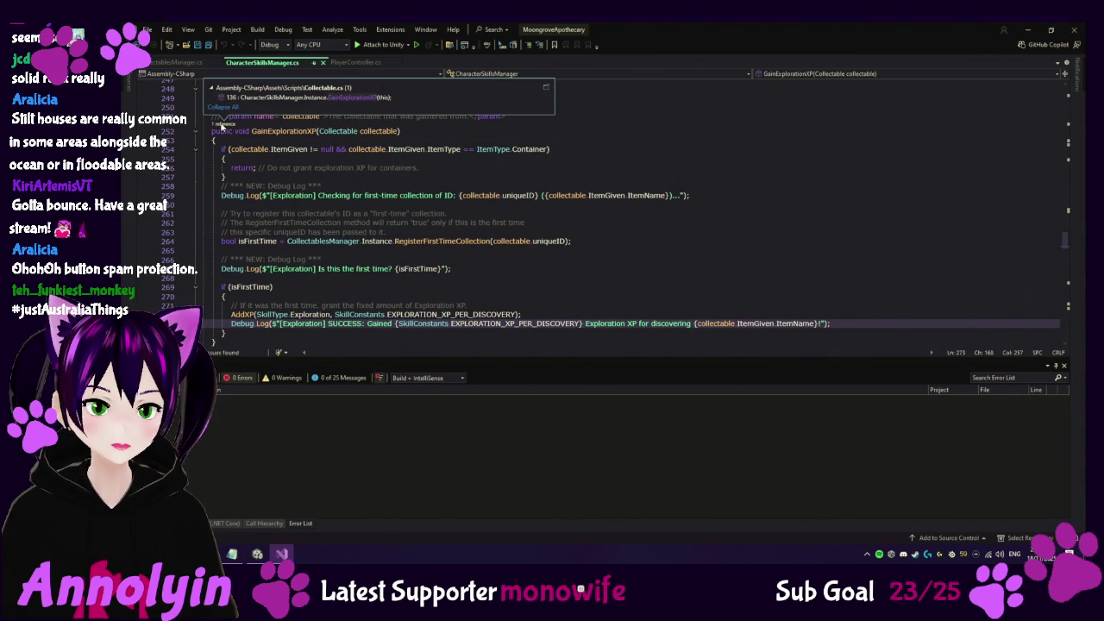
pyautogui.doubleClick(283, 102)
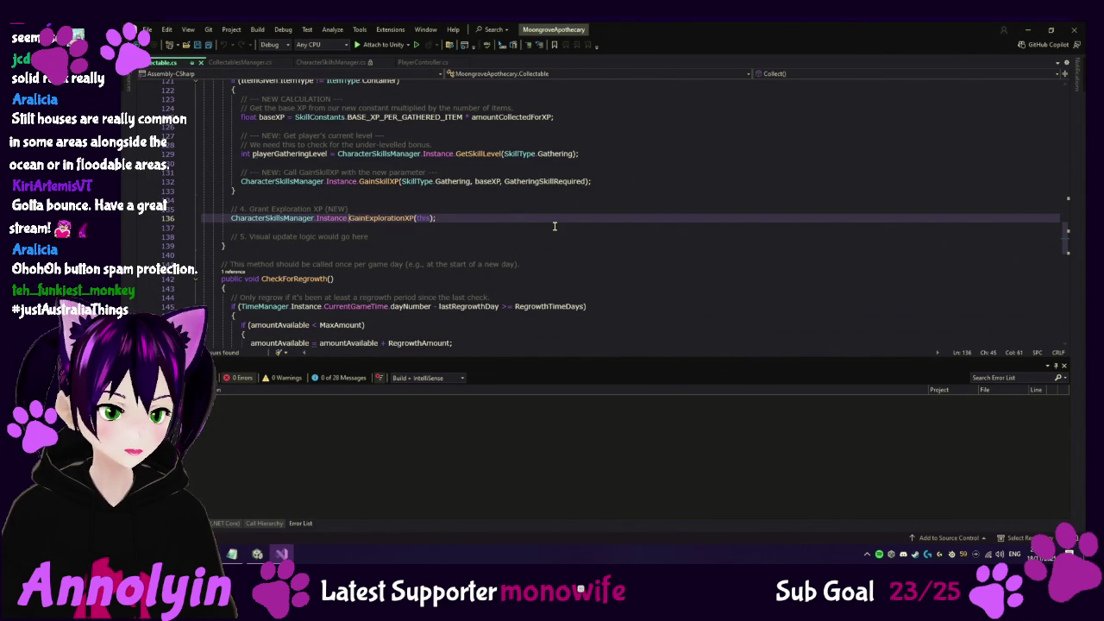
pyautogui.scroll(1, 555, 226)
pyautogui.scroll(1, 555, 226)
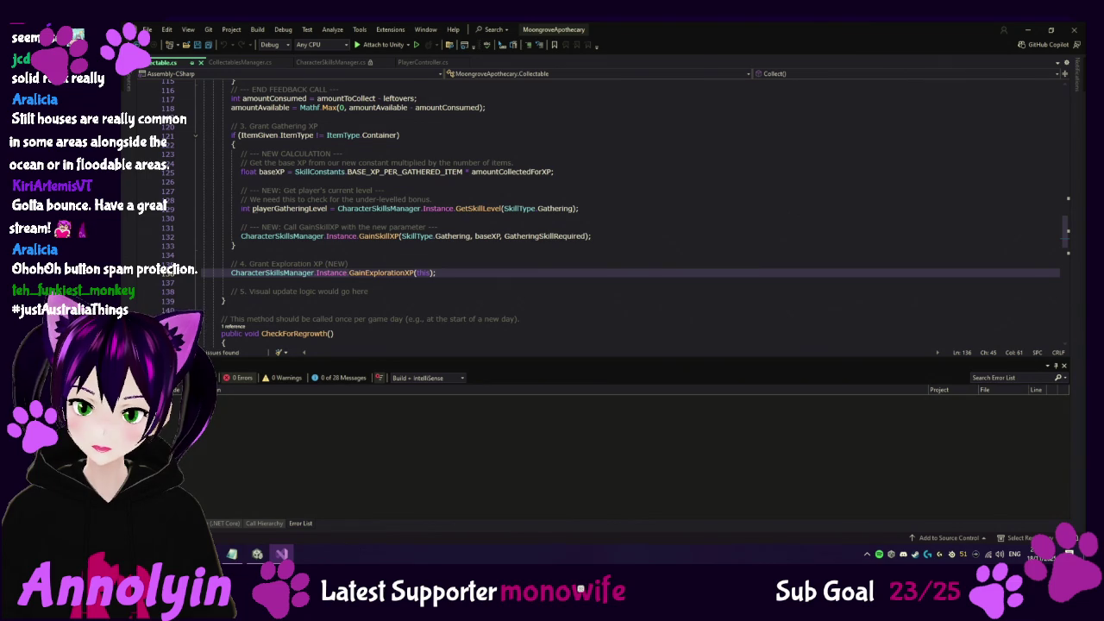
pyautogui.click(232, 63)
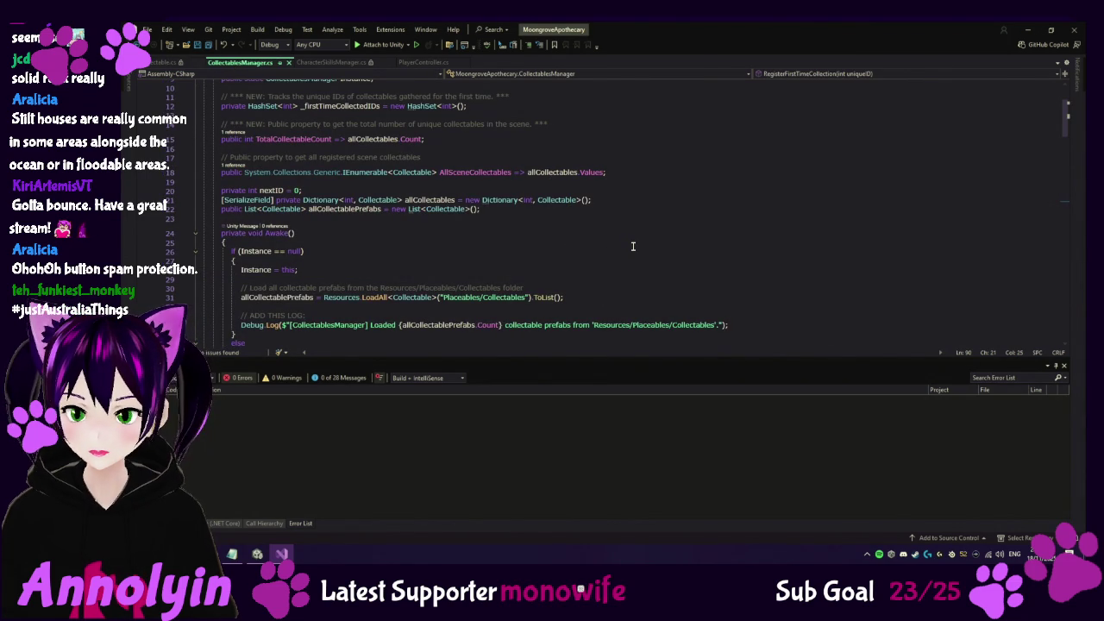
# Add DontDestroyOnLoad(gameObject); after Instance = this in CollectablesManager's Awake()
pyautogui.click(357, 277)
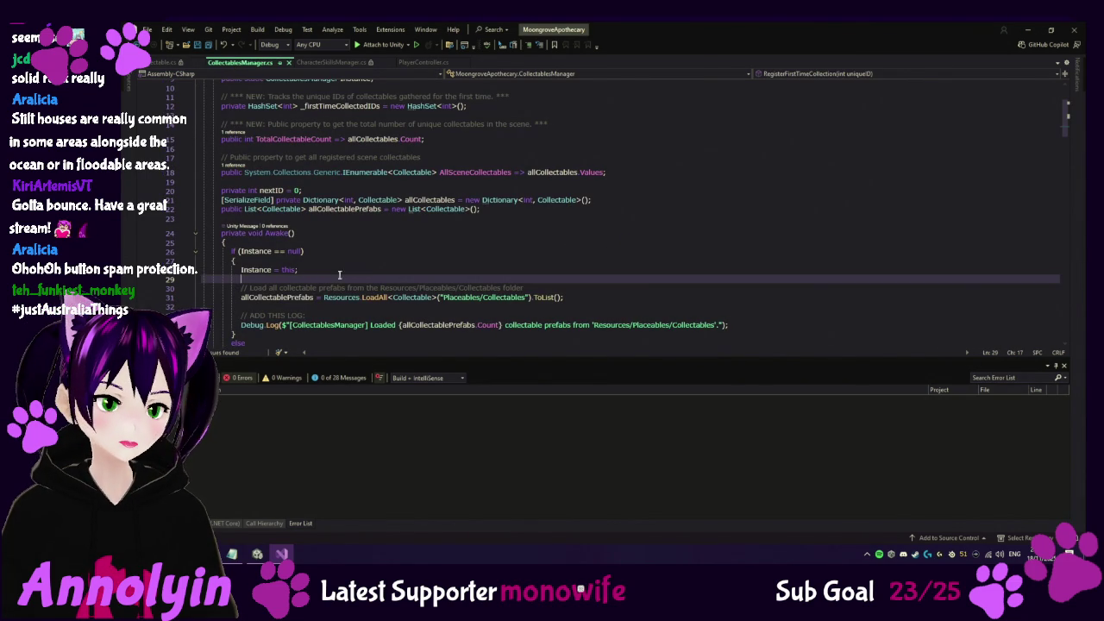
pyautogui.press('Return')
pyautogui.press('Tab')
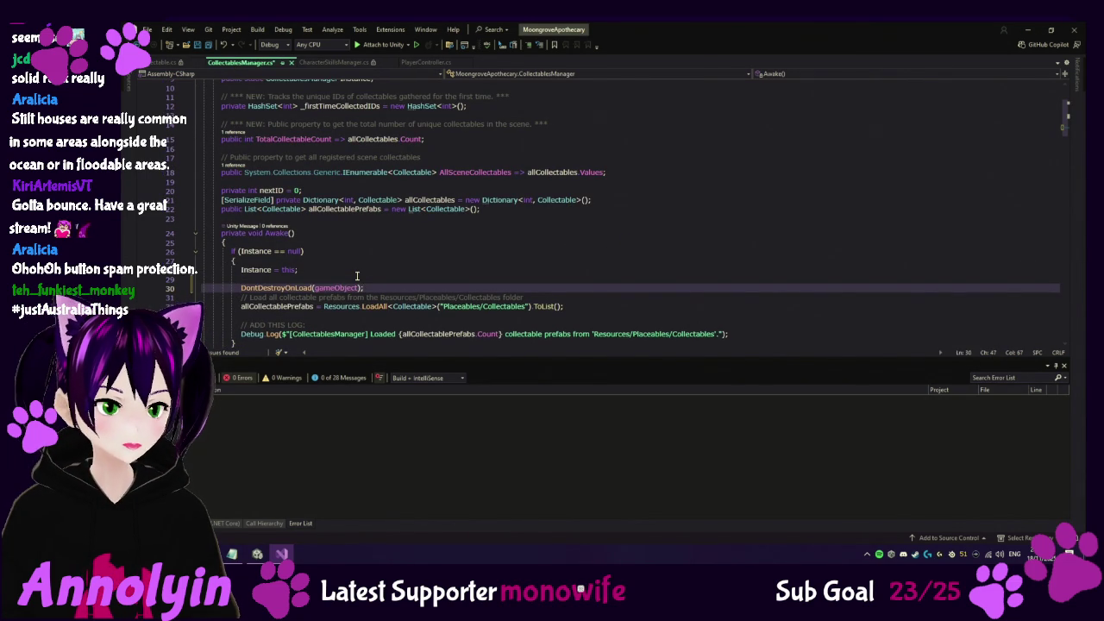
pyautogui.press('Return')
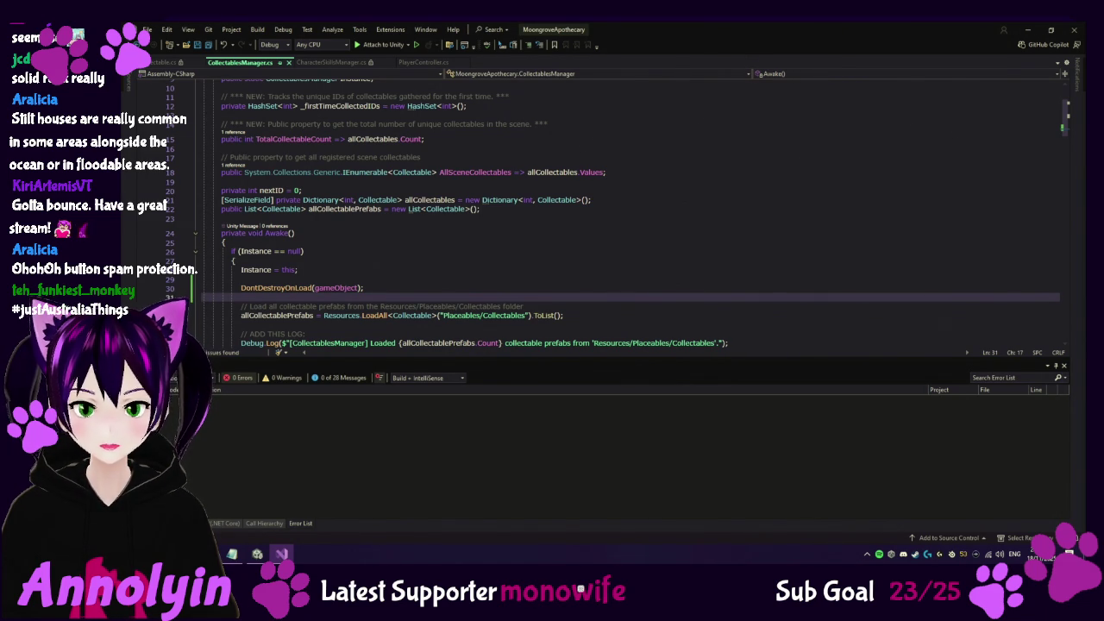
pyautogui.click(258, 553)
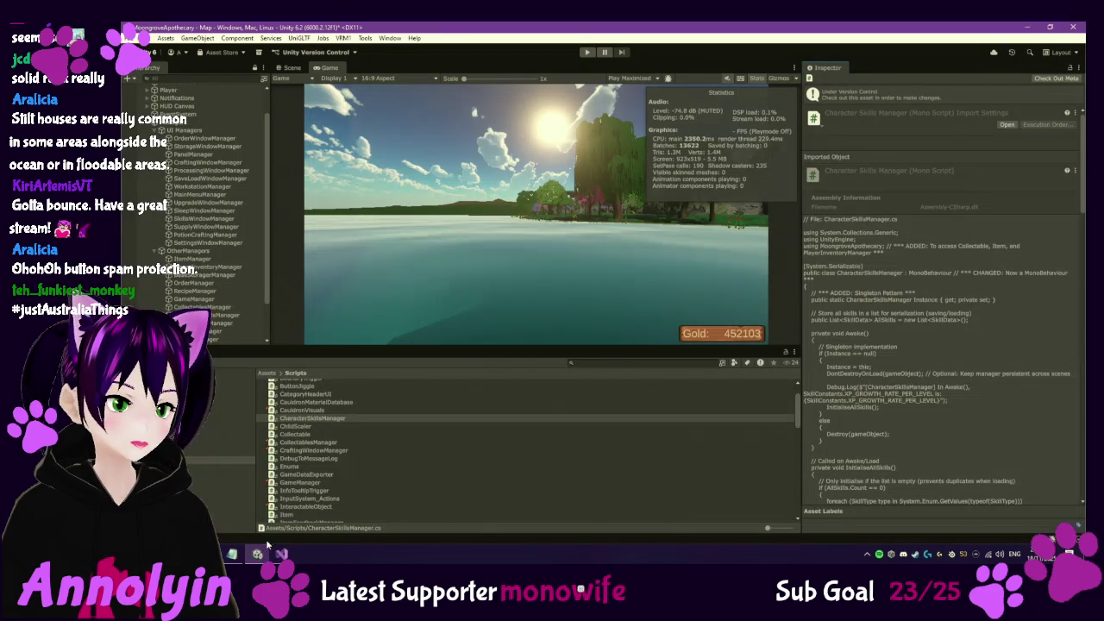
# Preview the SaveData and SaveManager scripts, opening SaveData in the code editor
pyautogui.scroll(-5, 316, 465)
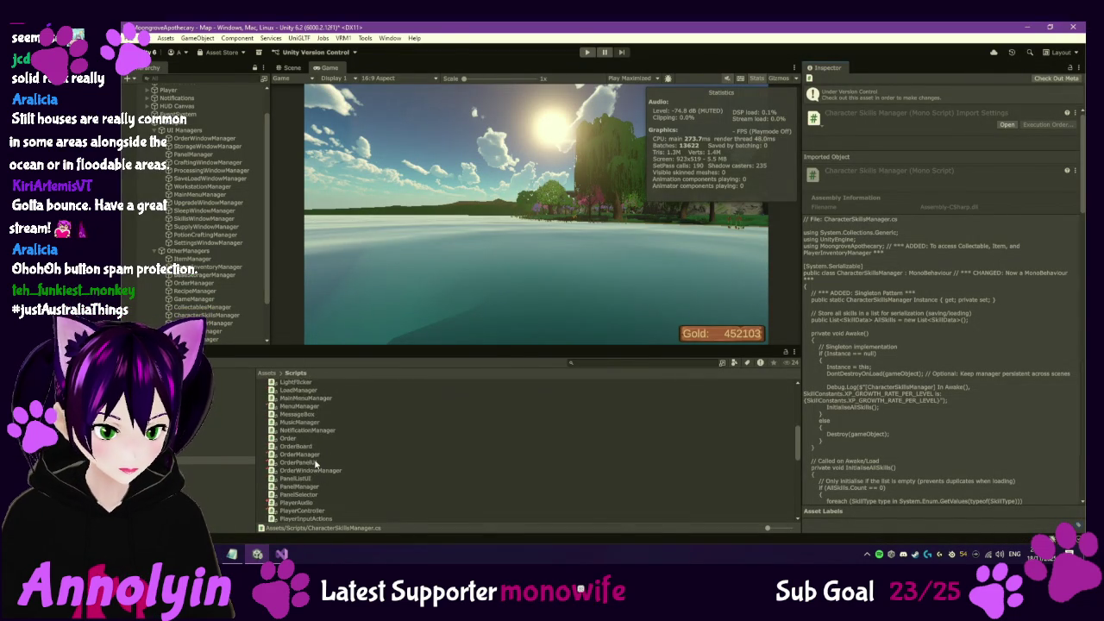
pyautogui.scroll(-3, 315, 464)
pyautogui.scroll(-3, 317, 464)
pyautogui.click(304, 488)
pyautogui.doubleClick(303, 489)
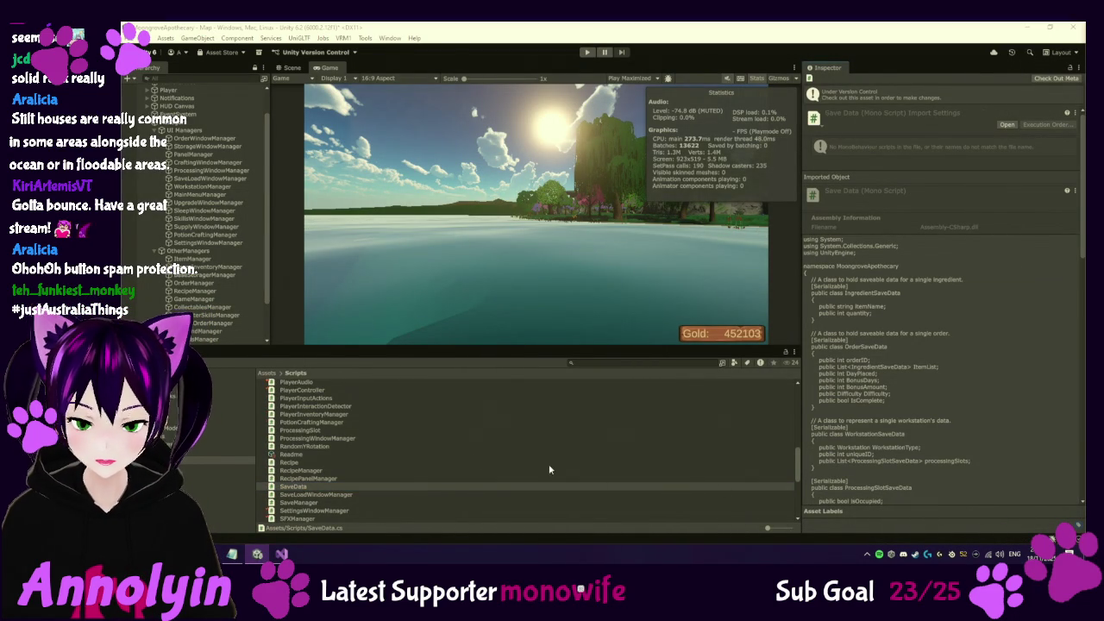
pyautogui.click(304, 503)
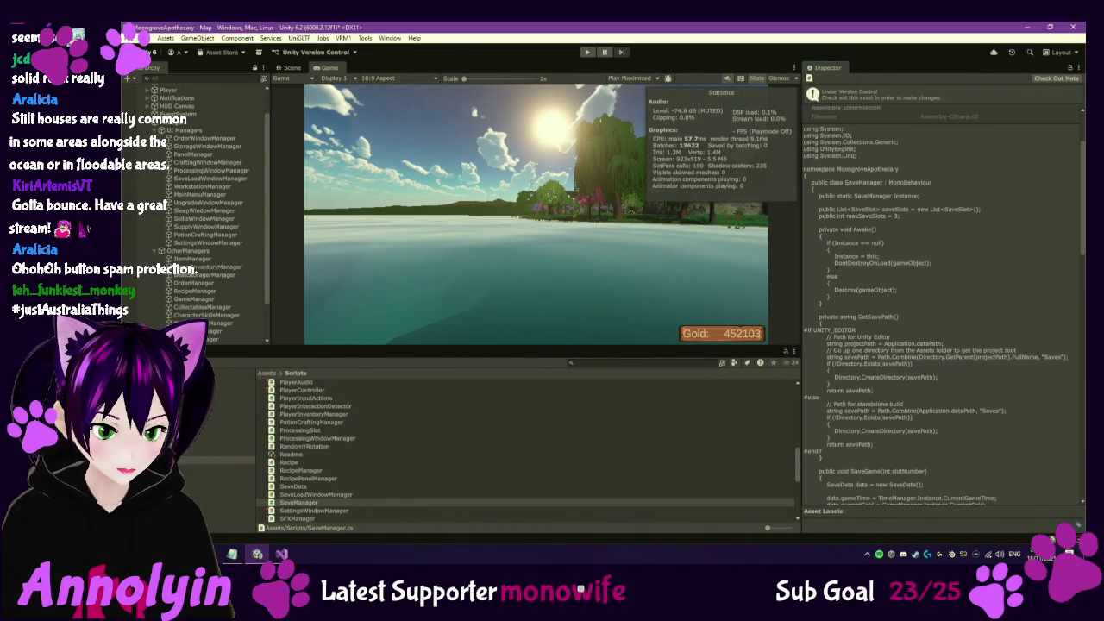
# Preview LoadManager's code, then start the game in Play mode
pyautogui.scroll(5, 363, 461)
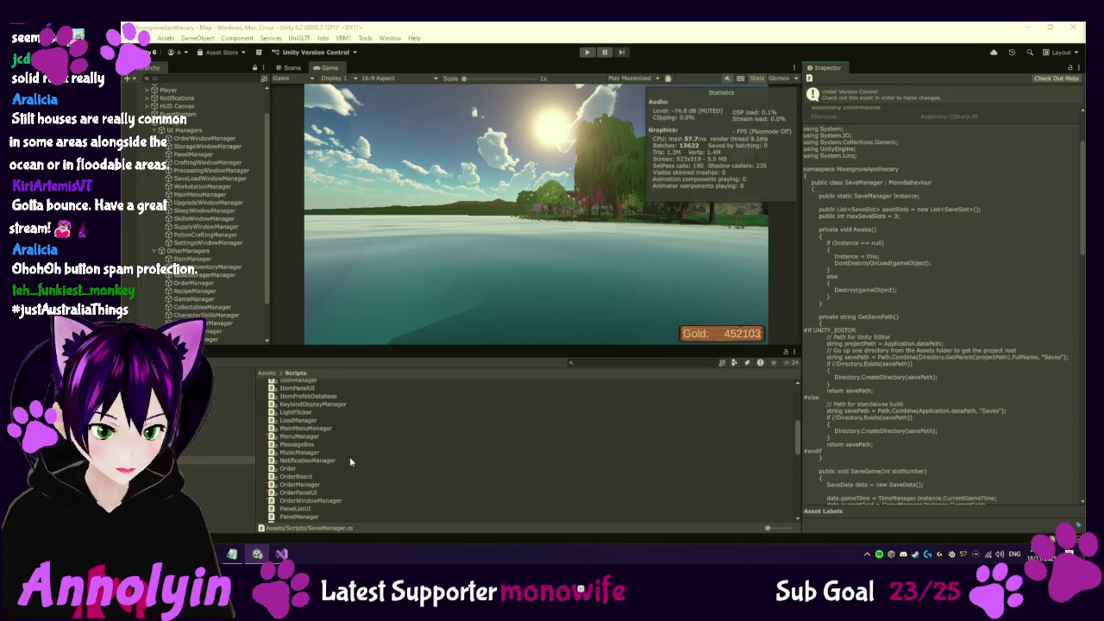
pyautogui.click(301, 421)
pyautogui.hotkey('alt', 'Tab')
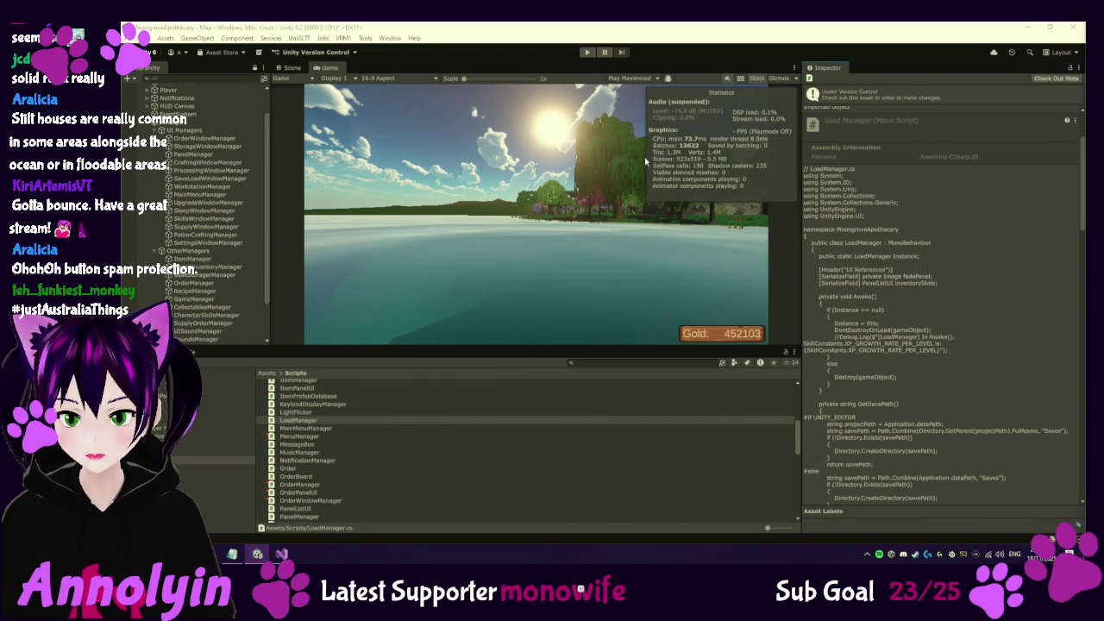
pyautogui.click(587, 53)
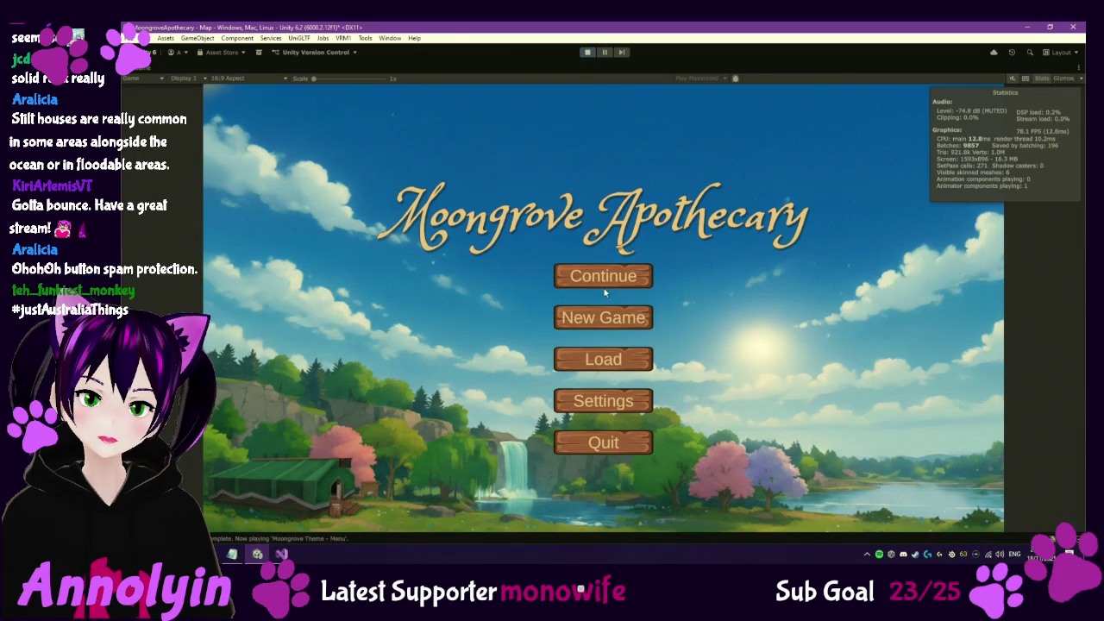
# Start a new game, turn off tutorials, and briefly check the character skills panel
pyautogui.click(604, 317)
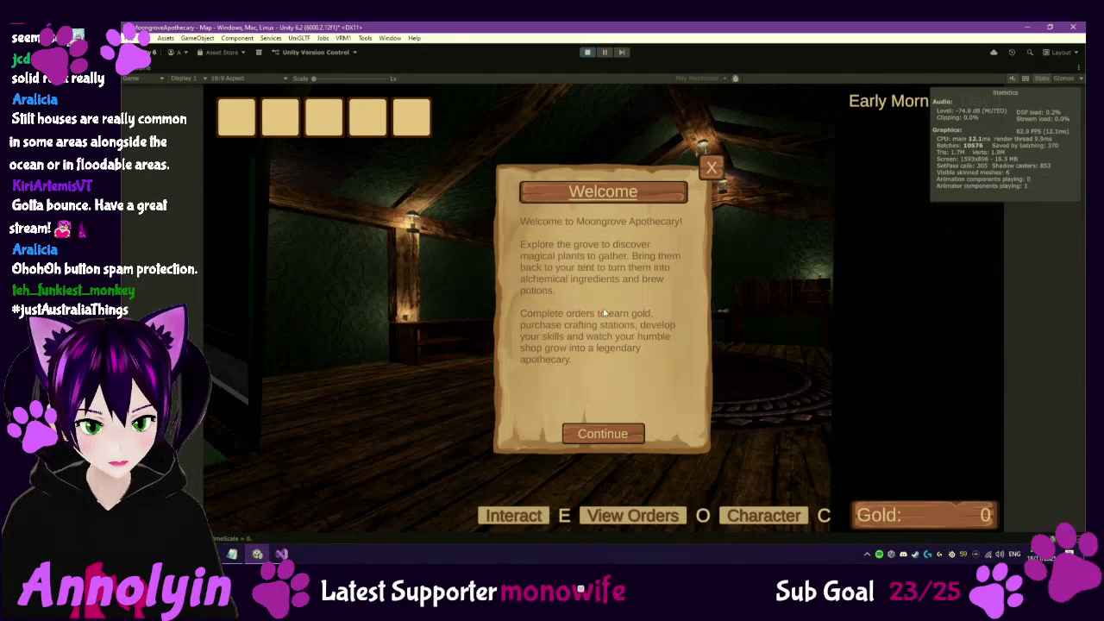
pyautogui.click(712, 168)
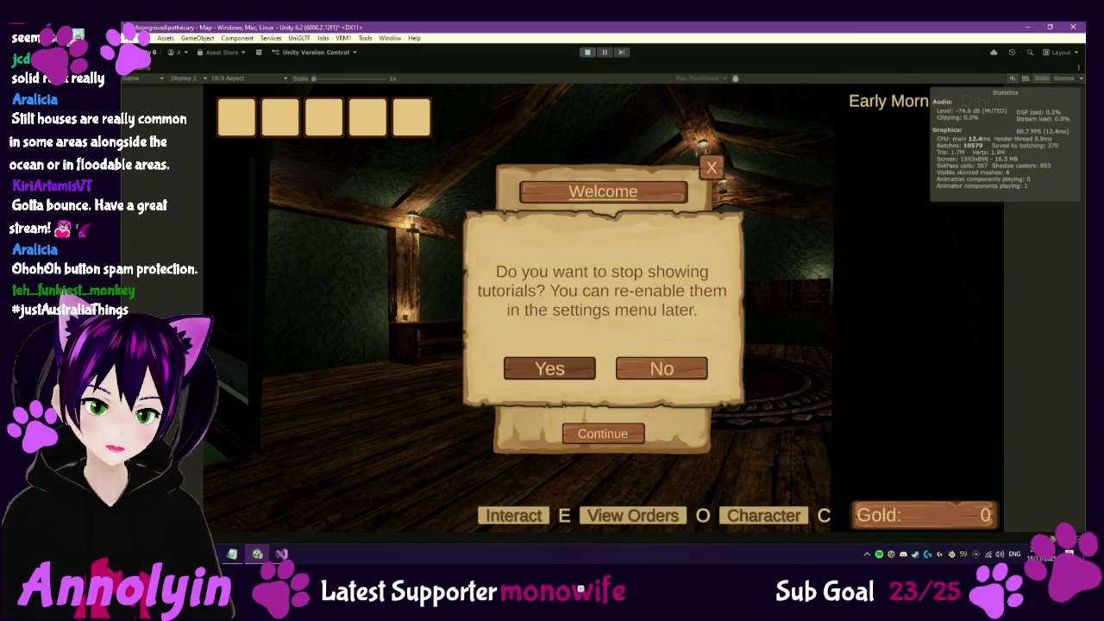
pyautogui.click(574, 368)
pyautogui.press('c')
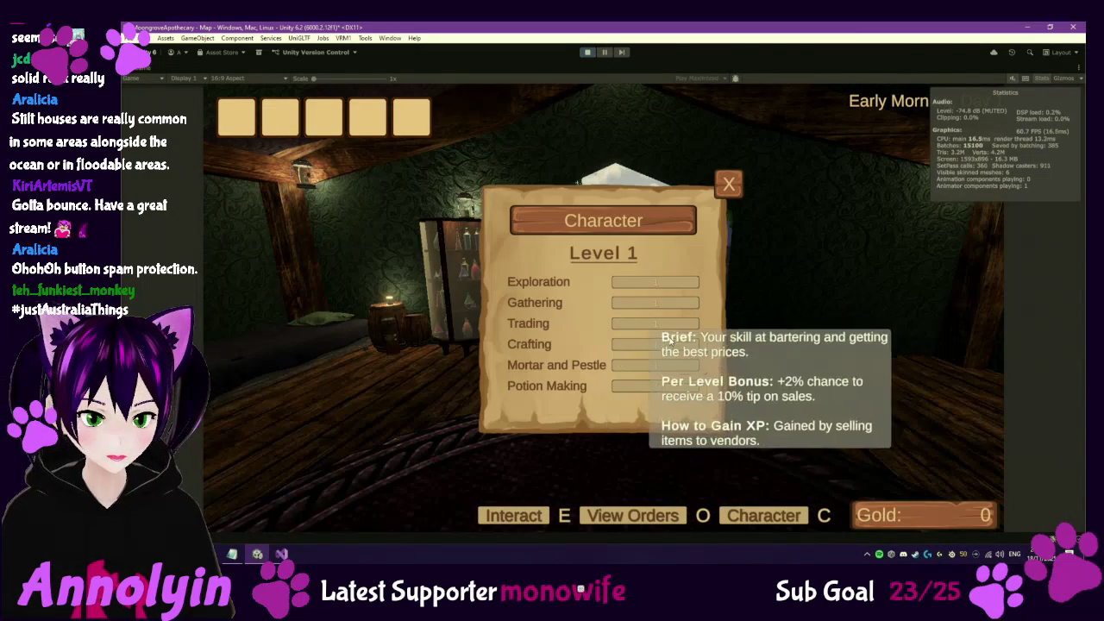
pyautogui.press('c')
# Gather the Redcap, walk into the house, and sleep at the bed until next morning
pyautogui.press('w')
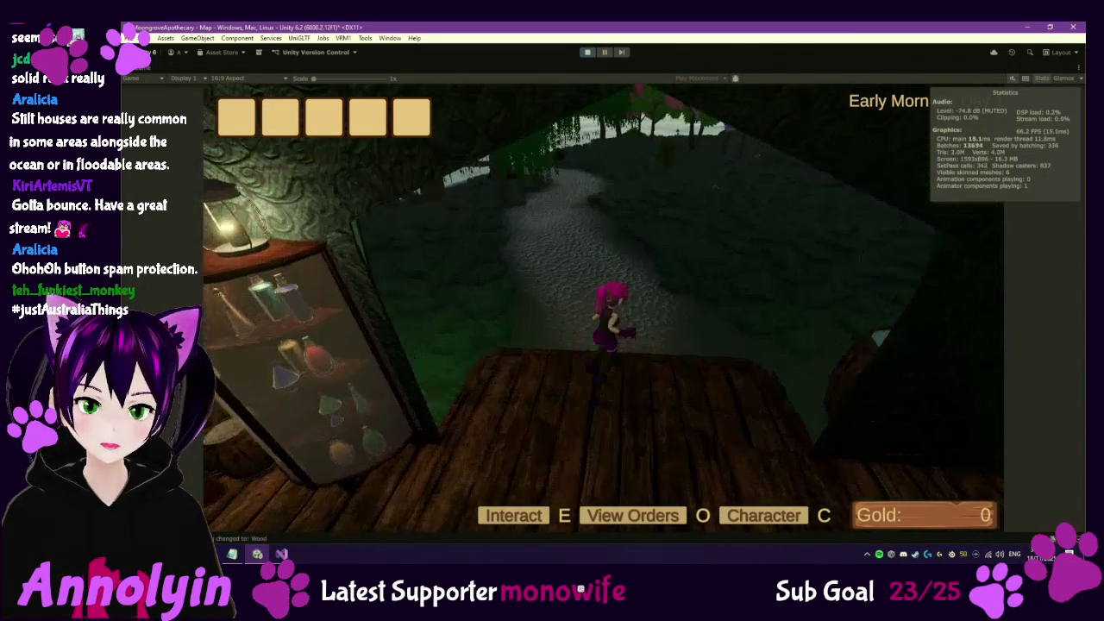
pyautogui.press('w')
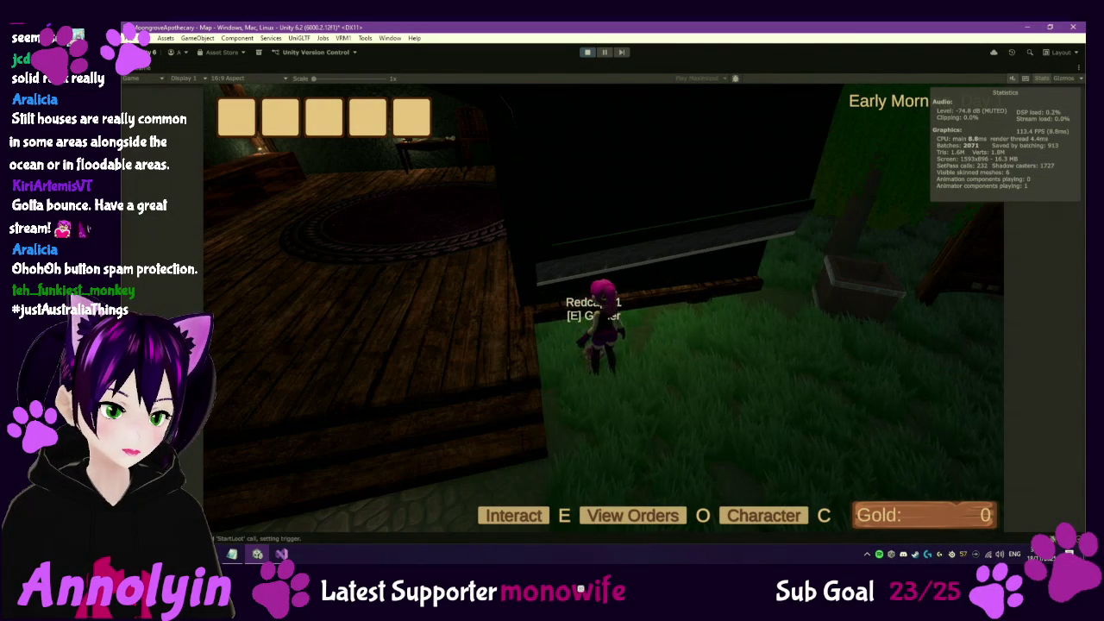
pyautogui.press('e')
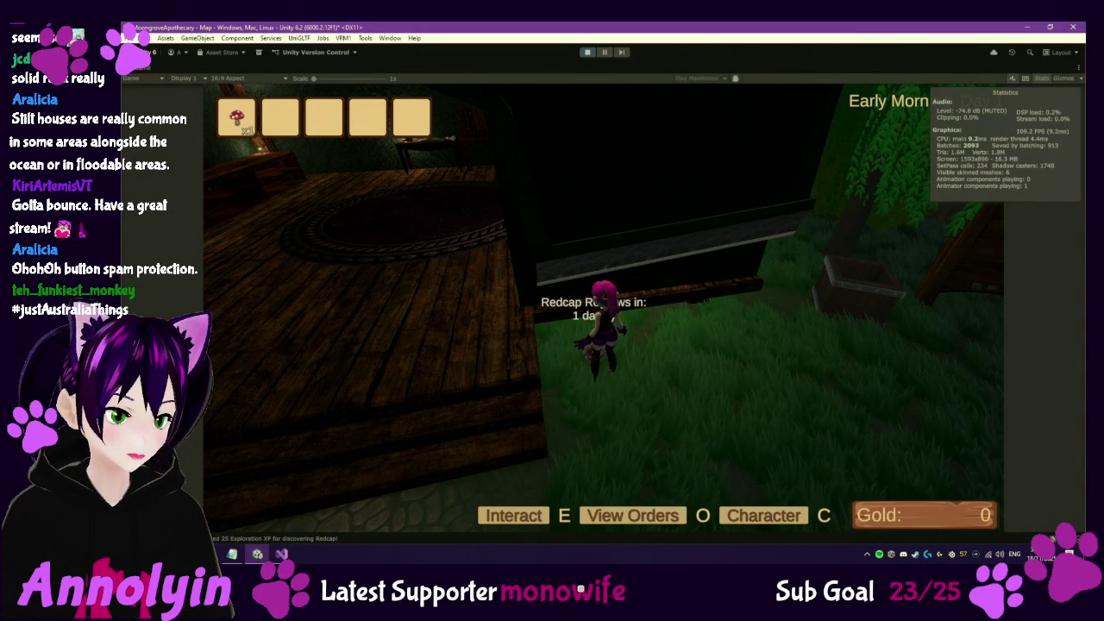
pyautogui.press('a')
pyautogui.press('w')
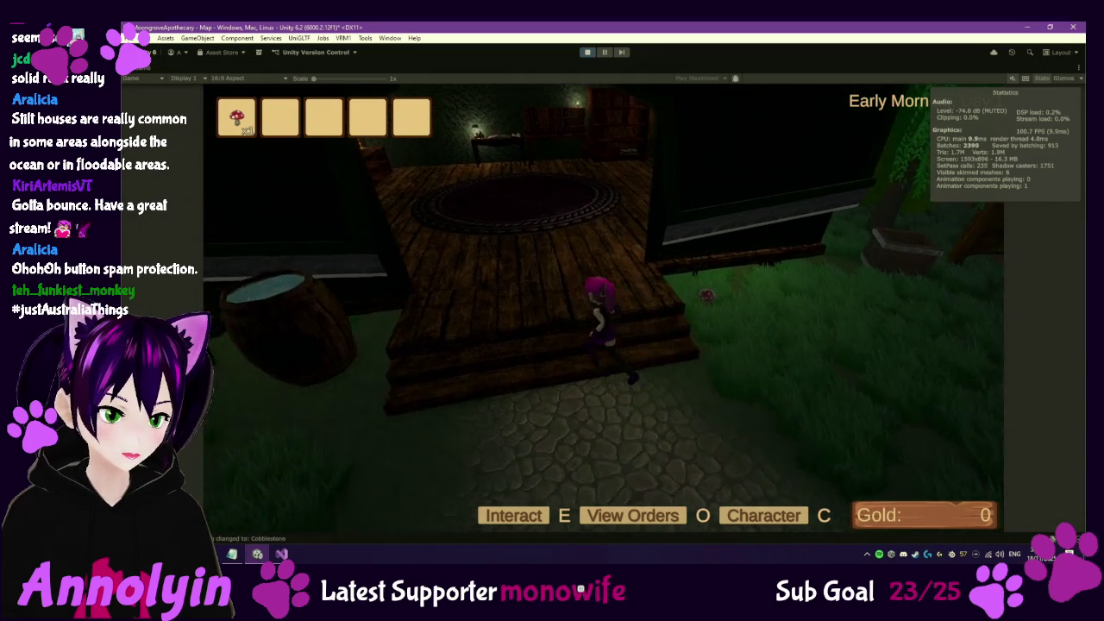
pyautogui.press('e')
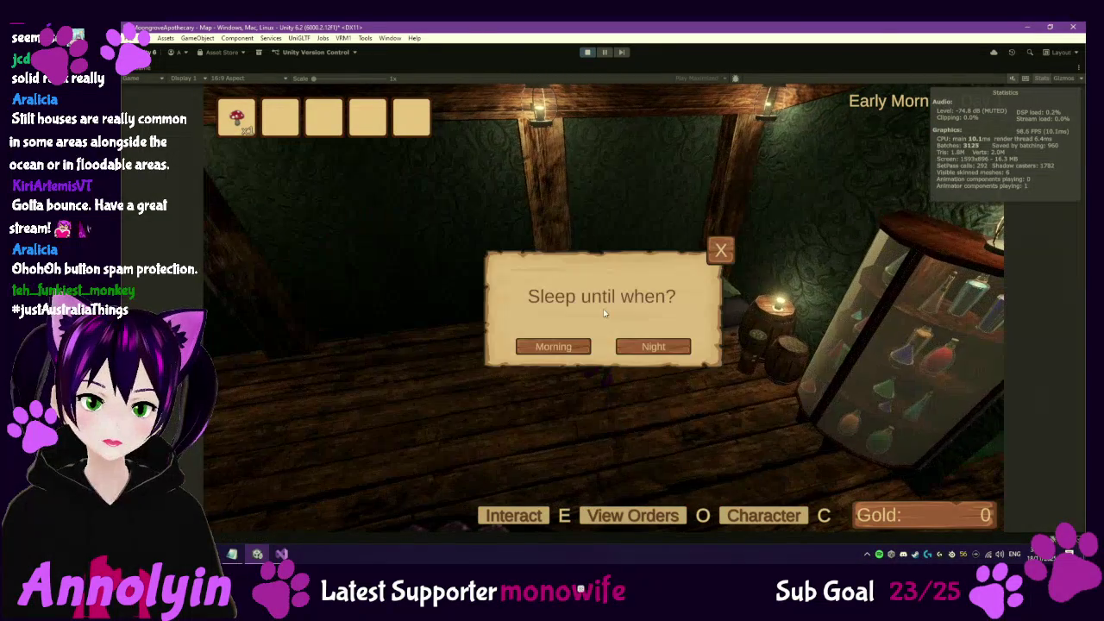
pyautogui.click(552, 345)
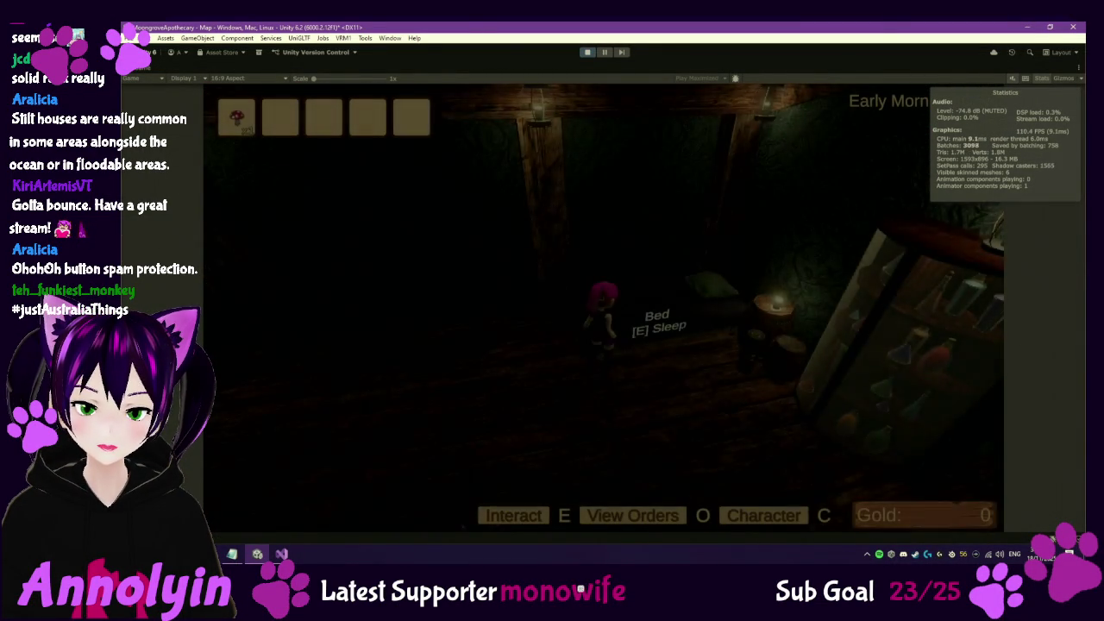
# Check the character's skills in the Character panel on the morning of day 2
pyautogui.press('c')
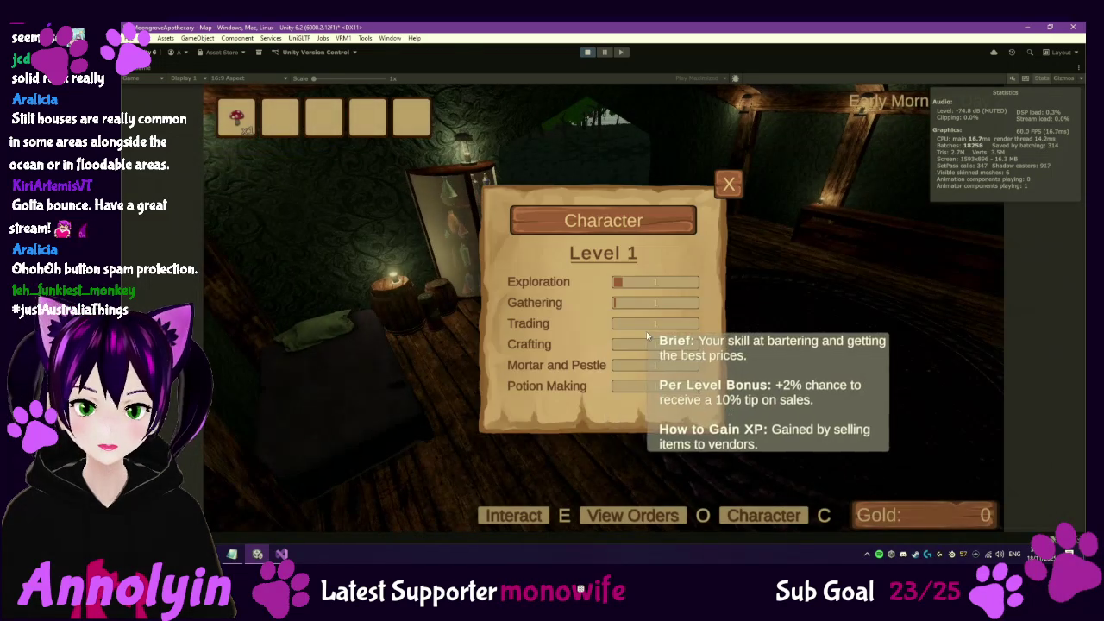
pyautogui.press('c')
pyautogui.press('c')
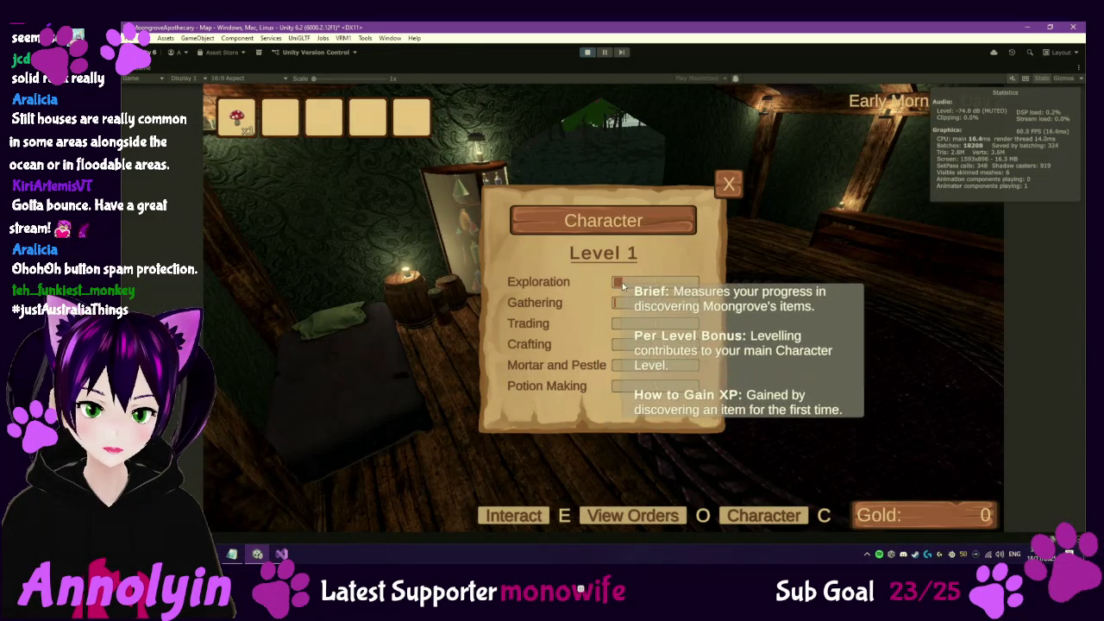
pyautogui.press('c')
# Walk out of the house and gather the regrown Redcap beside it
pyautogui.press('w')
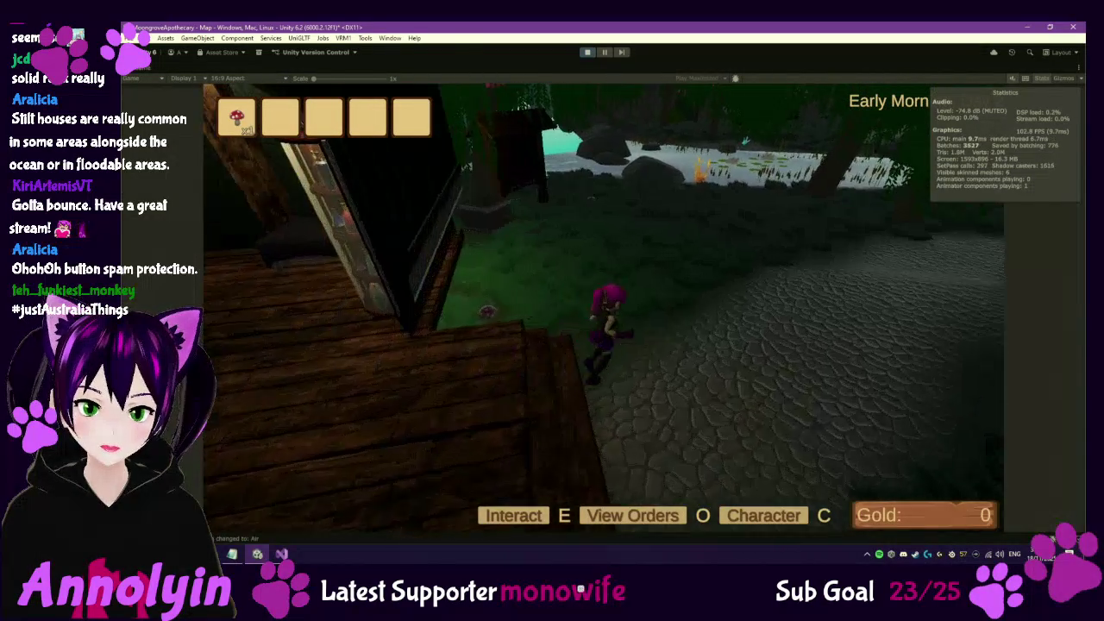
pyautogui.press('w')
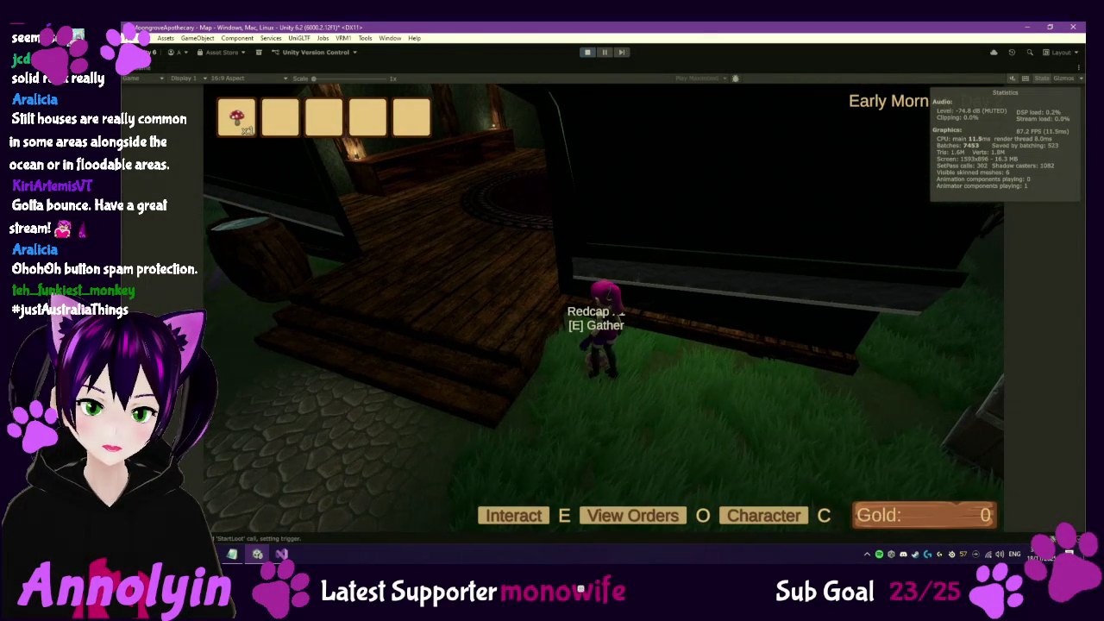
pyautogui.press('e')
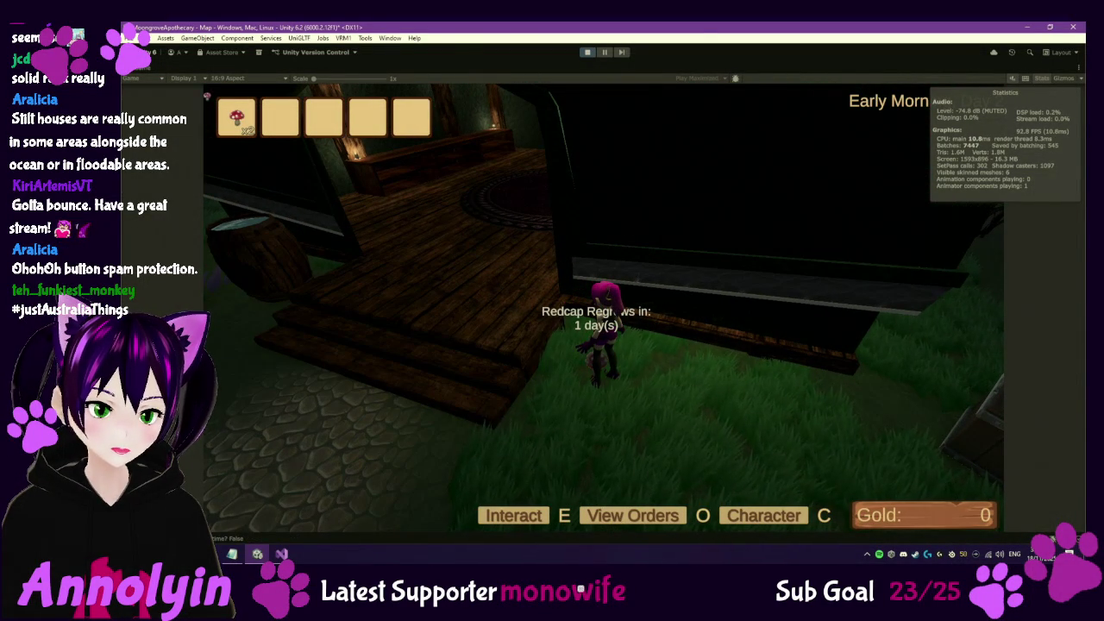
pyautogui.press('a')
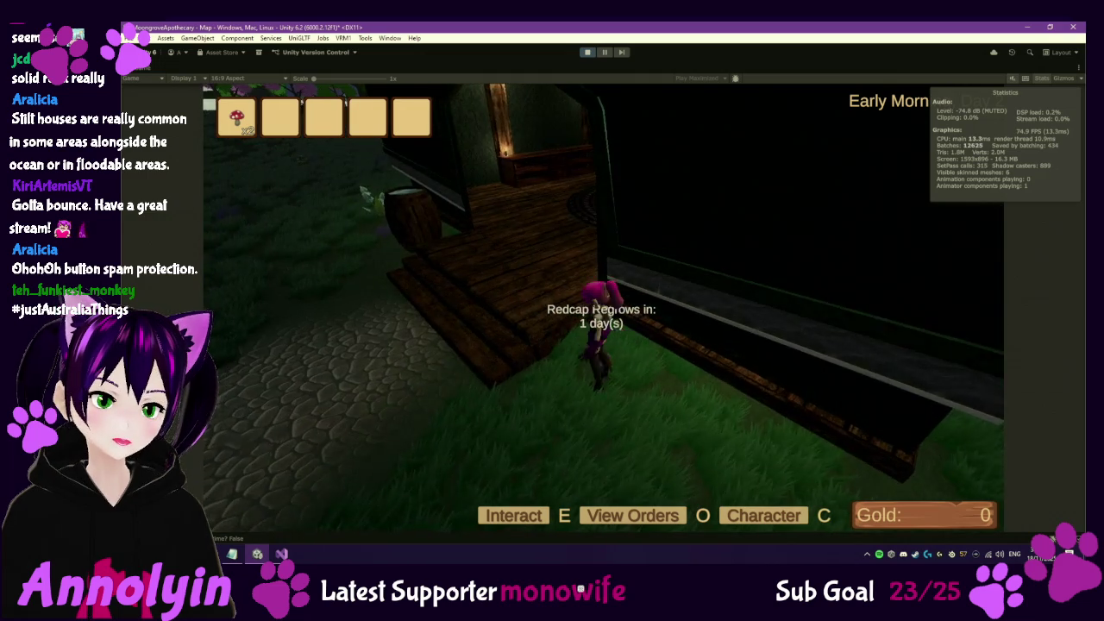
pyautogui.press('a')
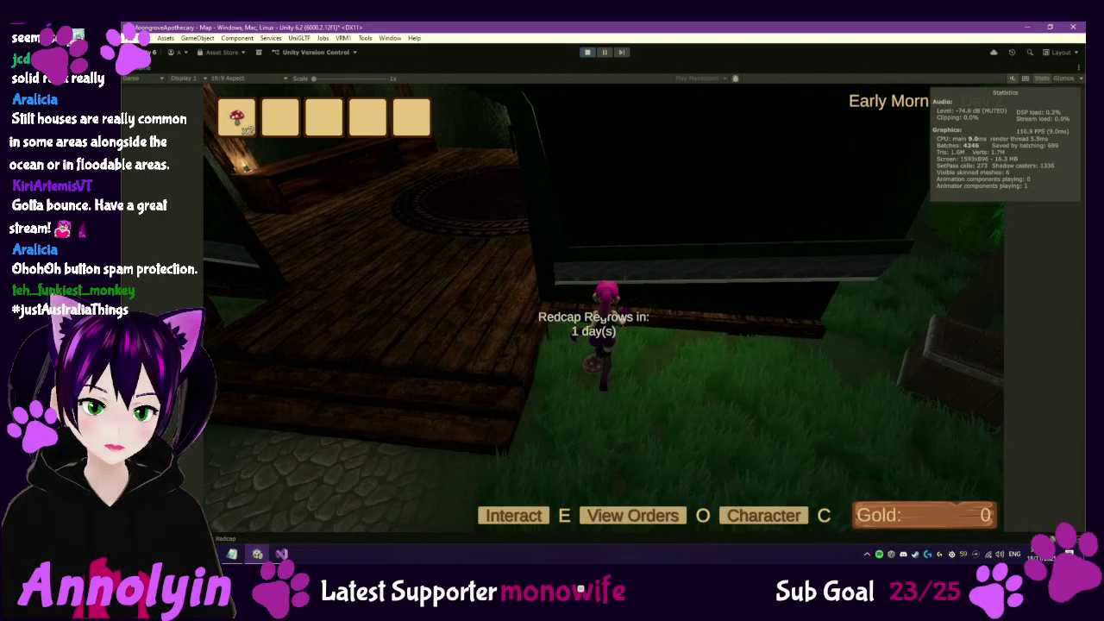
# Glance at the Character panel, pause the game with Escape, then exit play mode
pyautogui.press('c')
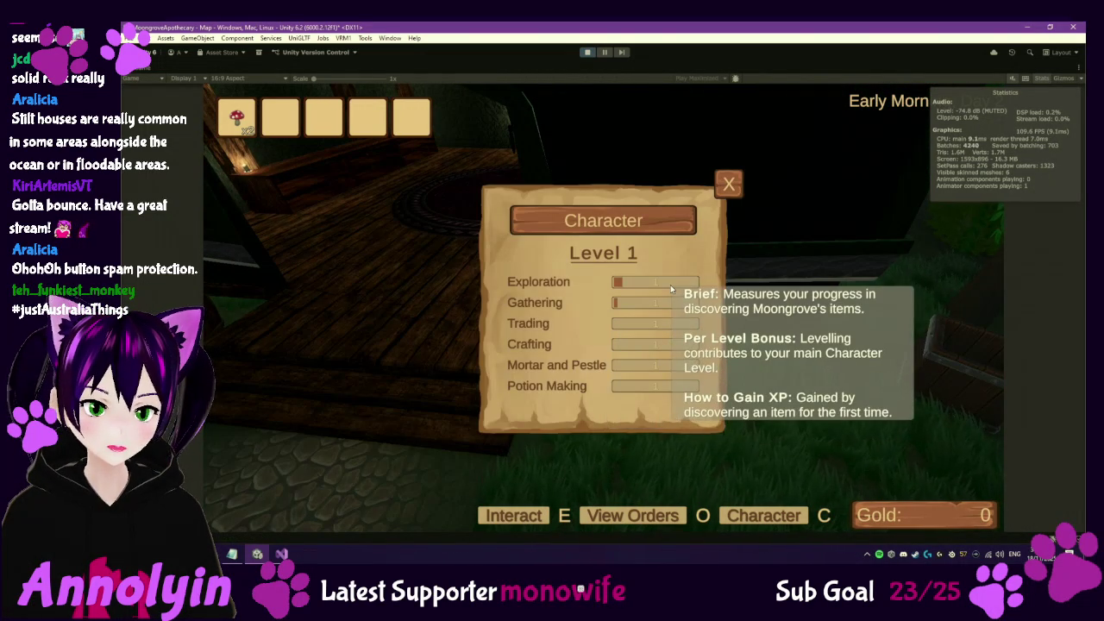
pyautogui.press('Escape')
pyautogui.press('Escape')
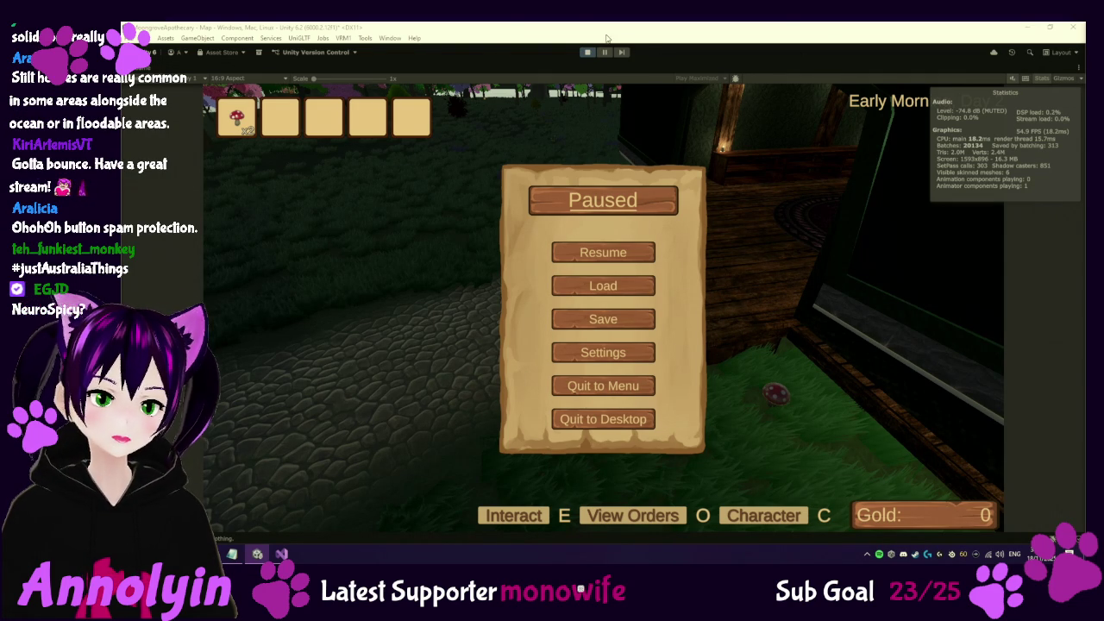
pyautogui.click(592, 56)
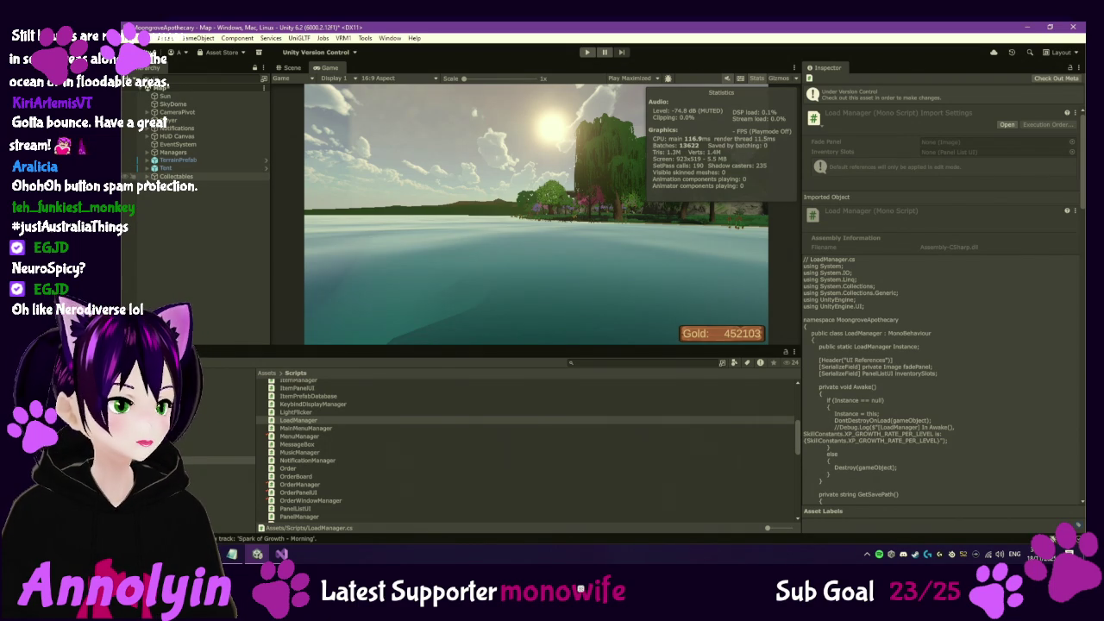
# List the objects inside the Collectables group and switch to the Scene view
pyautogui.click(149, 176)
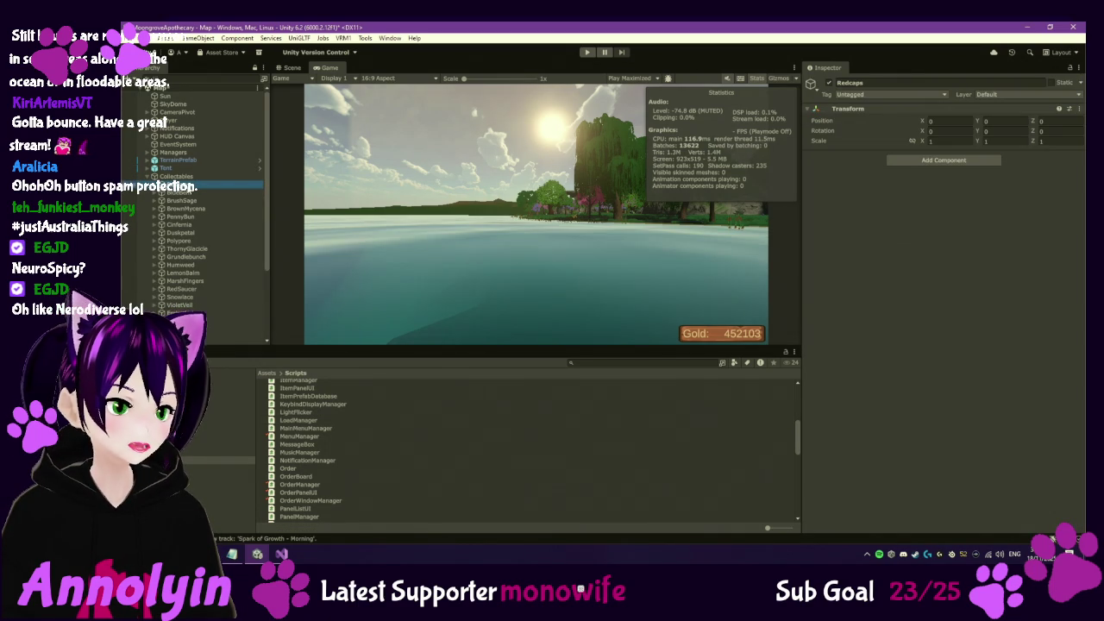
pyautogui.click(294, 67)
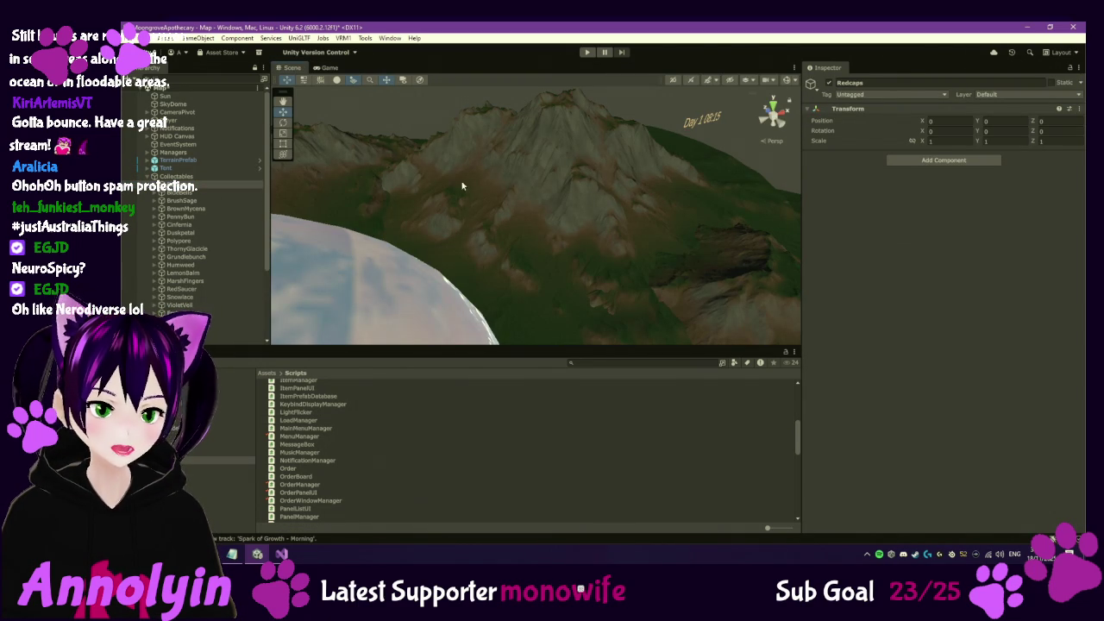
# View the lake from the Top view, zoomed in and orbited around the waterfall
pyautogui.click(777, 105)
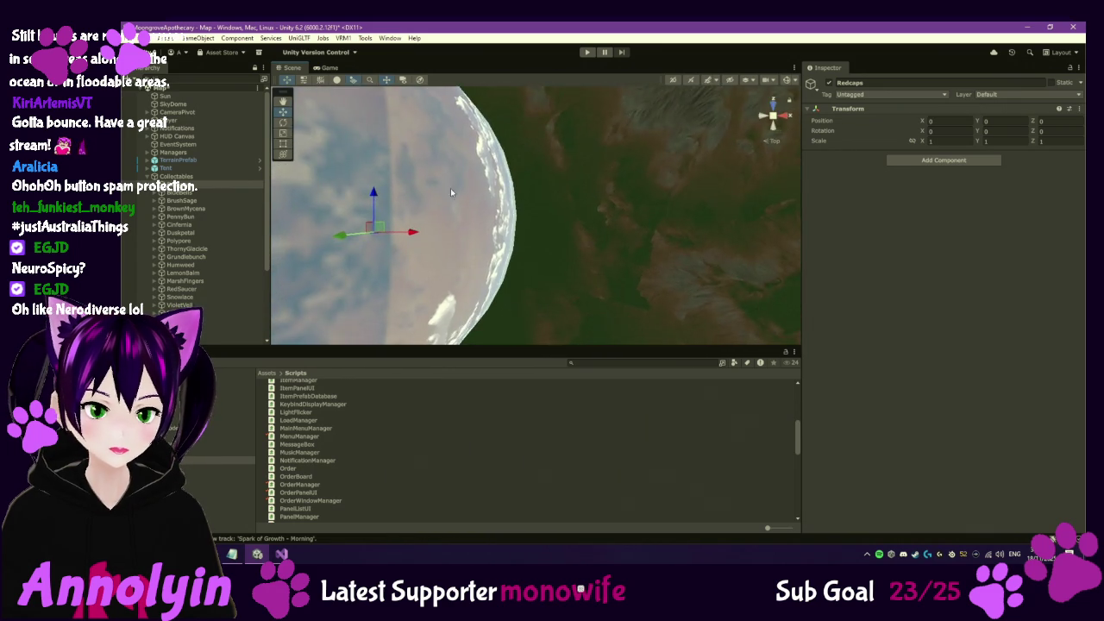
pyautogui.scroll(2, 639, 209)
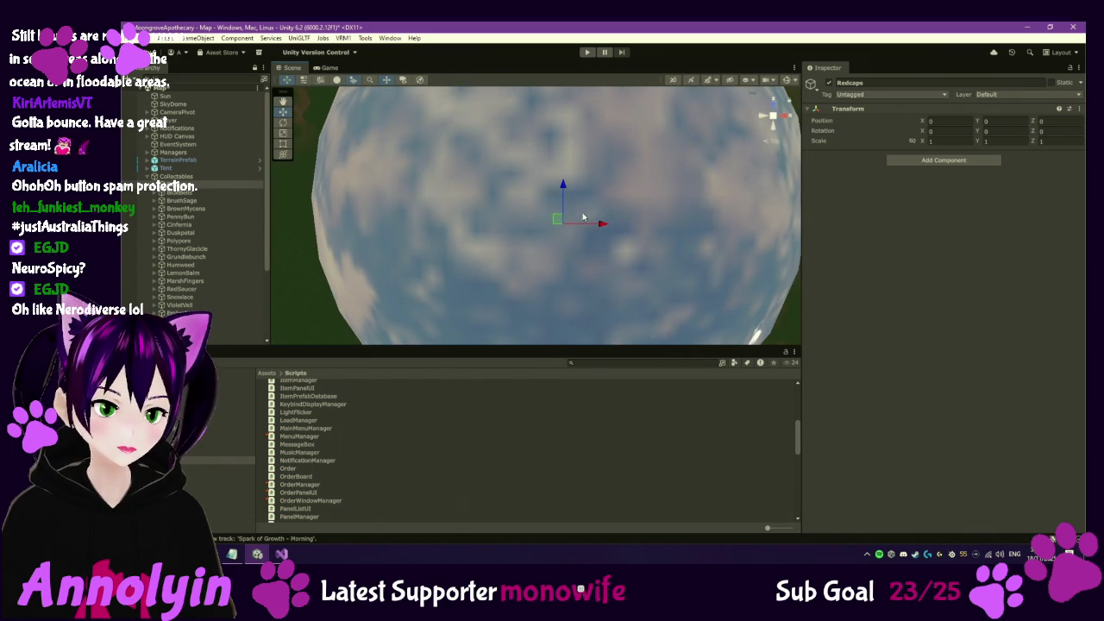
pyautogui.scroll(3, 592, 221)
pyautogui.scroll(-5, 643, 230)
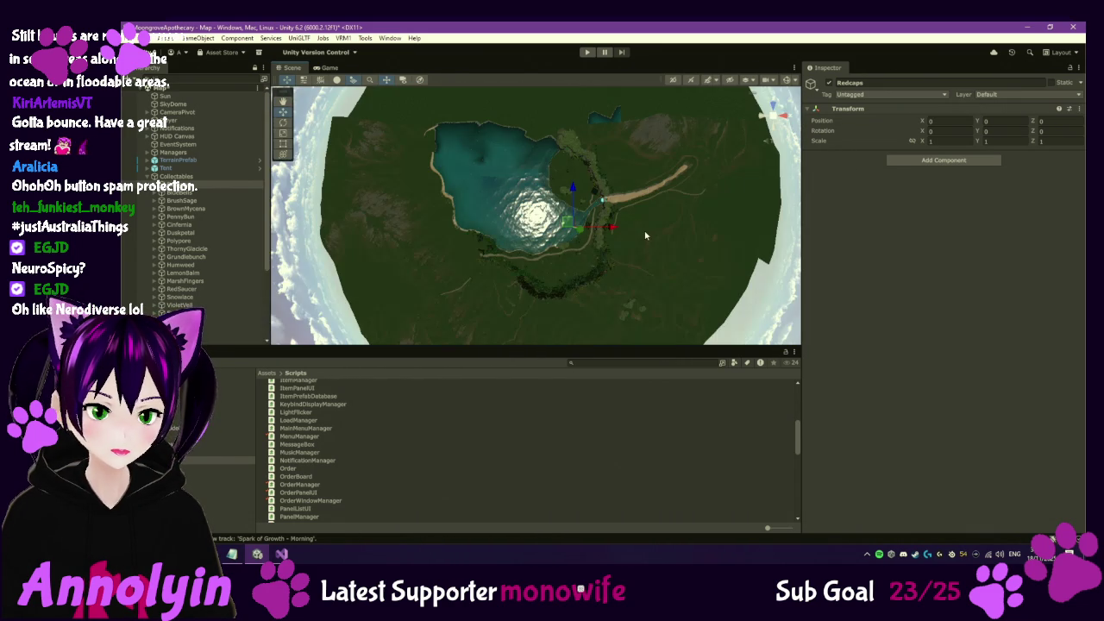
pyautogui.scroll(1, 639, 238)
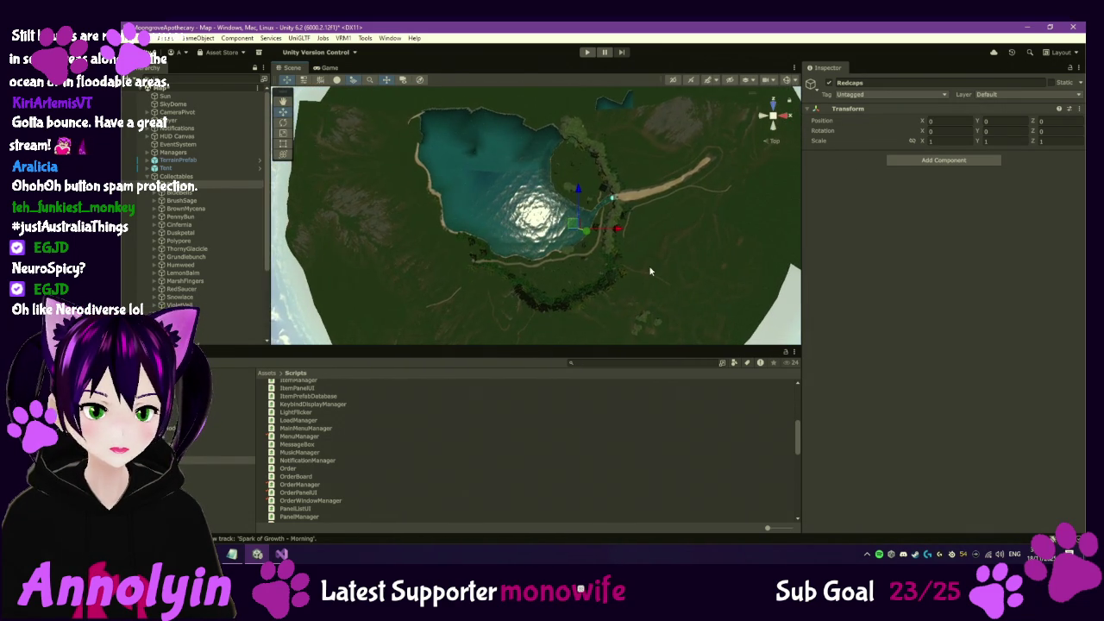
pyautogui.scroll(1, 520, 262)
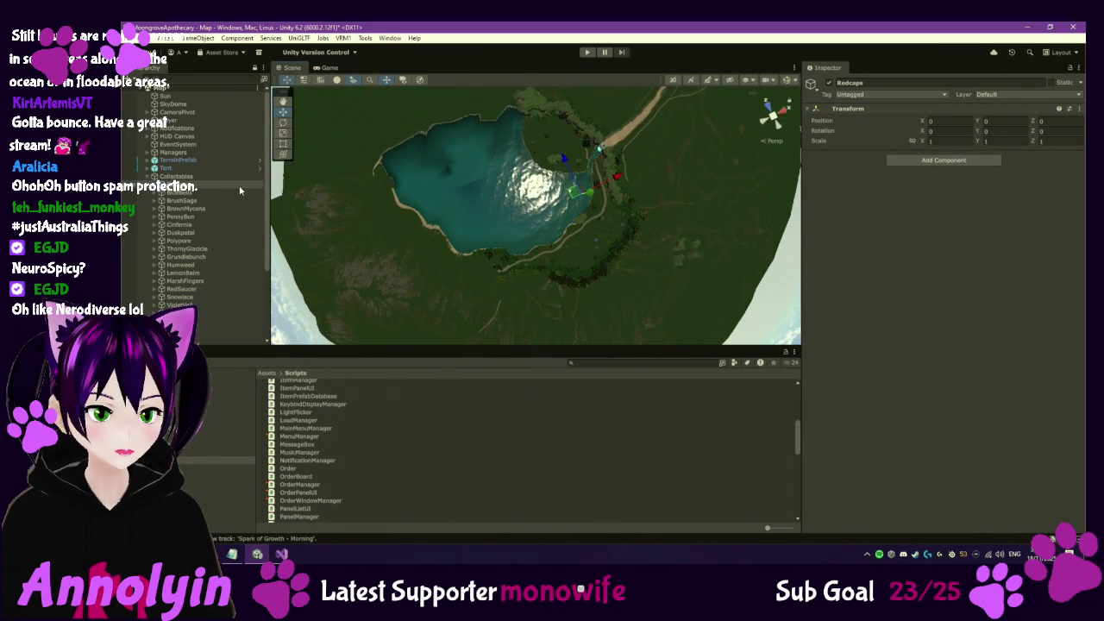
pyautogui.scroll(2, 513, 233)
pyautogui.moveTo(507, 216); pyautogui.dragTo(667, 229)
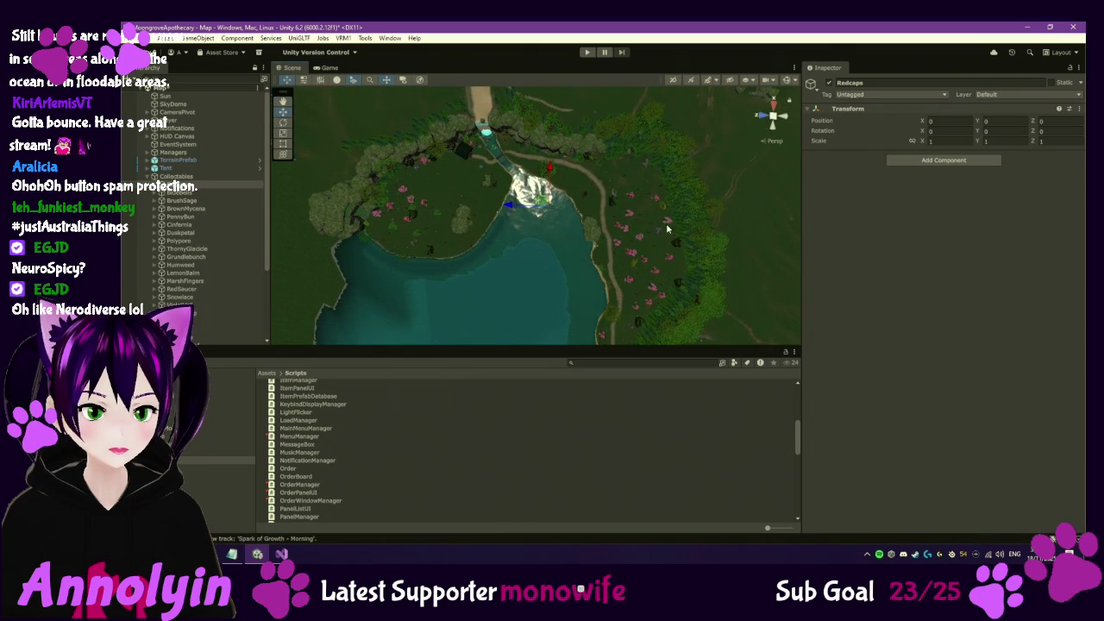
# Expand Redcaps and inspect the Redcap, Redcap (1), (2) and (3) positions
pyautogui.click(157, 184)
pyautogui.click(181, 193)
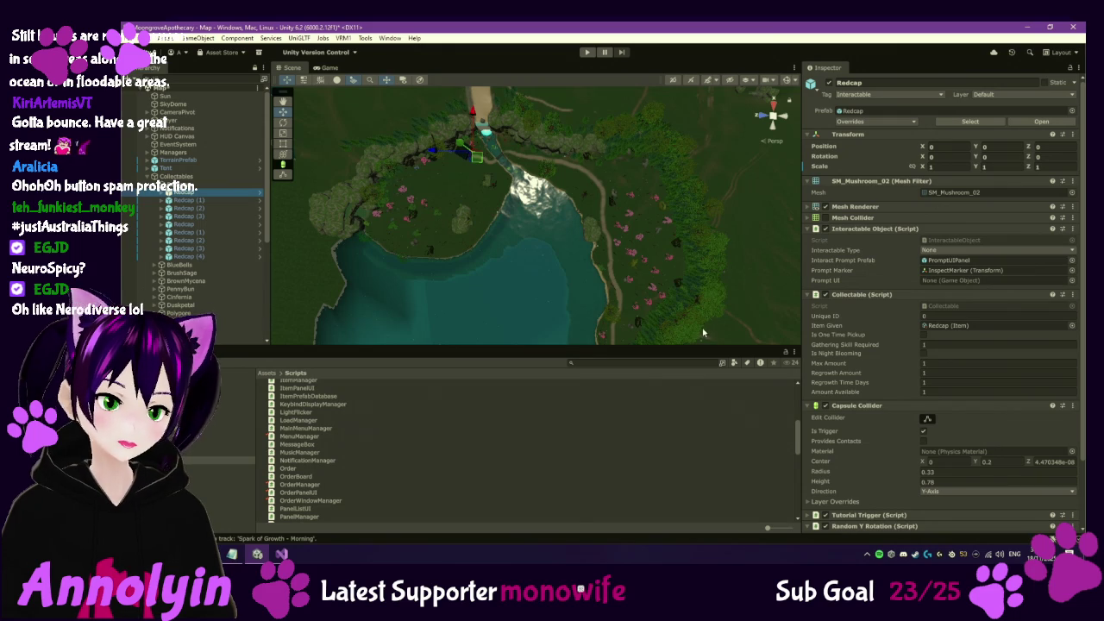
pyautogui.click(229, 200)
pyautogui.click(224, 208)
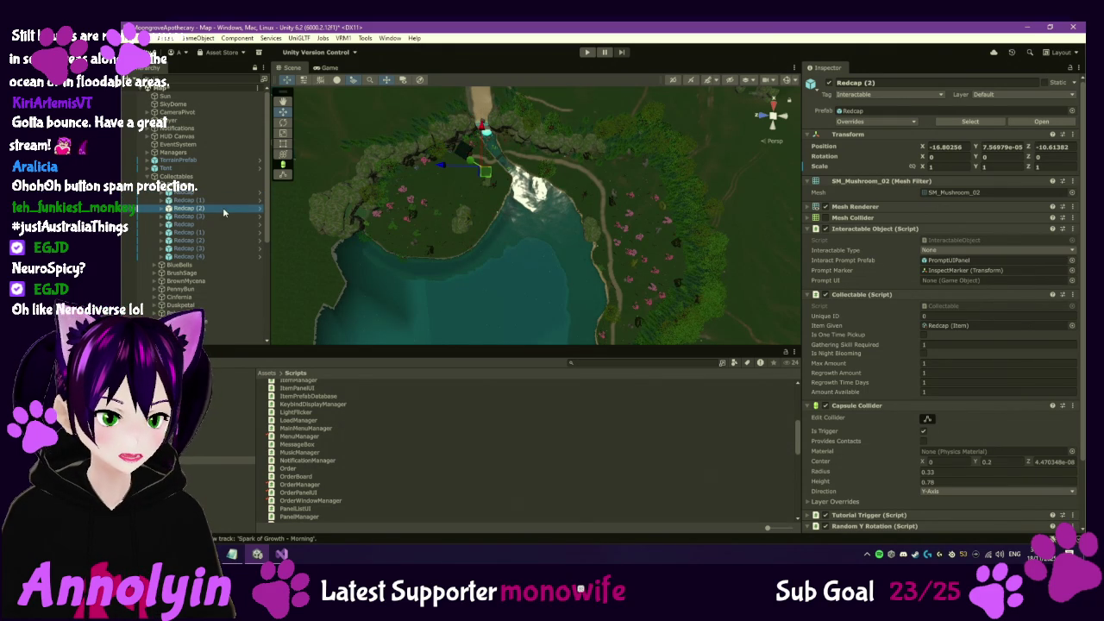
pyautogui.click(220, 216)
pyautogui.click(218, 226)
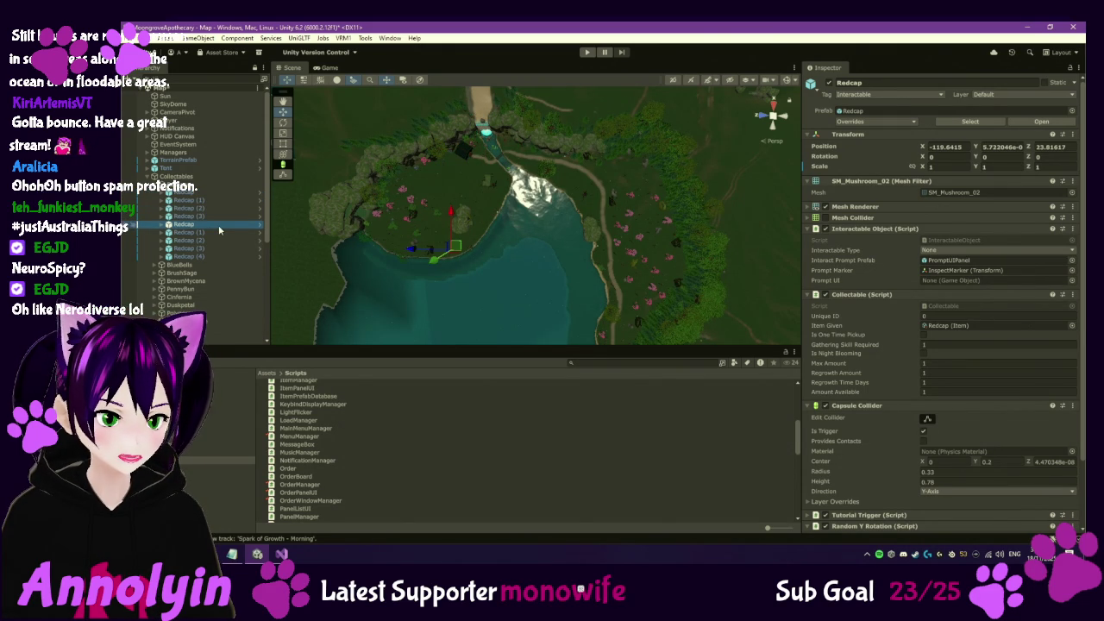
# Step through Redcap (1) to (4), then the Redcaps parent and the base Redcap
pyautogui.click(218, 232)
pyautogui.click(216, 240)
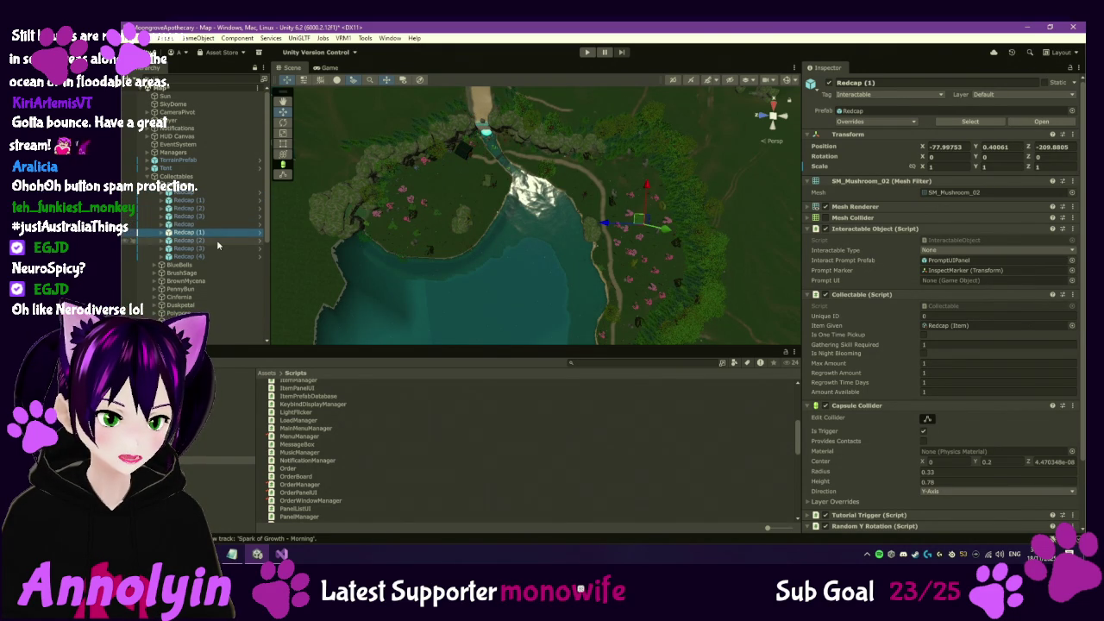
pyautogui.click(218, 247)
pyautogui.click(217, 257)
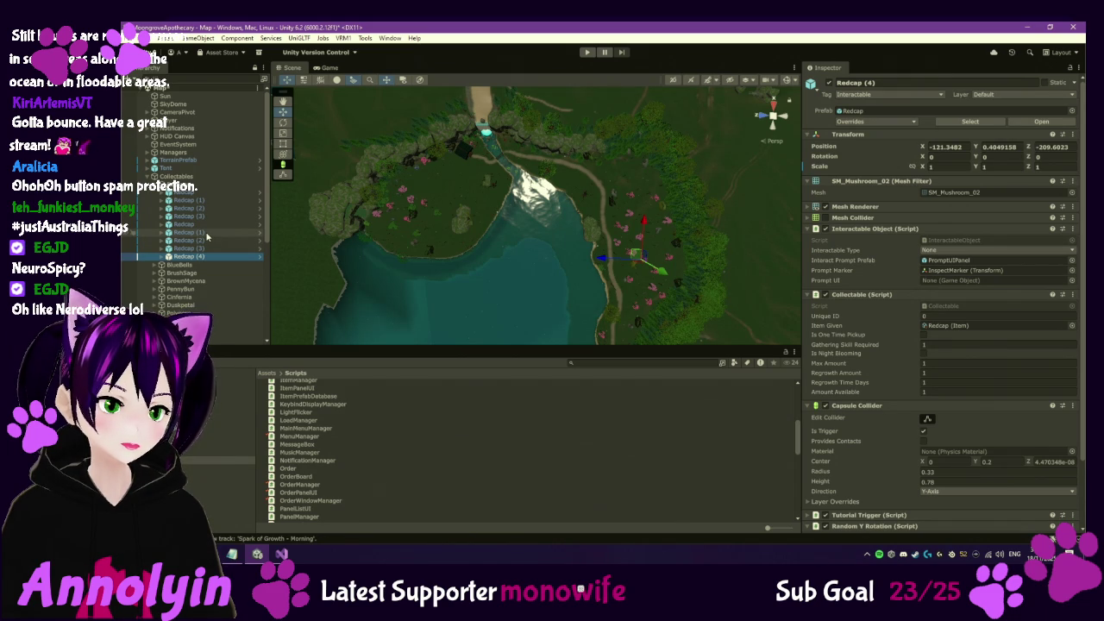
pyautogui.click(203, 233)
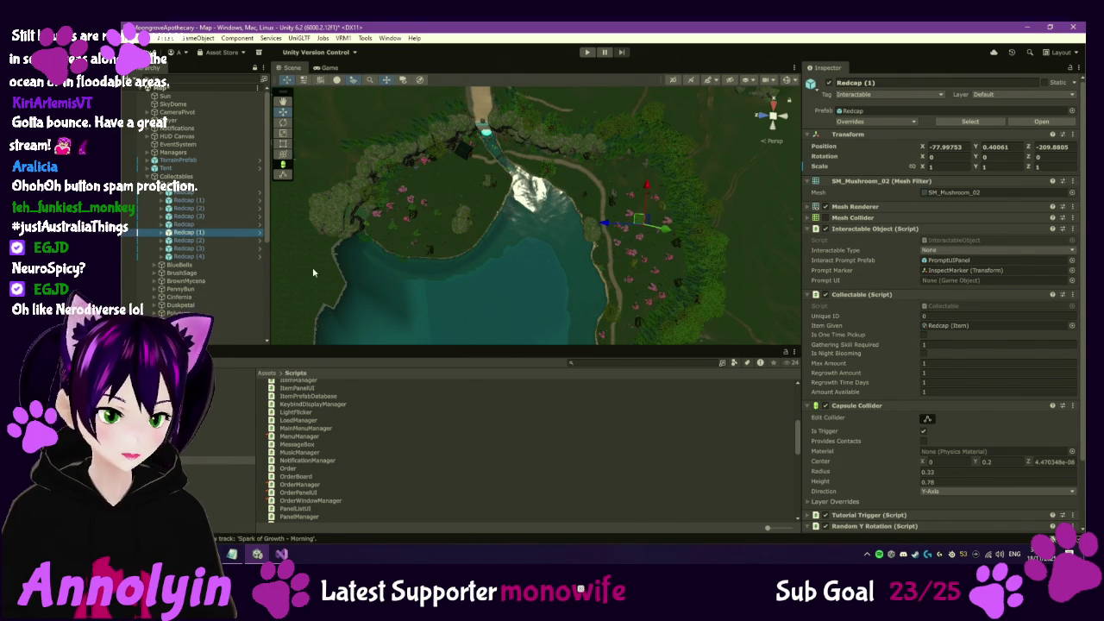
pyautogui.click(194, 186)
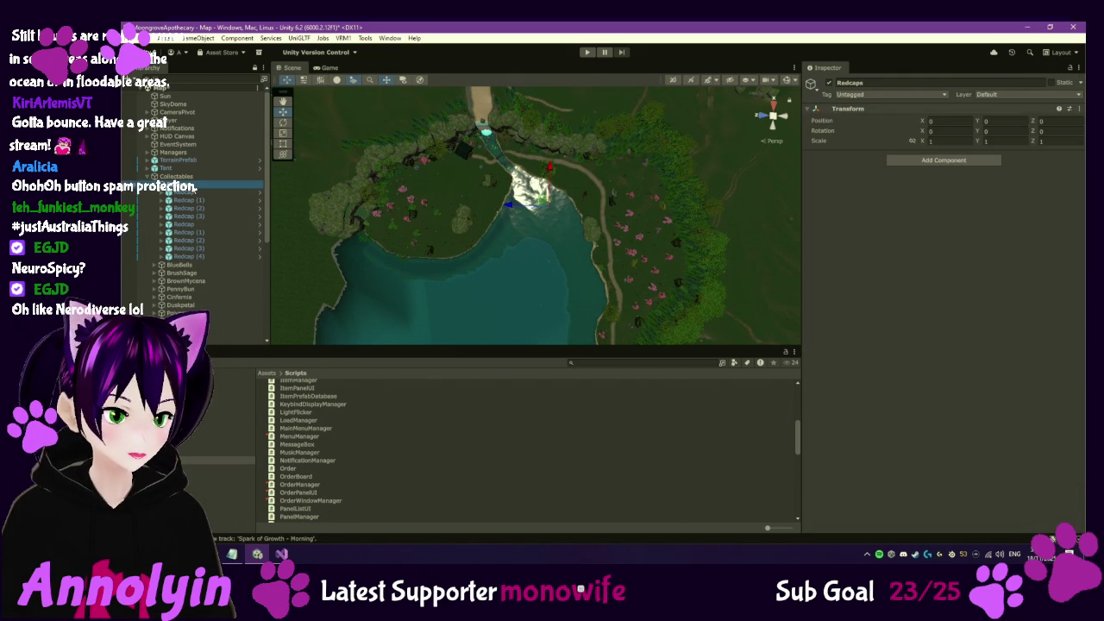
pyautogui.click(195, 192)
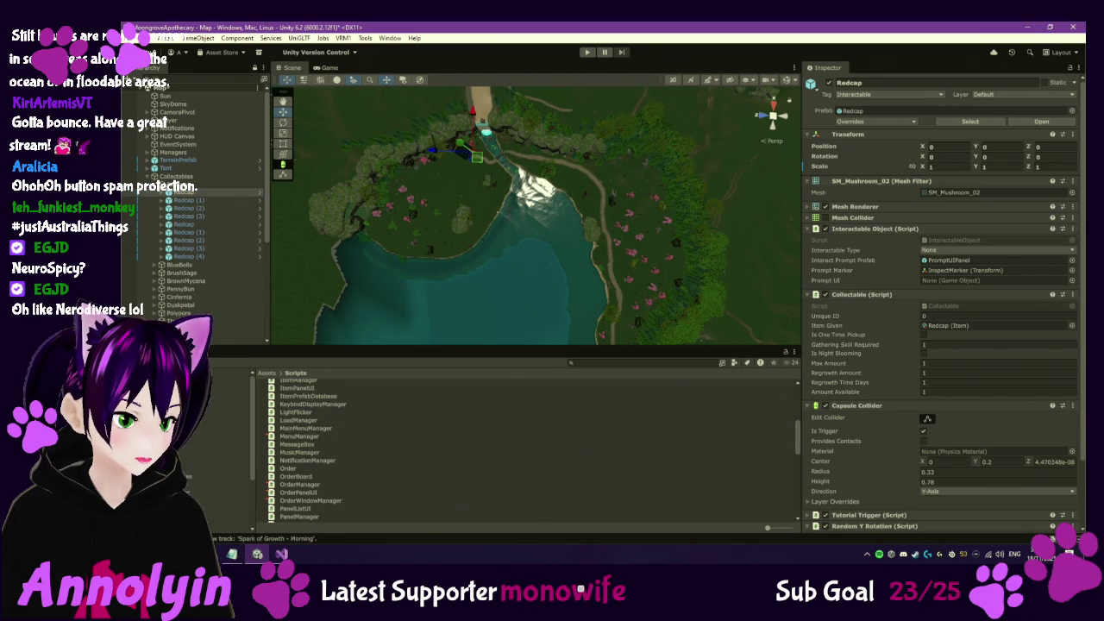
# Open the Resources > Placeables > Collectables folder and browse Blue Bells through Violet Veil
pyautogui.click(226, 476)
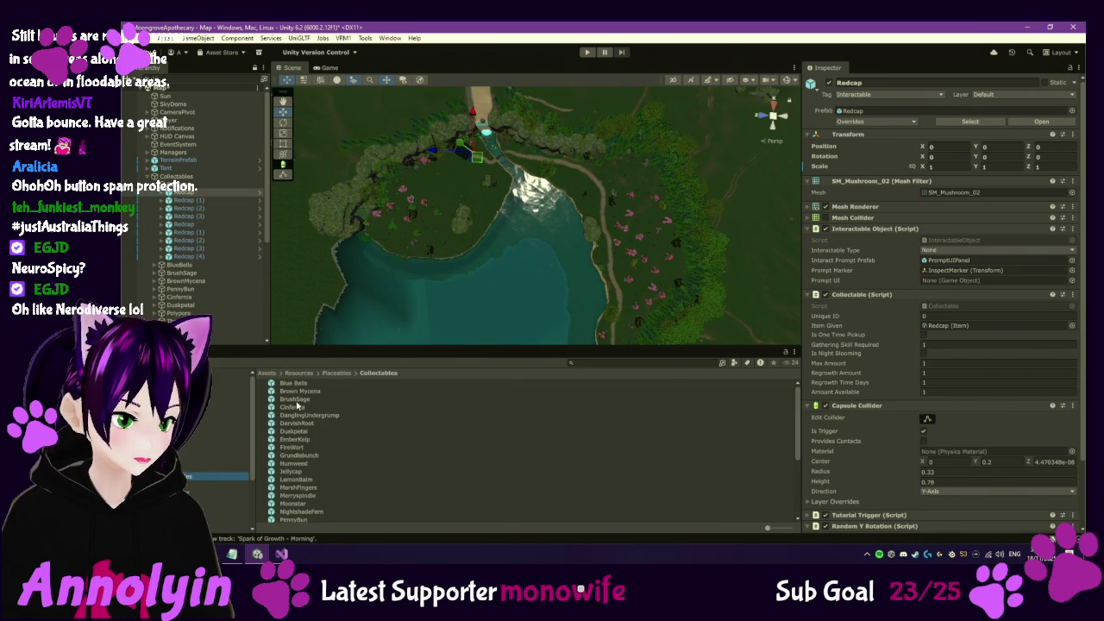
pyautogui.scroll(-5, 319, 424)
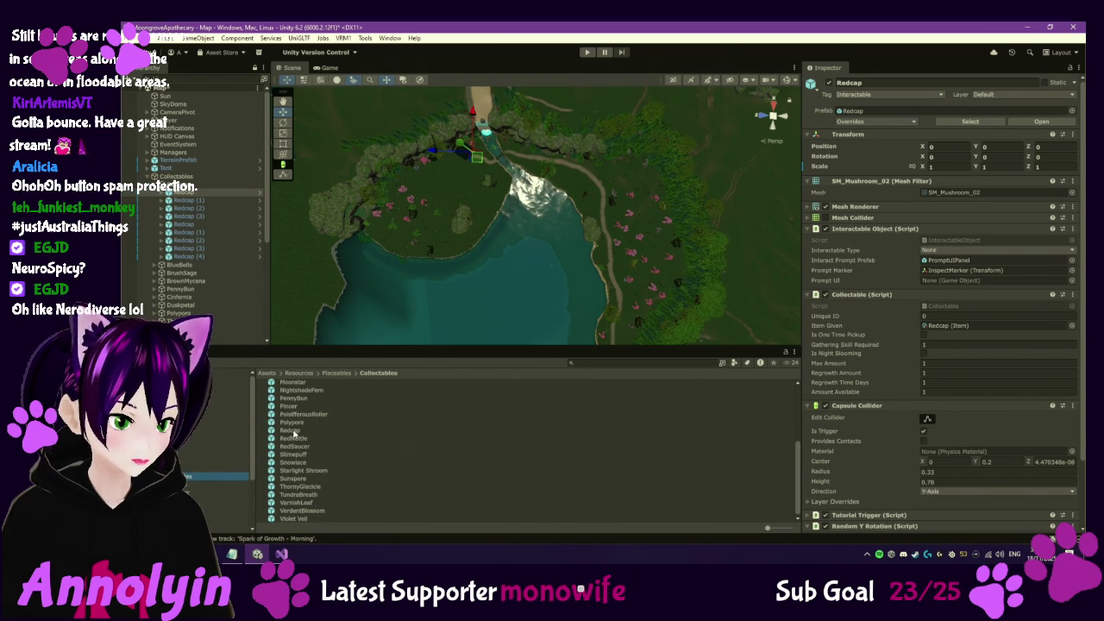
pyautogui.scroll(5, 413, 290)
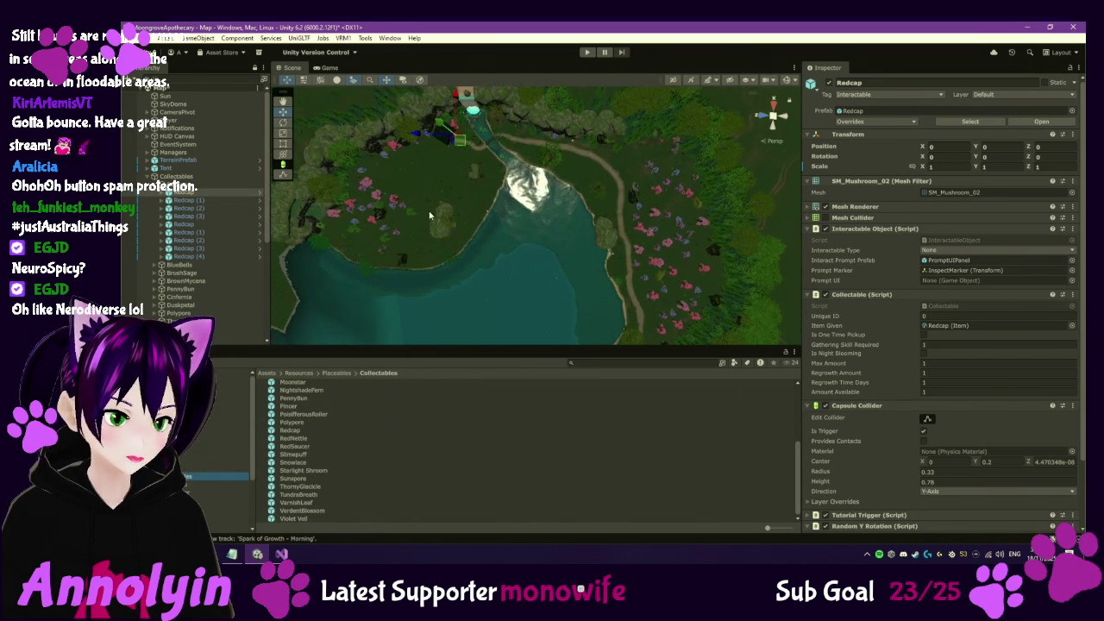
# Pan the Scene view over the flower meadow, then inspect Redcap (1) and the Pincer group
pyautogui.moveTo(411, 197)
pyautogui.mouseDown()
pyautogui.moveTo(525, 231)
pyautogui.moveTo(508, 235)
pyautogui.moveTo(483, 301)
pyautogui.mouseUp()
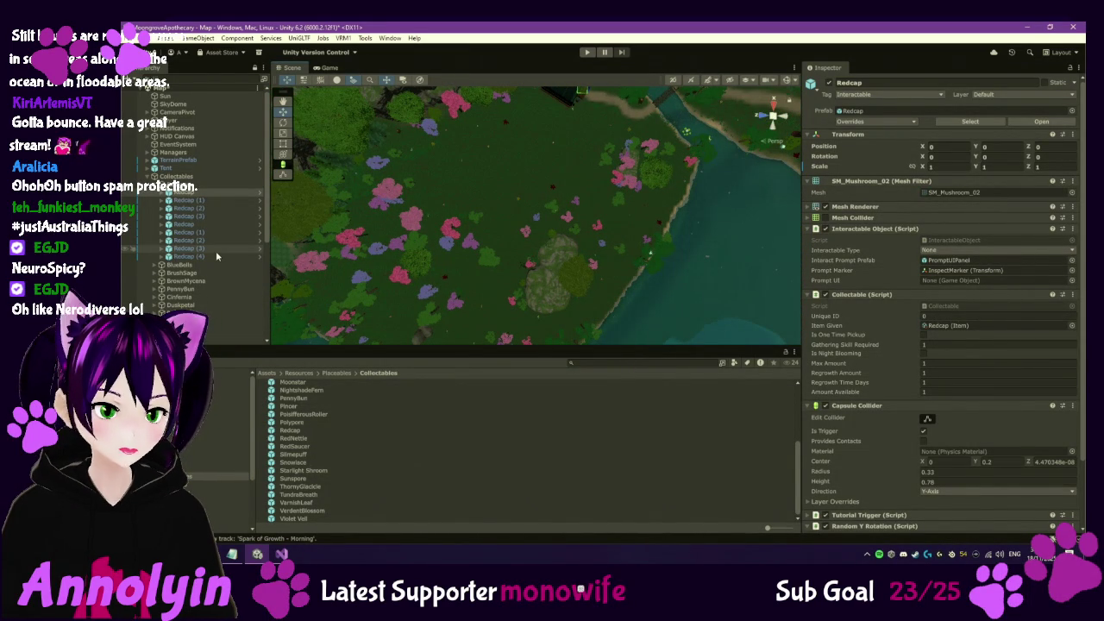
pyautogui.click(207, 198)
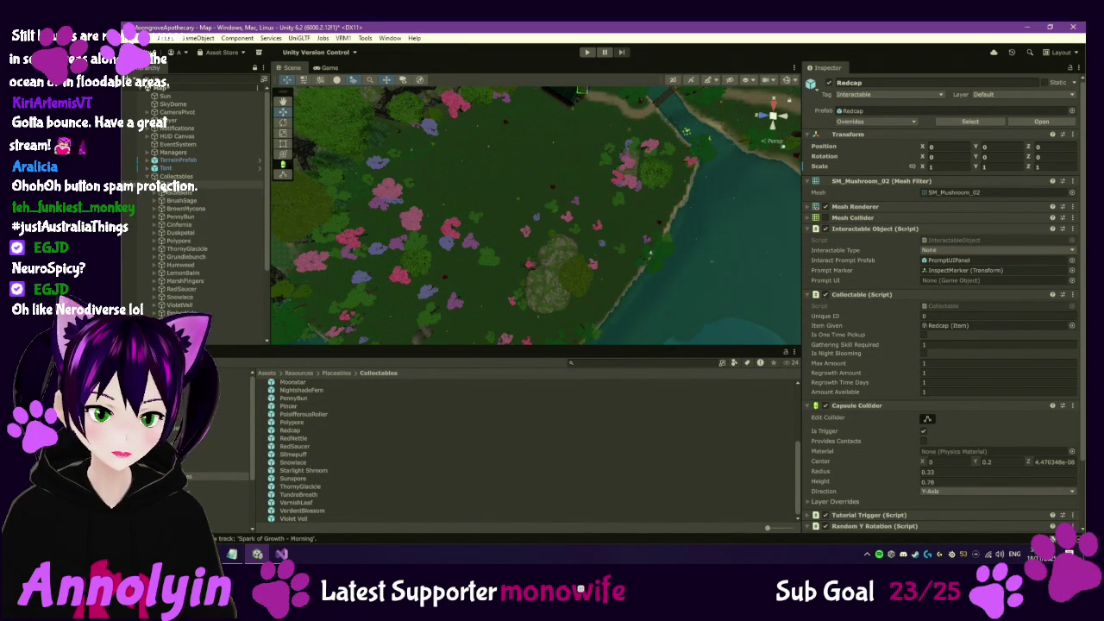
pyautogui.scroll(-7, 213, 219)
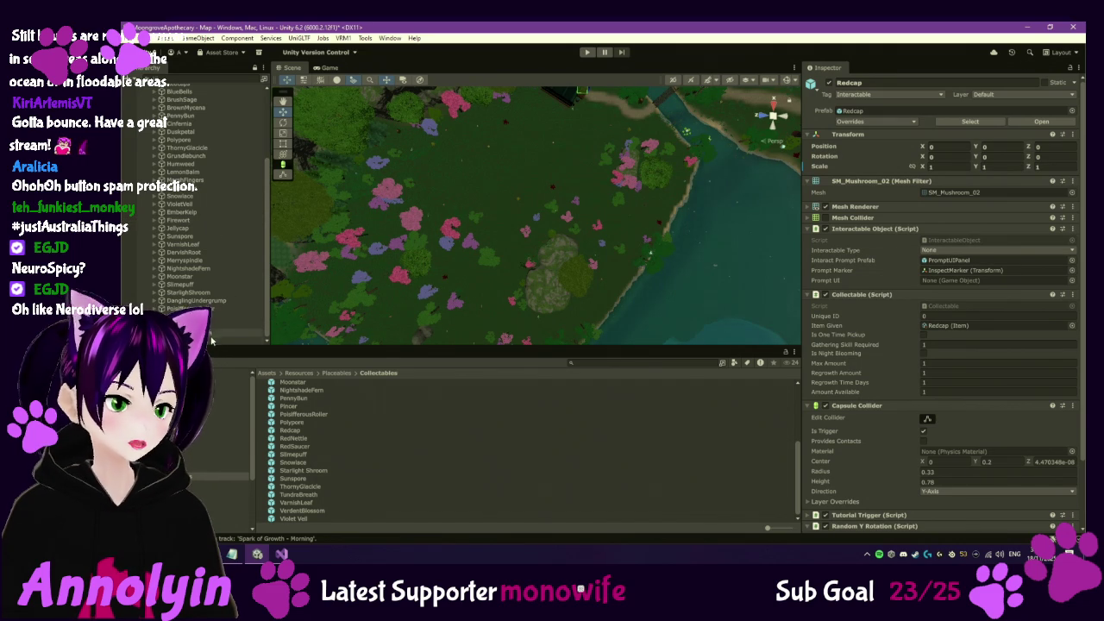
pyautogui.click(226, 341)
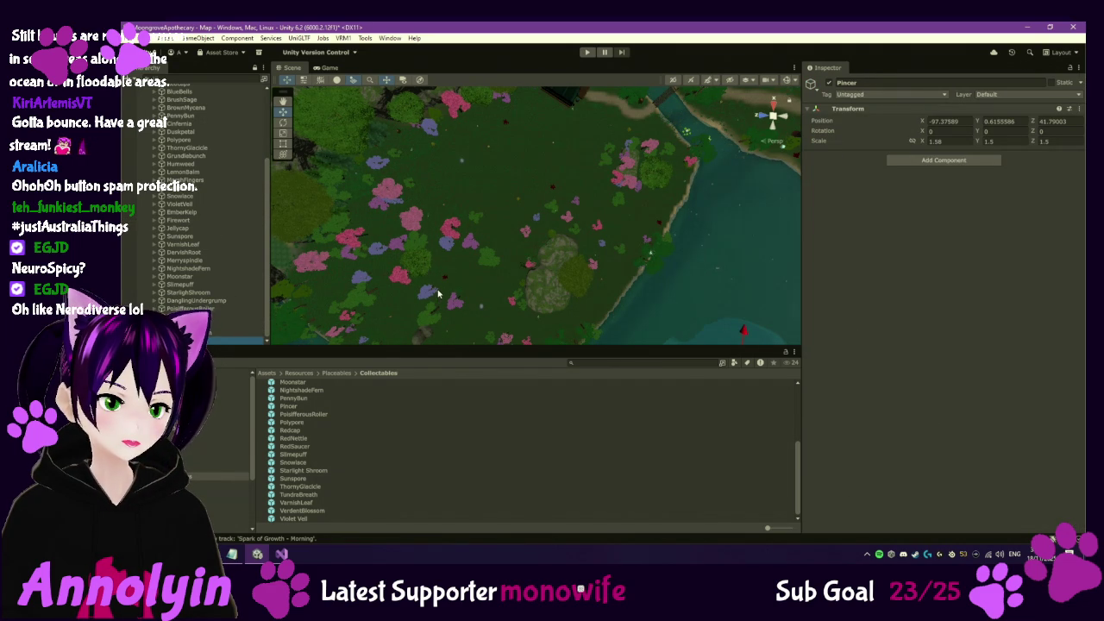
# Frame the Pincer group and step through its child instances, including Pincer (4)
pyautogui.press('f')
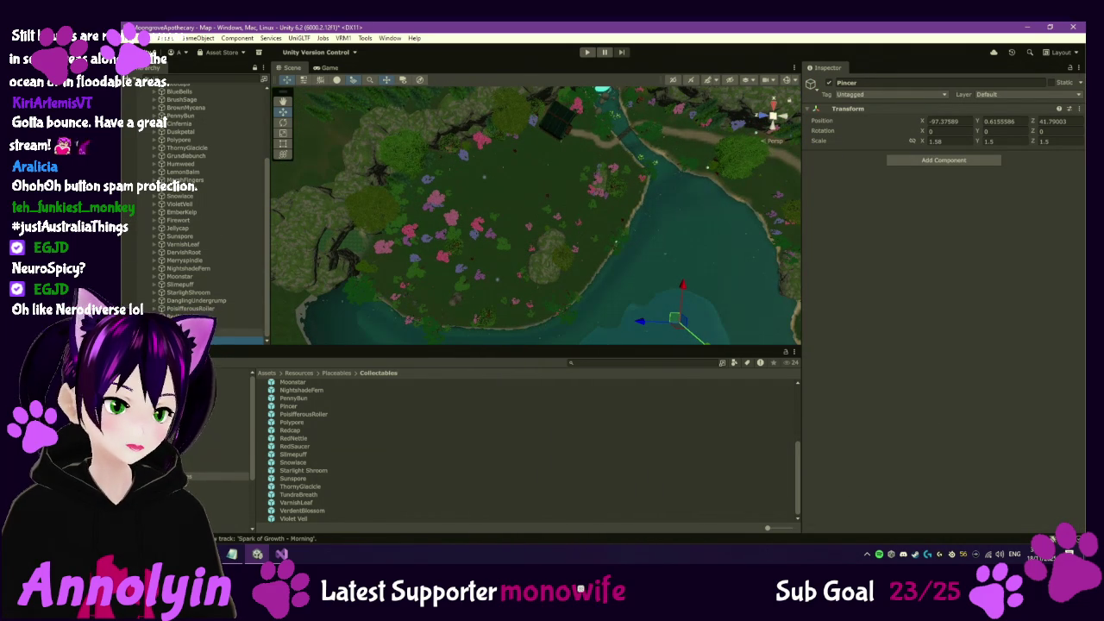
pyautogui.press('Right')
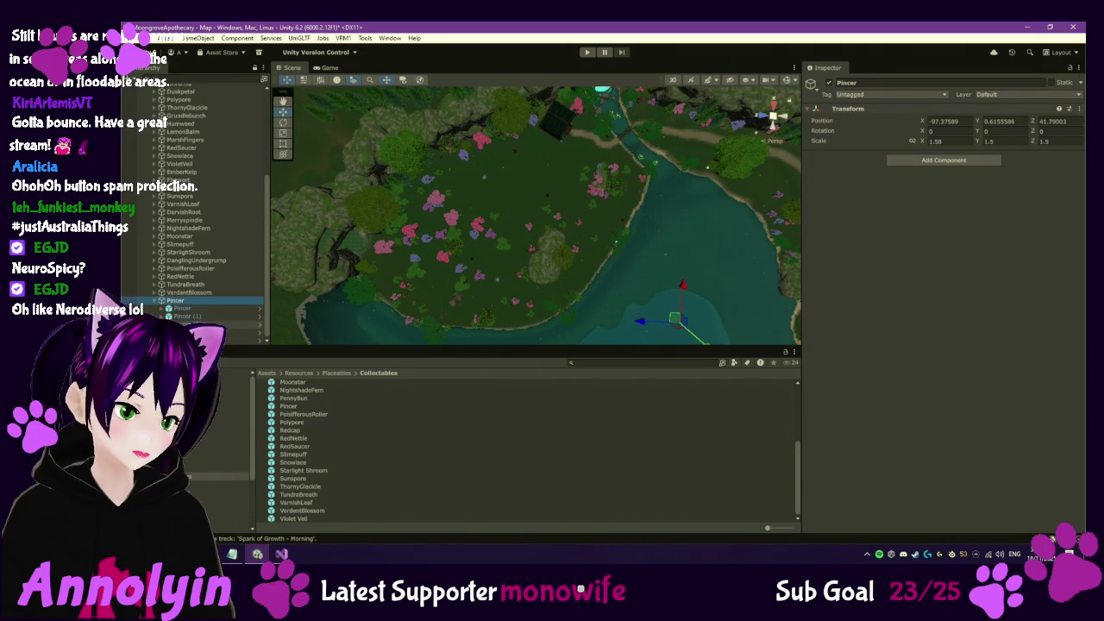
pyautogui.press('Down')
pyautogui.press('Down')
pyautogui.press('Down')
pyautogui.press('Down')
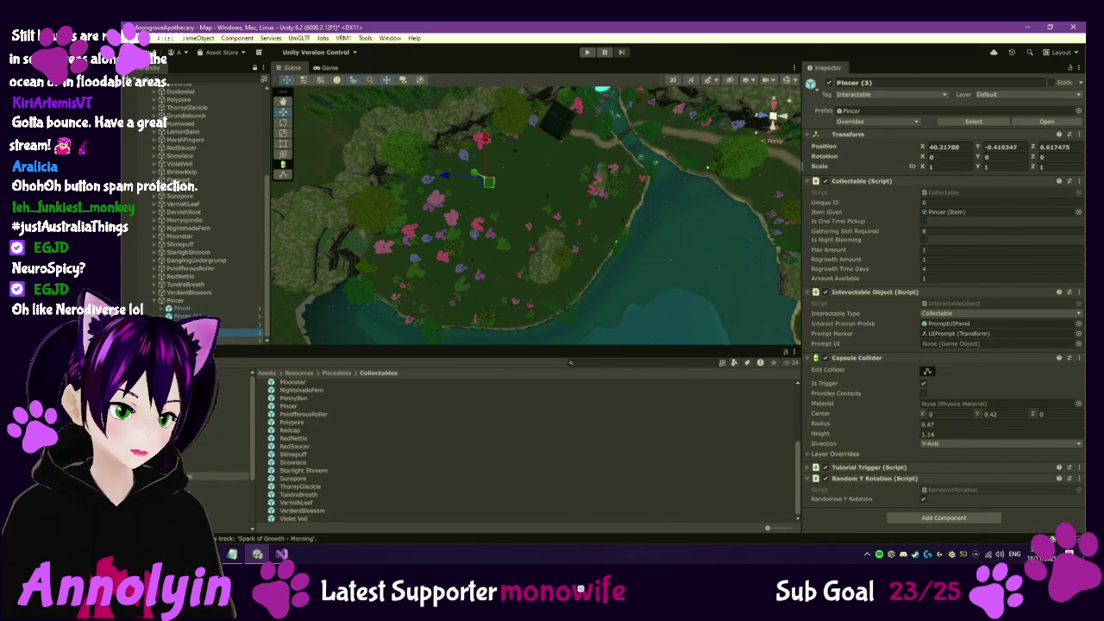
pyautogui.press('Down')
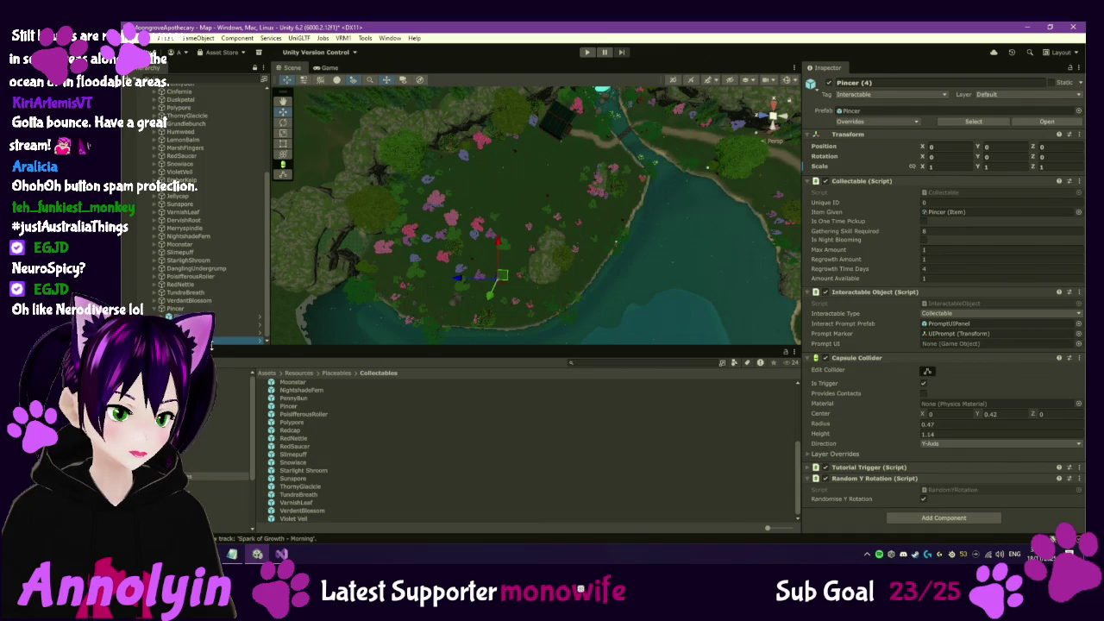
pyautogui.hotkey('ctrl', 'z')
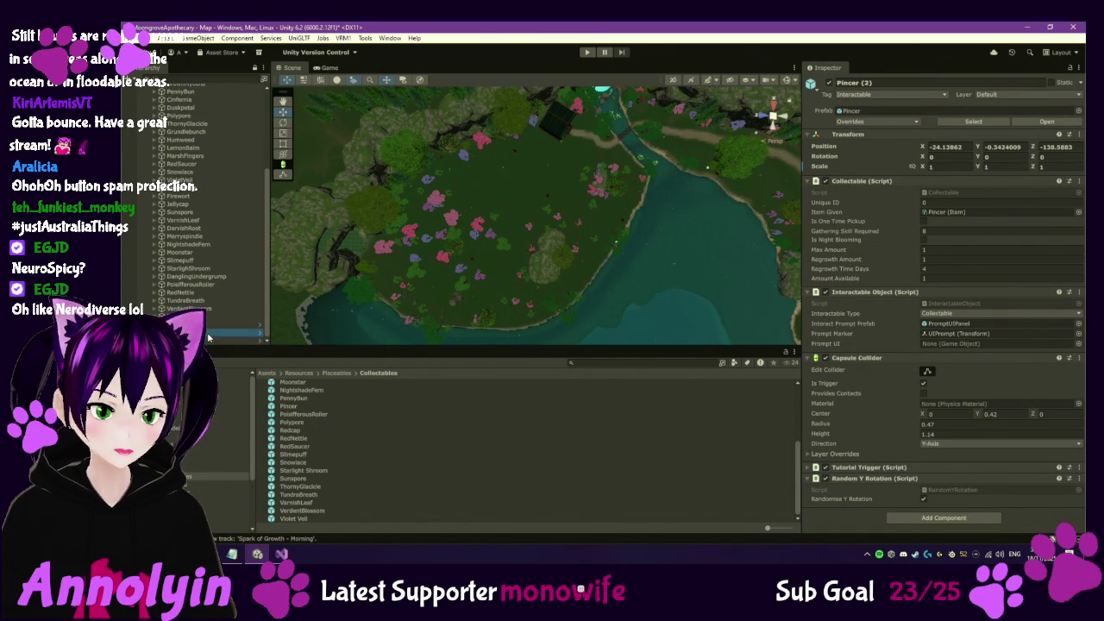
# Frame Pincer, Pincer (1) and Pincer (2) in turn, then ping their Pincer item asset
pyautogui.click(214, 324)
pyautogui.press('f')
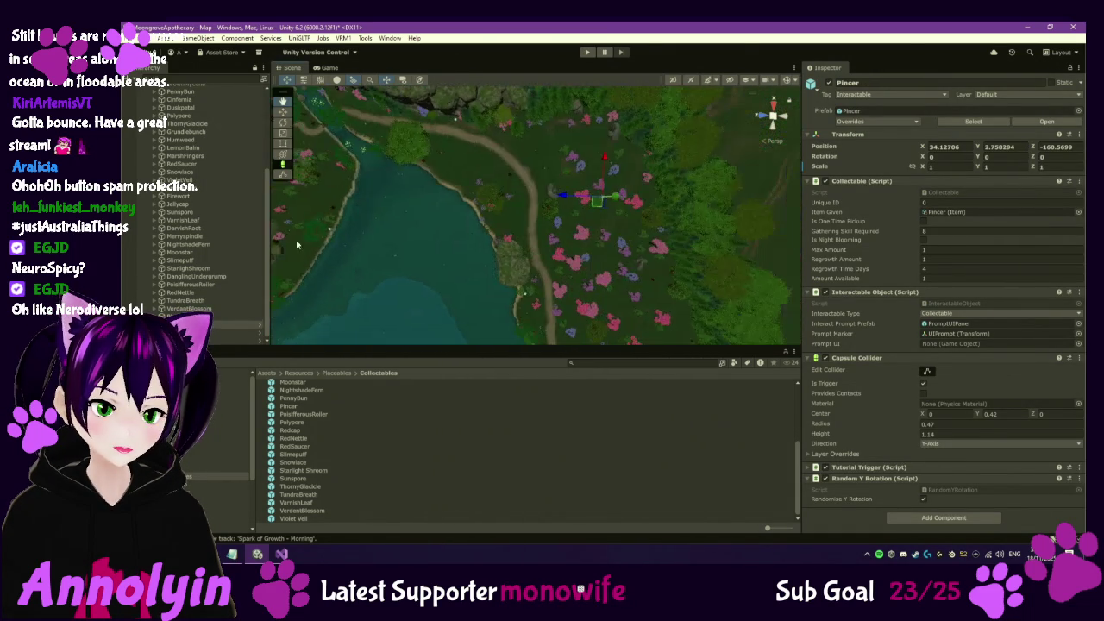
pyautogui.click(233, 324)
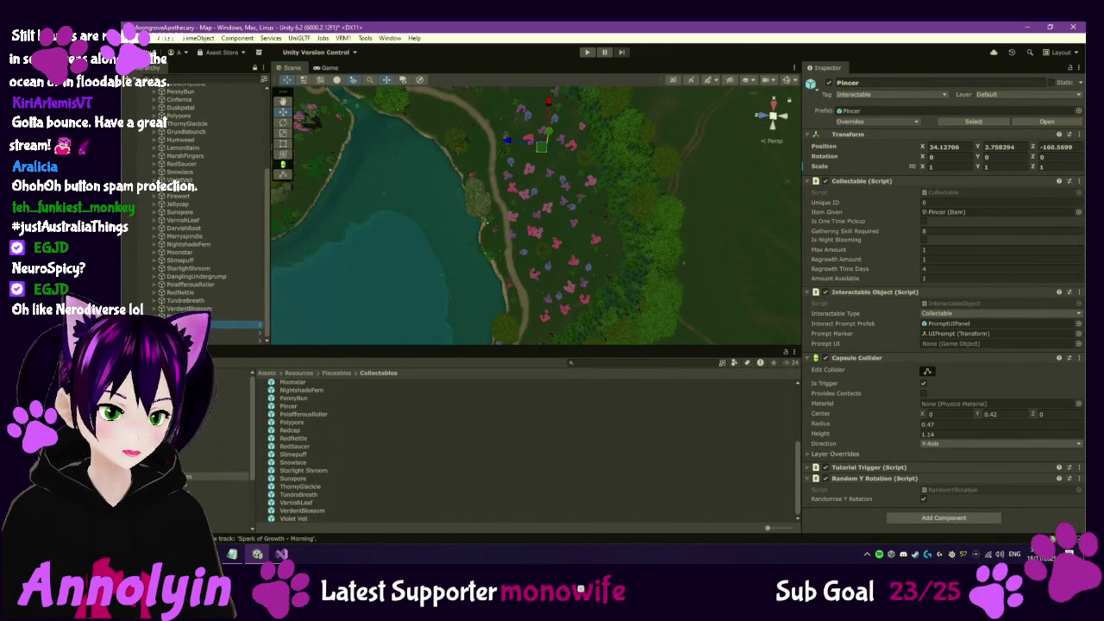
pyautogui.press('Down')
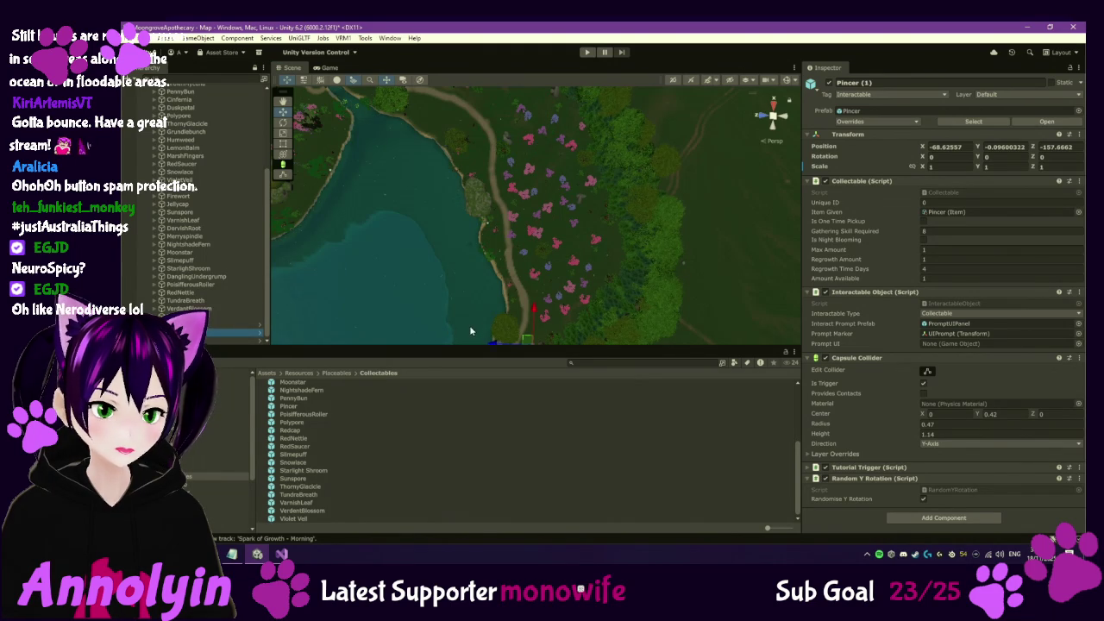
pyautogui.press('f')
pyautogui.press('Down')
pyautogui.press('f')
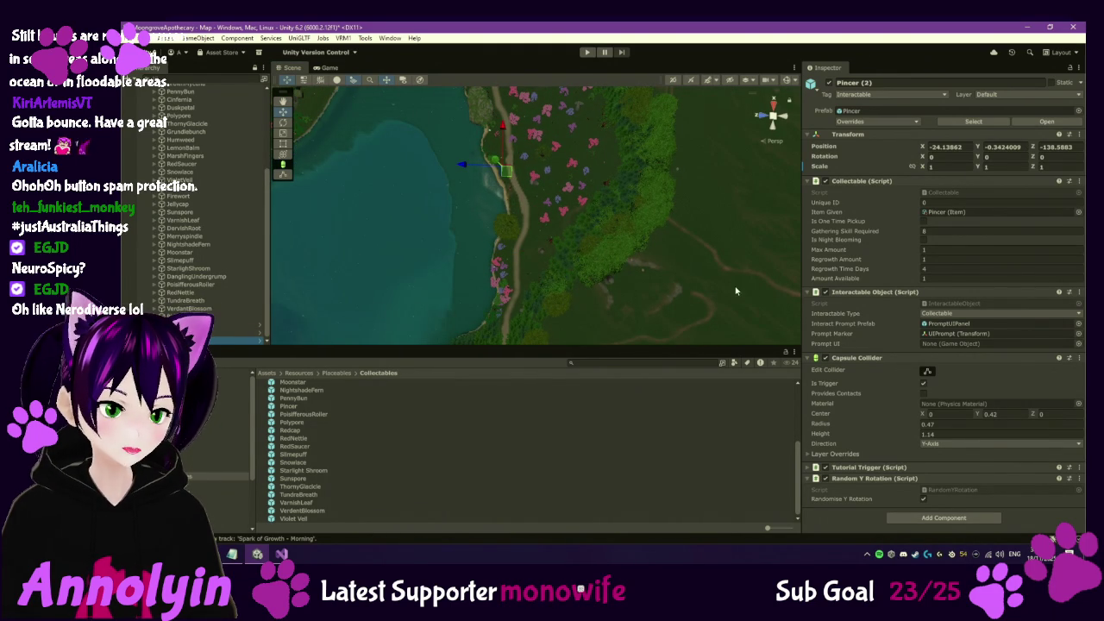
pyautogui.click(956, 213)
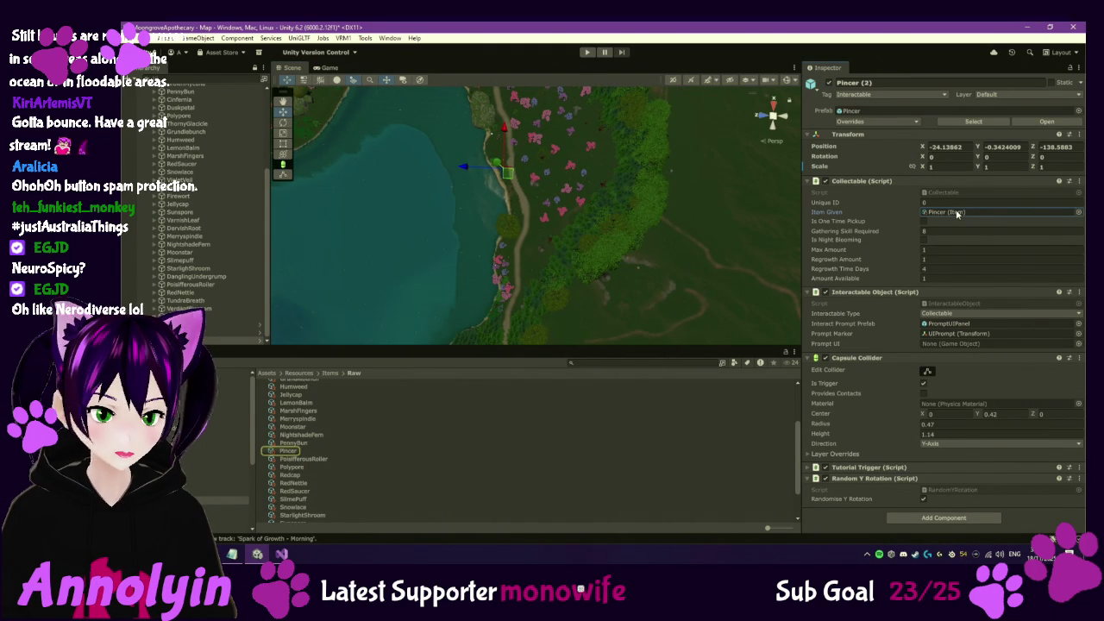
pyautogui.doubleClick(956, 212)
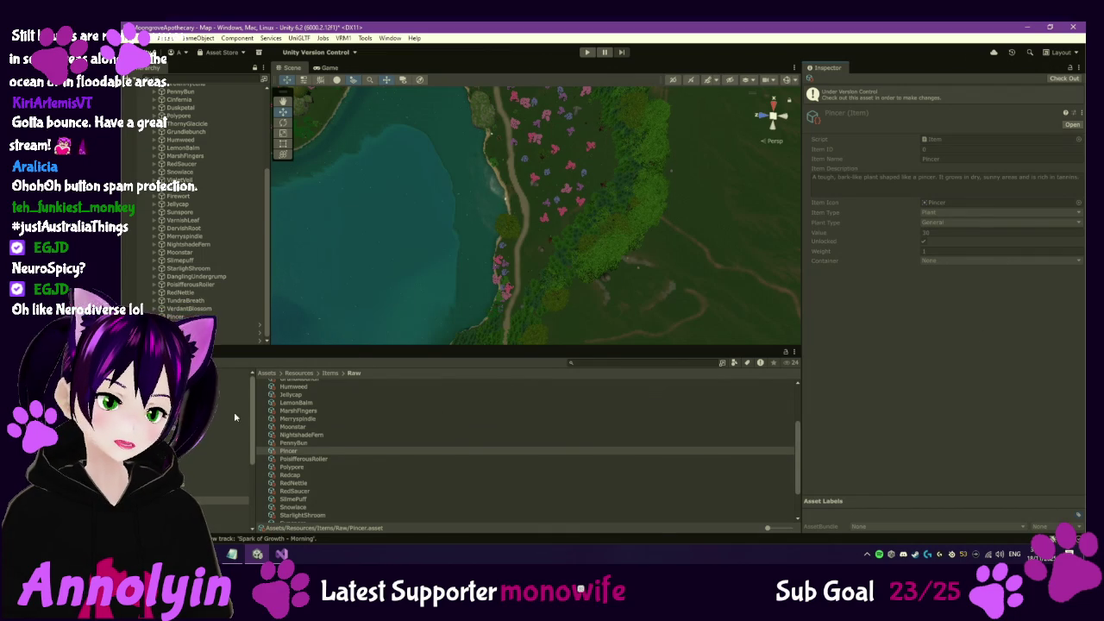
# Review the Pincer item's description and value of 30, then return to the Resources folder
pyautogui.click(288, 450)
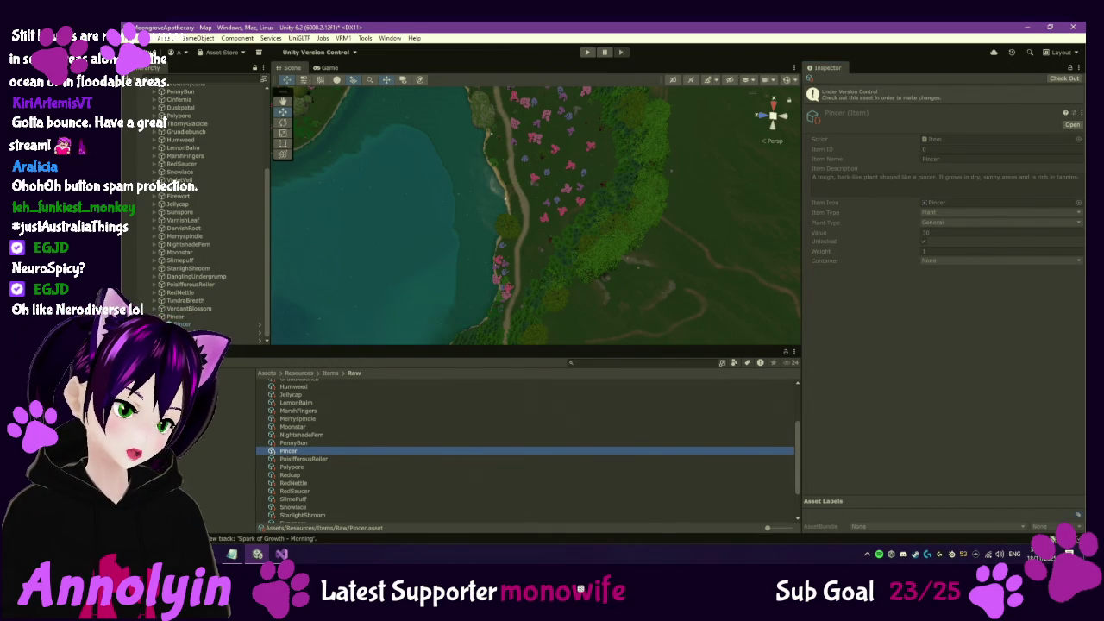
pyautogui.click(233, 445)
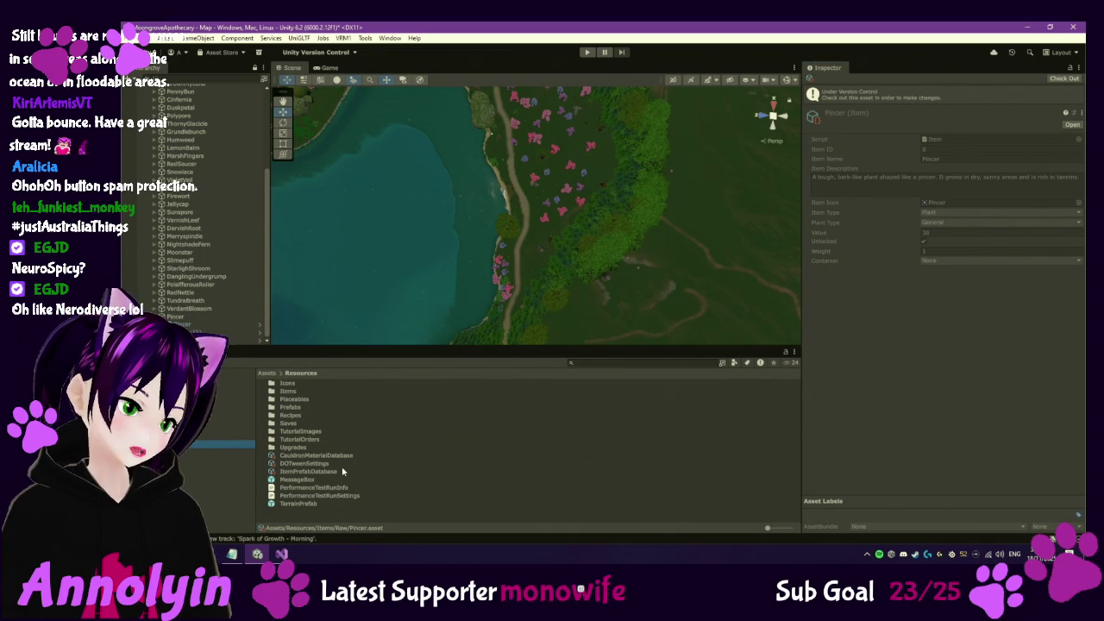
# Check out GameDataExport from Assets via Version Control > Check Out, then start Play mode
pyautogui.click(240, 387)
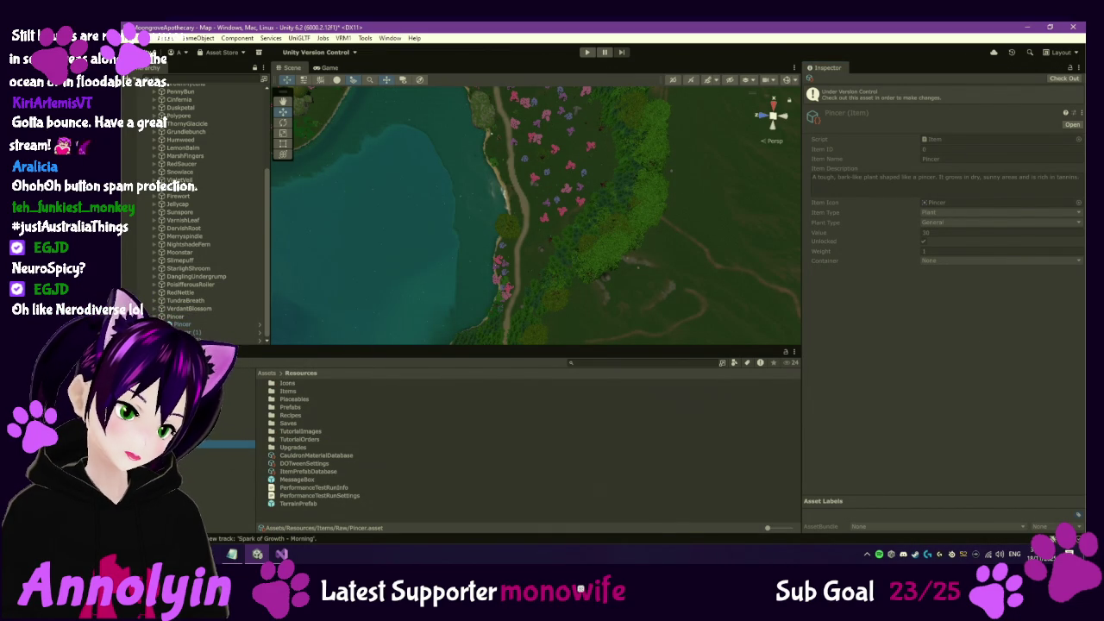
pyautogui.click(313, 463)
pyautogui.rightClick(313, 462)
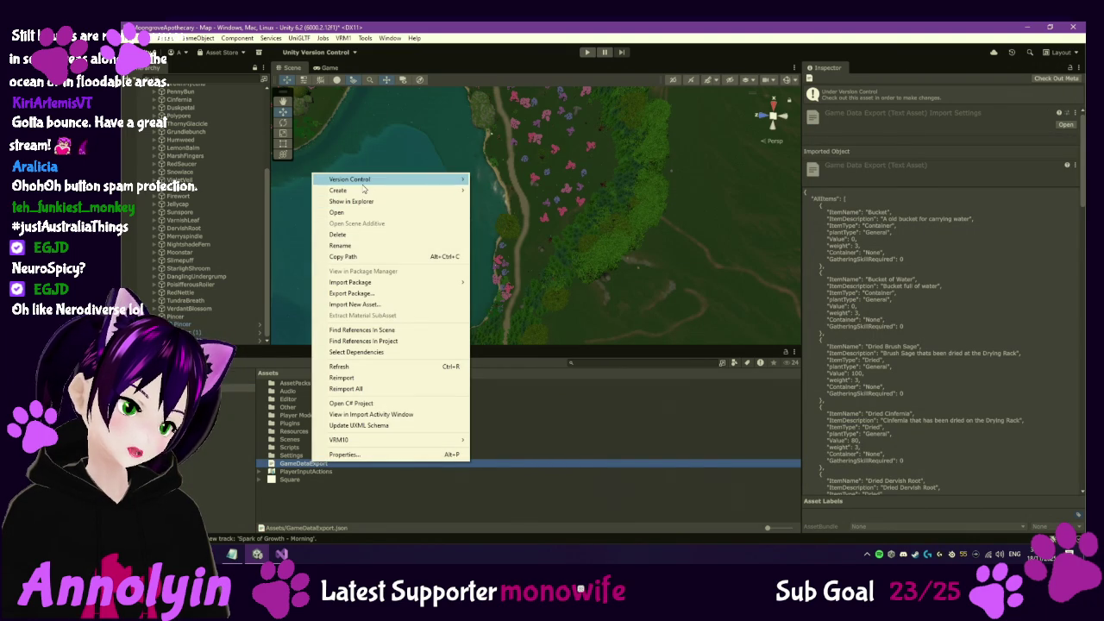
pyautogui.moveTo(414, 180)
pyautogui.click(526, 204)
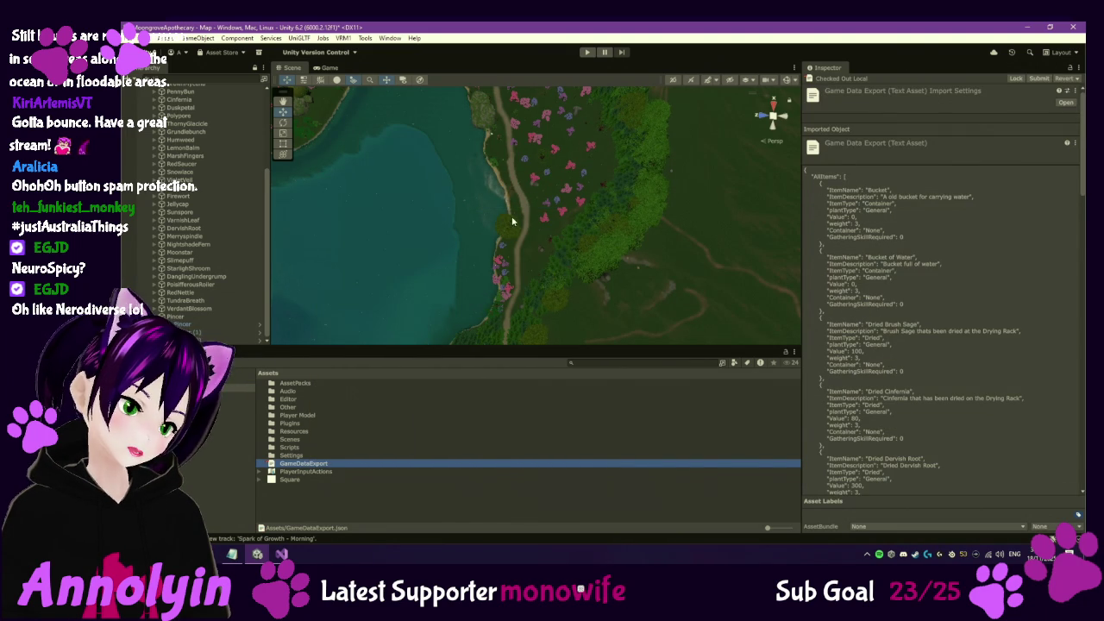
pyautogui.click(586, 53)
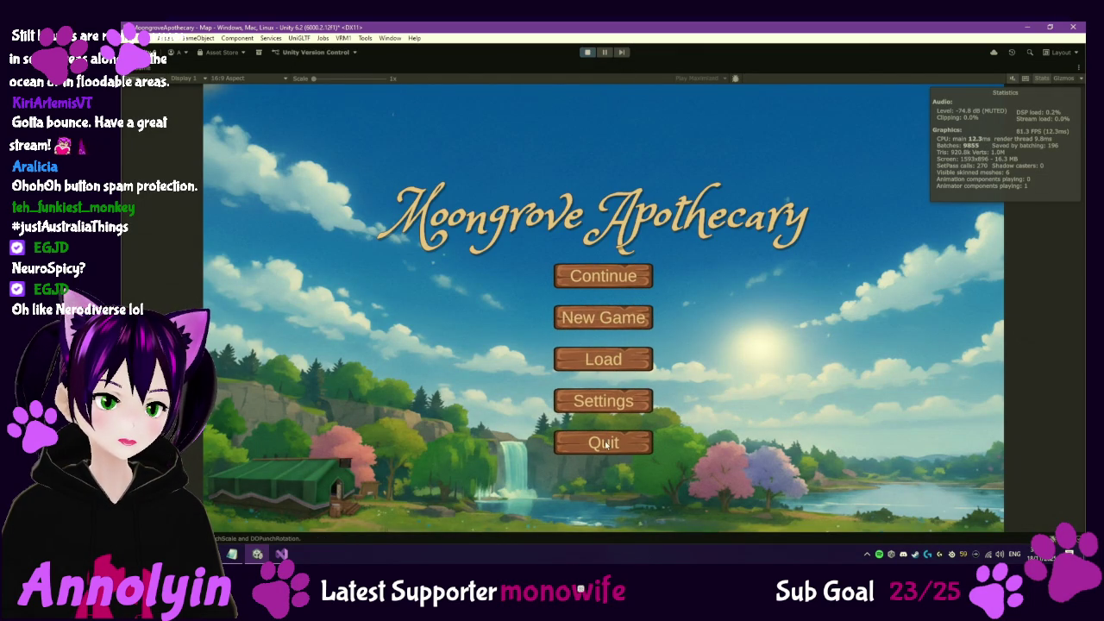
# Stop the game and scroll through GameDataExport.json's item entries like Kelp Jelly and Blue Pigment
pyautogui.click(591, 51)
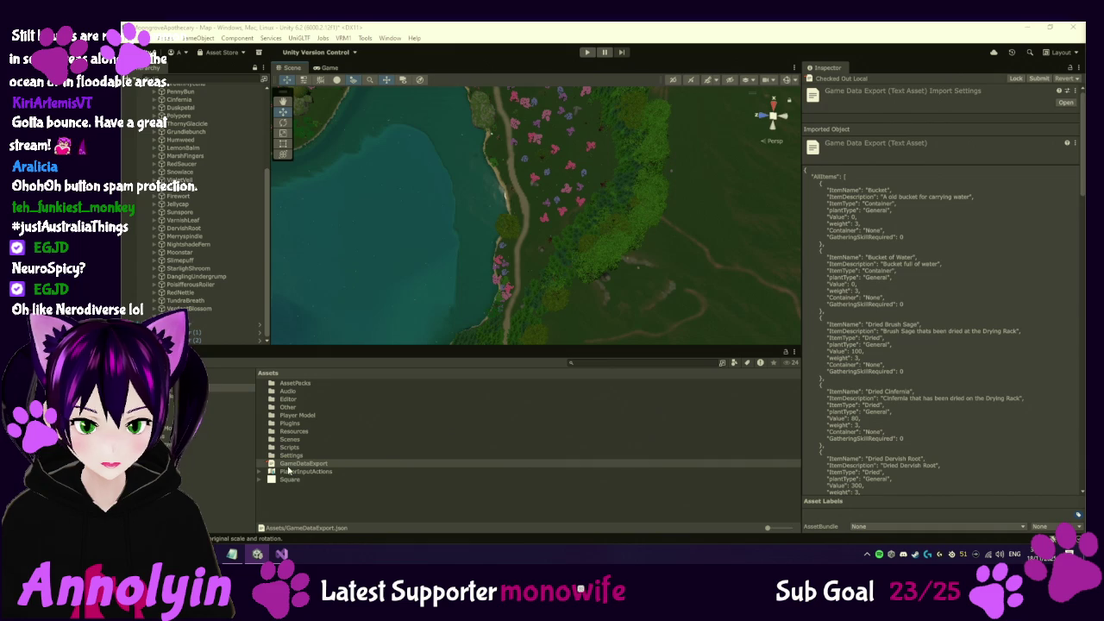
pyautogui.scroll(-10, 949, 323)
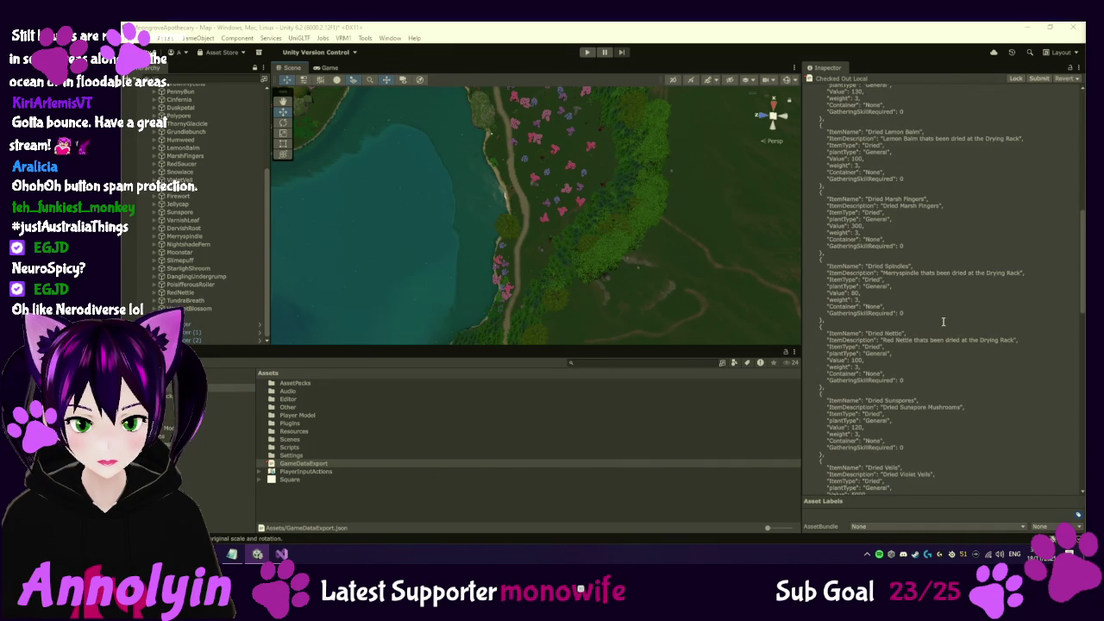
pyautogui.scroll(-1, 943, 322)
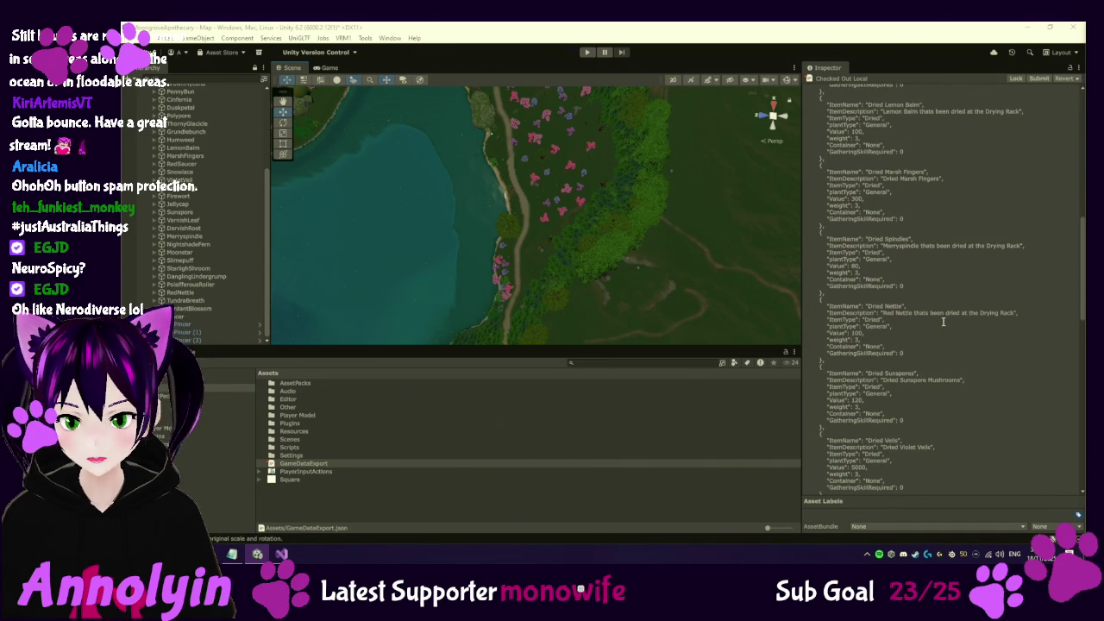
pyautogui.scroll(-10, 943, 322)
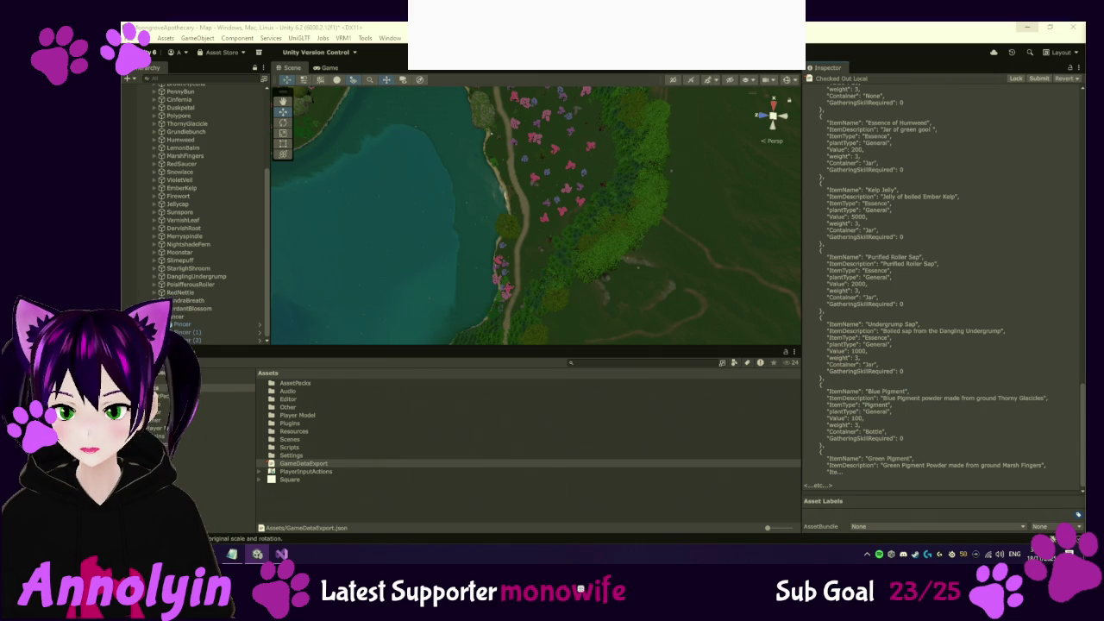
pyautogui.hotkey('alt', 'Tab')
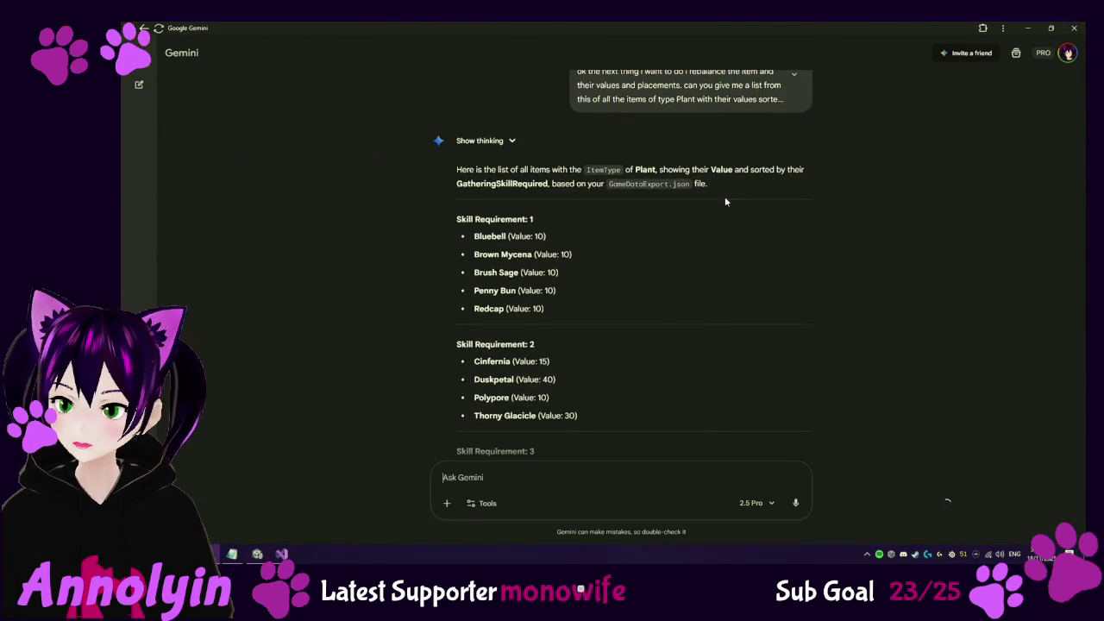
pyautogui.scroll(-3, 679, 337)
pyautogui.scroll(-5, 680, 330)
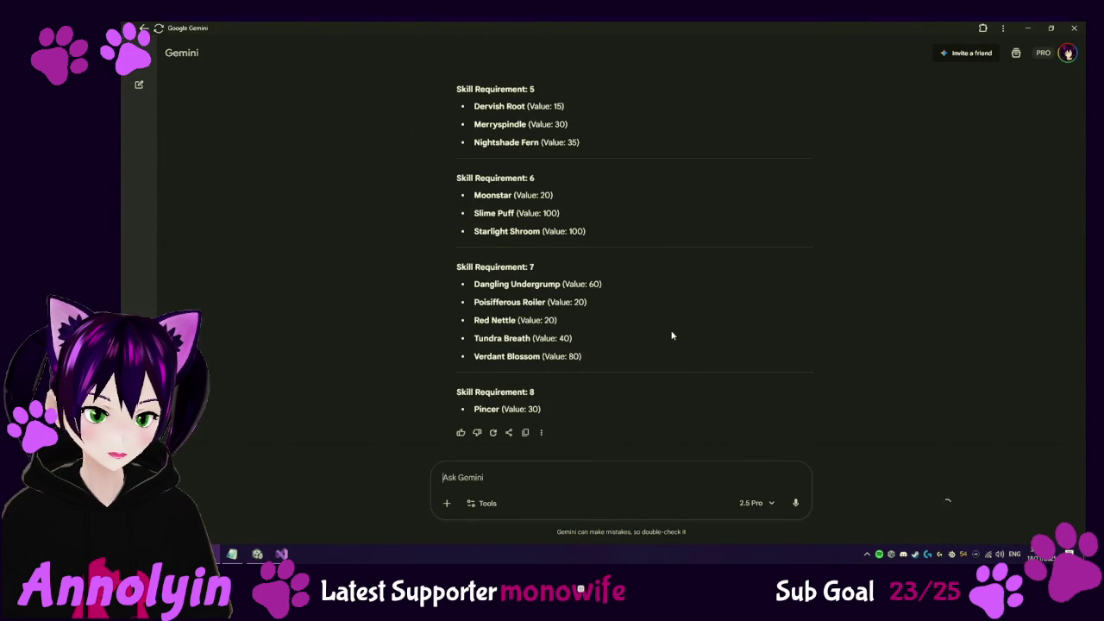
pyautogui.scroll(2, 681, 328)
pyautogui.scroll(7, 717, 316)
pyautogui.scroll(-2, 717, 316)
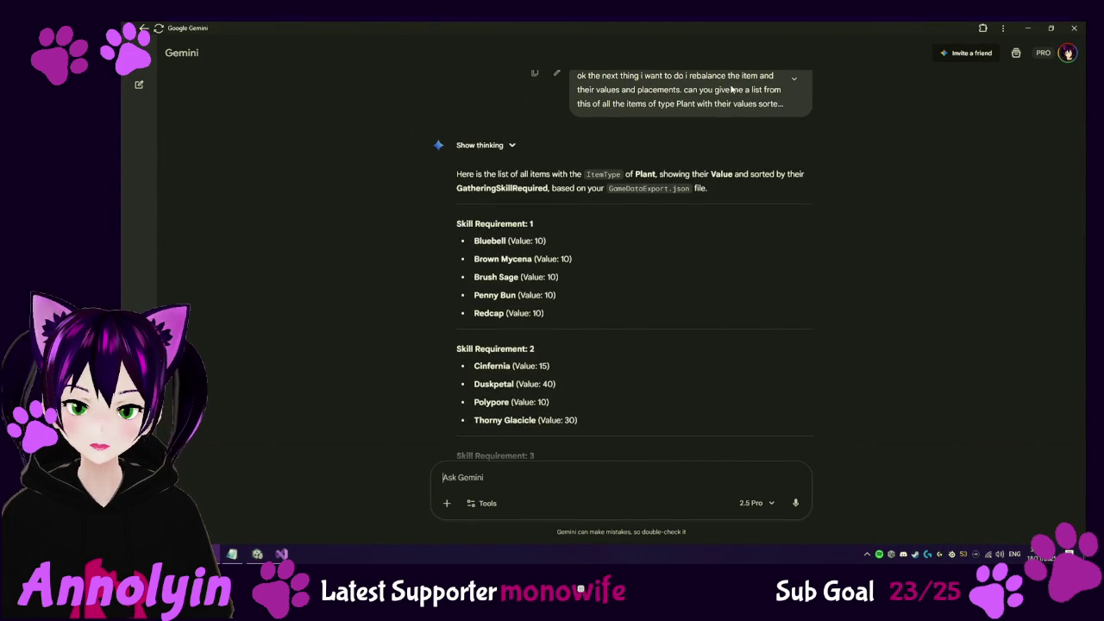
pyautogui.hotkey('alt', 'Tab')
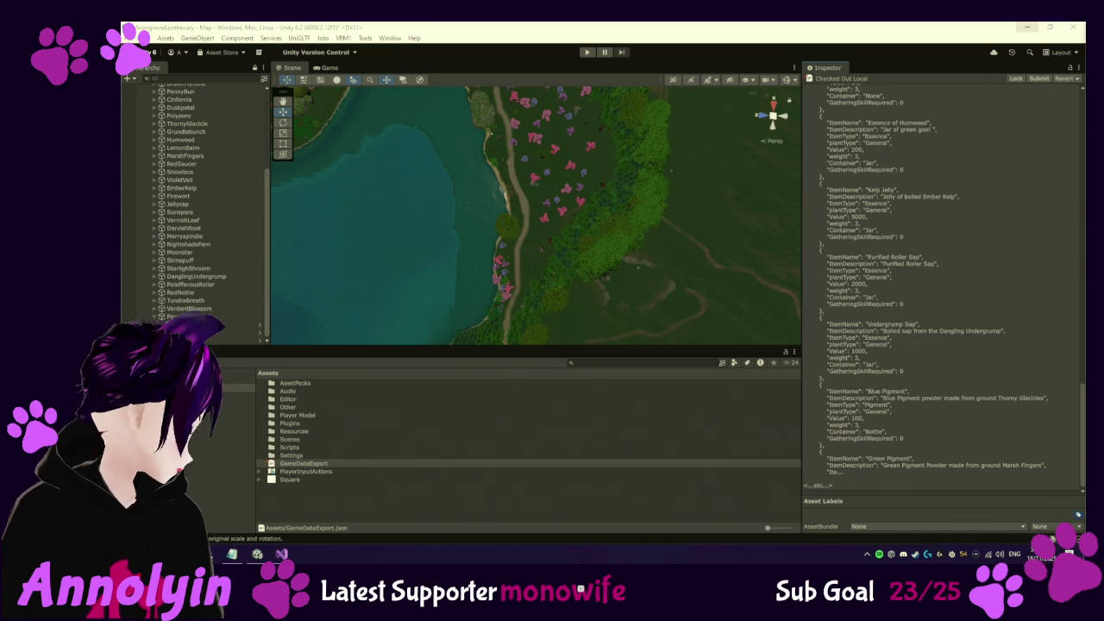
pyautogui.hotkey('alt', 'Tab')
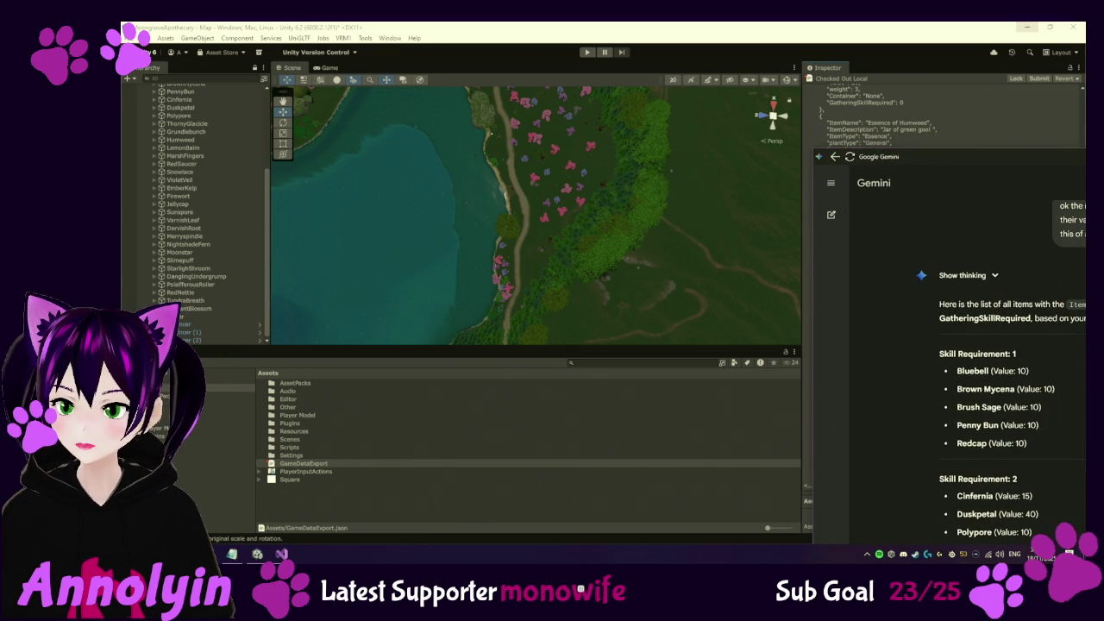
pyautogui.hotkey('alt', 'Tab')
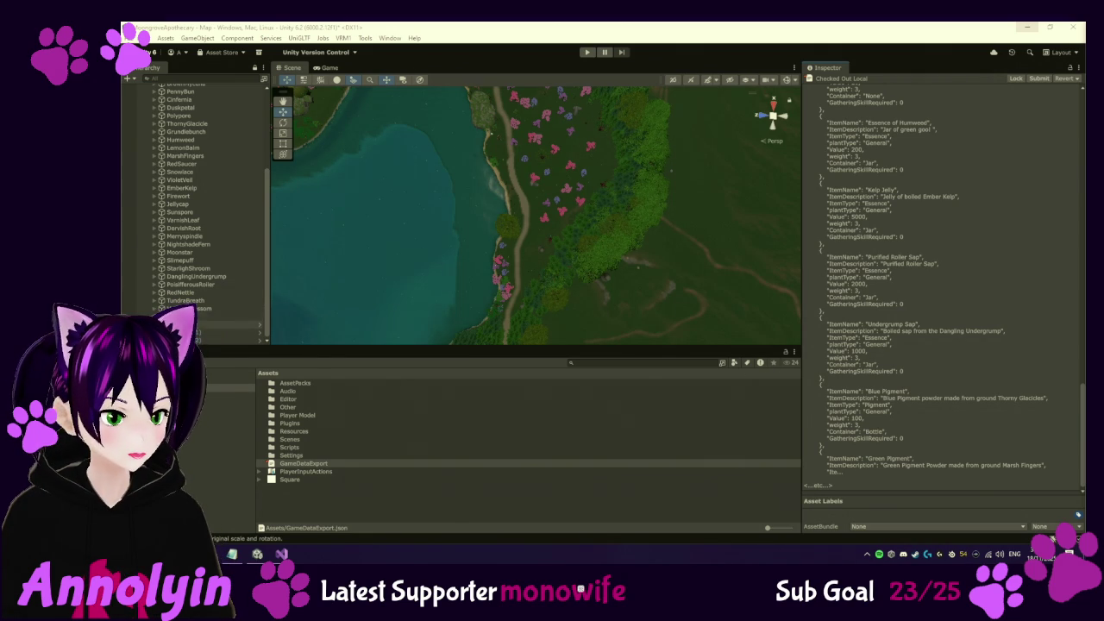
pyautogui.click(258, 554)
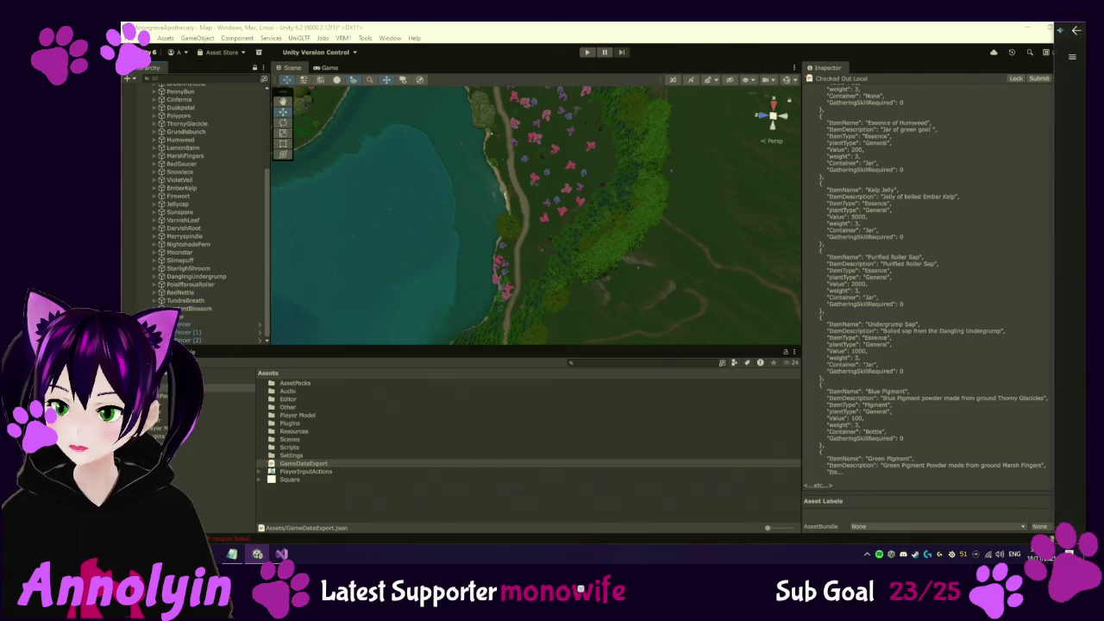
pyautogui.hotkey('alt', 'Tab')
pyautogui.hotkey('alt', 'Tab')
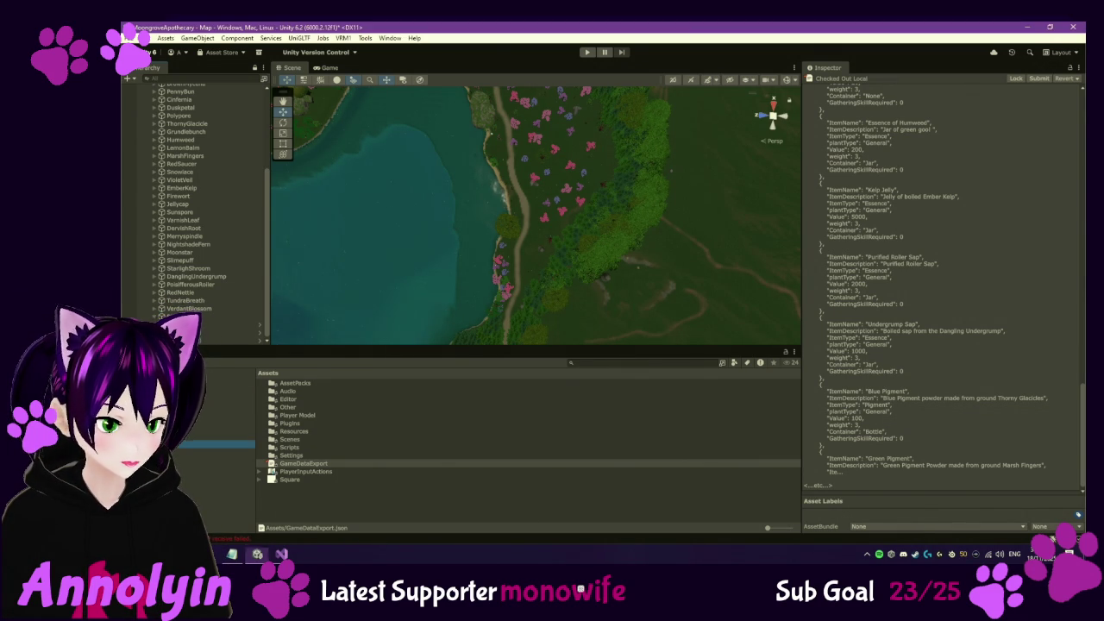
# Check out the Redcap asset in Resources/Items/Raw and set its Value to 15
pyautogui.doubleClick(293, 432)
pyautogui.doubleClick(292, 392)
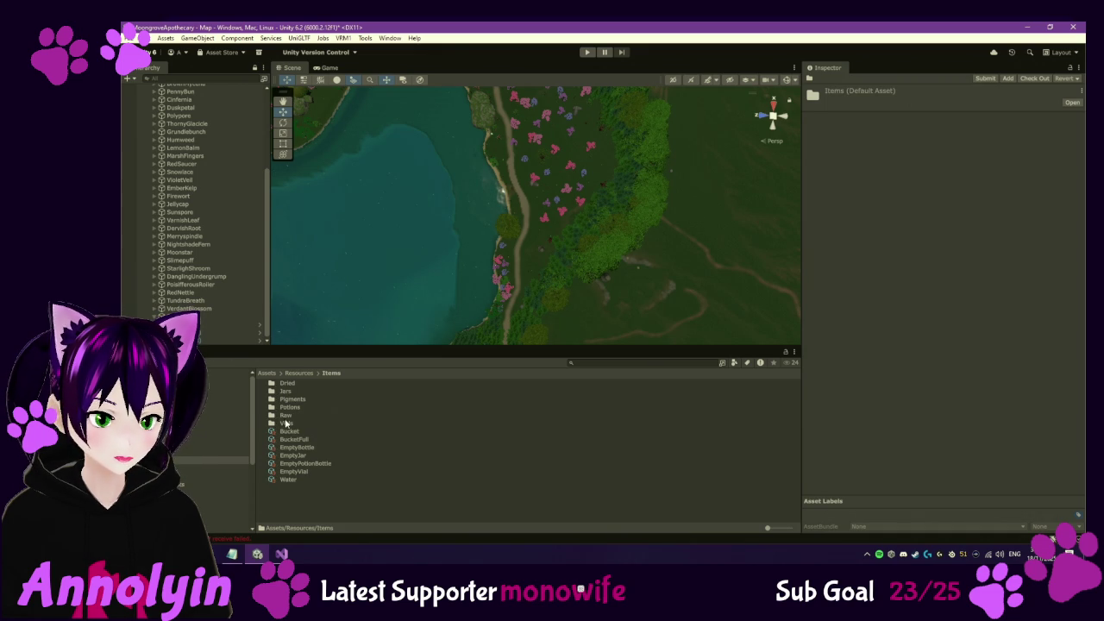
pyautogui.doubleClick(288, 415)
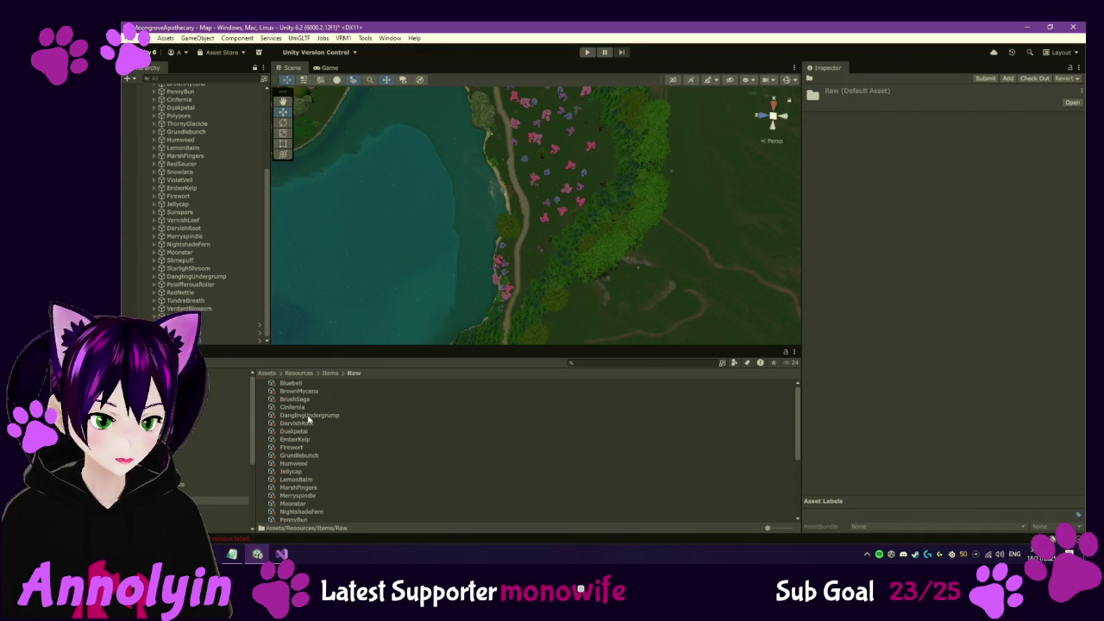
pyautogui.scroll(-3, 303, 401)
pyautogui.click(290, 462)
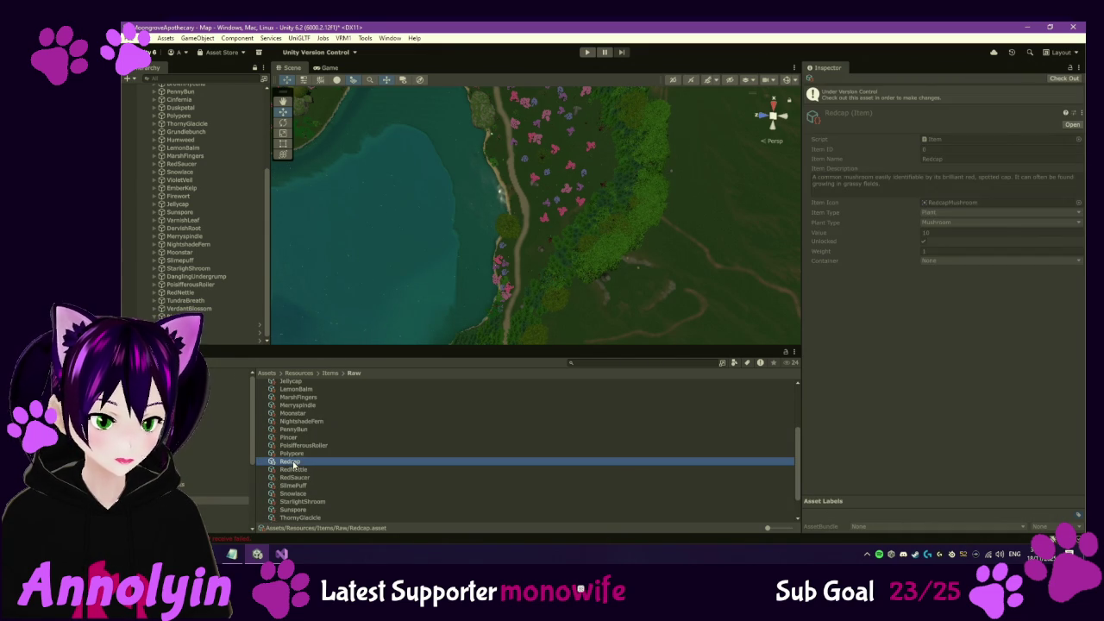
pyautogui.click(1064, 78)
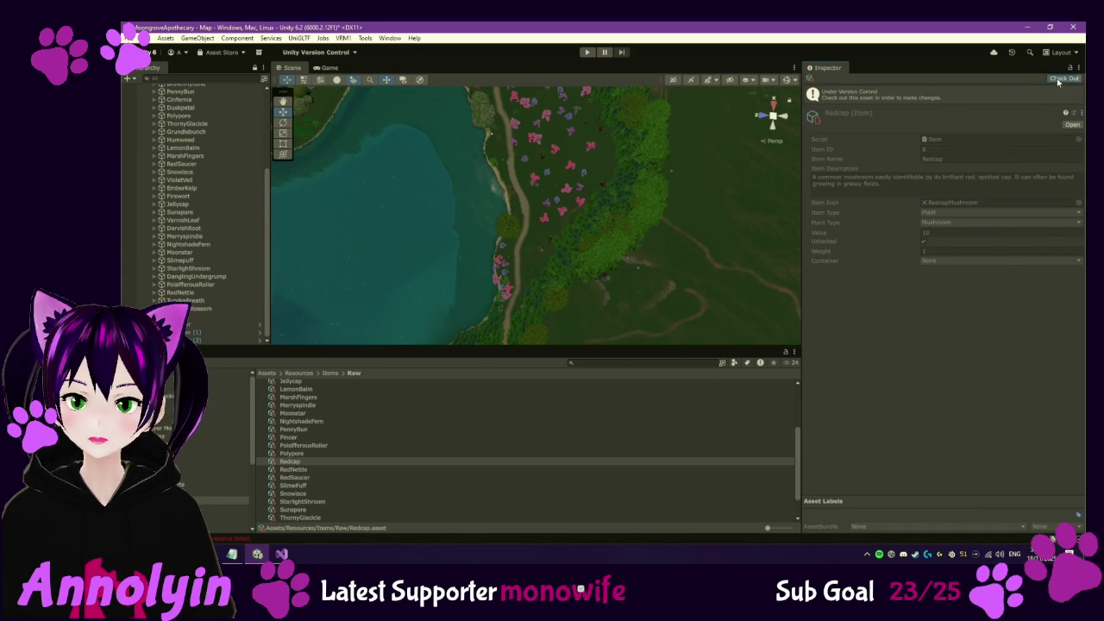
pyautogui.click(941, 212)
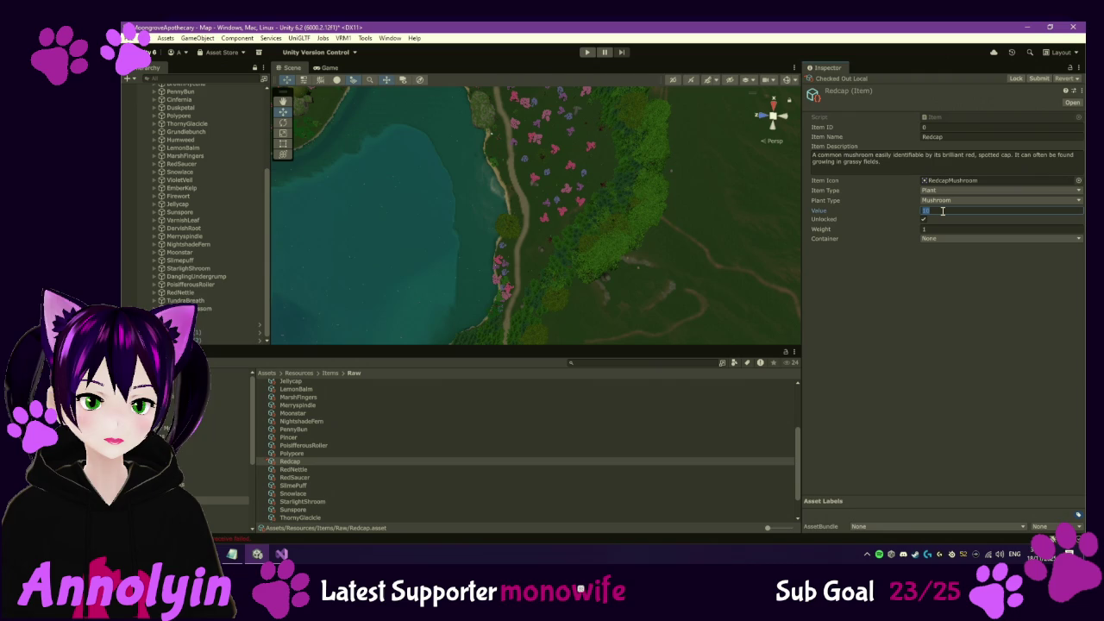
pyautogui.write('15')
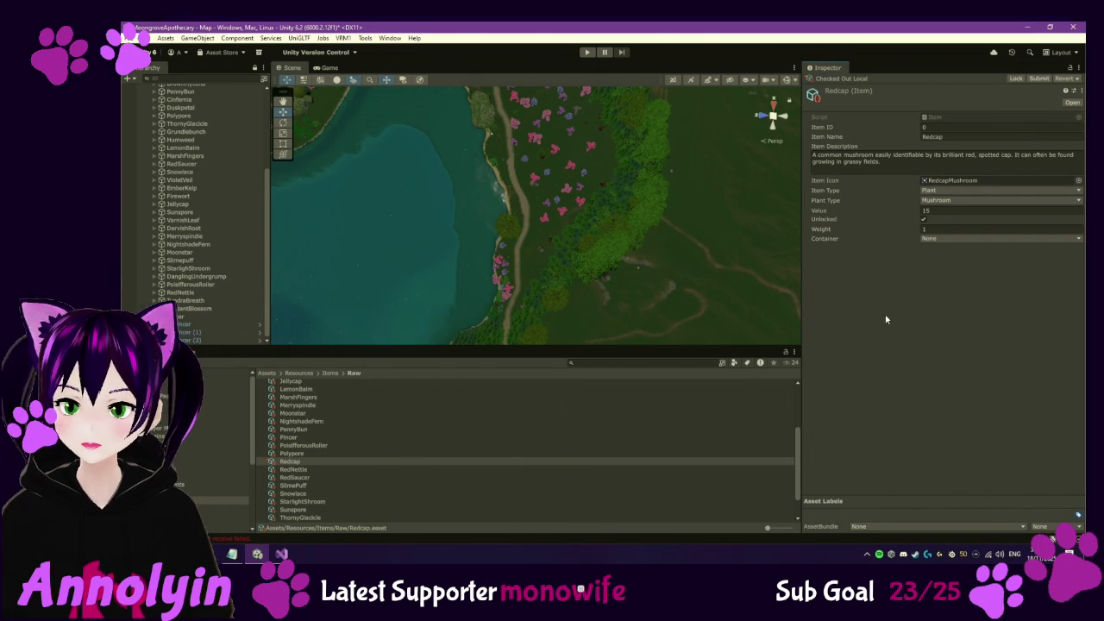
# Select the Redcaps group under Collectables in the Hierarchy
pyautogui.scroll(1, 208, 320)
pyautogui.scroll(4, 207, 241)
pyautogui.click(179, 174)
# Frame the Redcaps group, step through each Redcap instance, then check the group's own transform
pyautogui.doubleClick(179, 174)
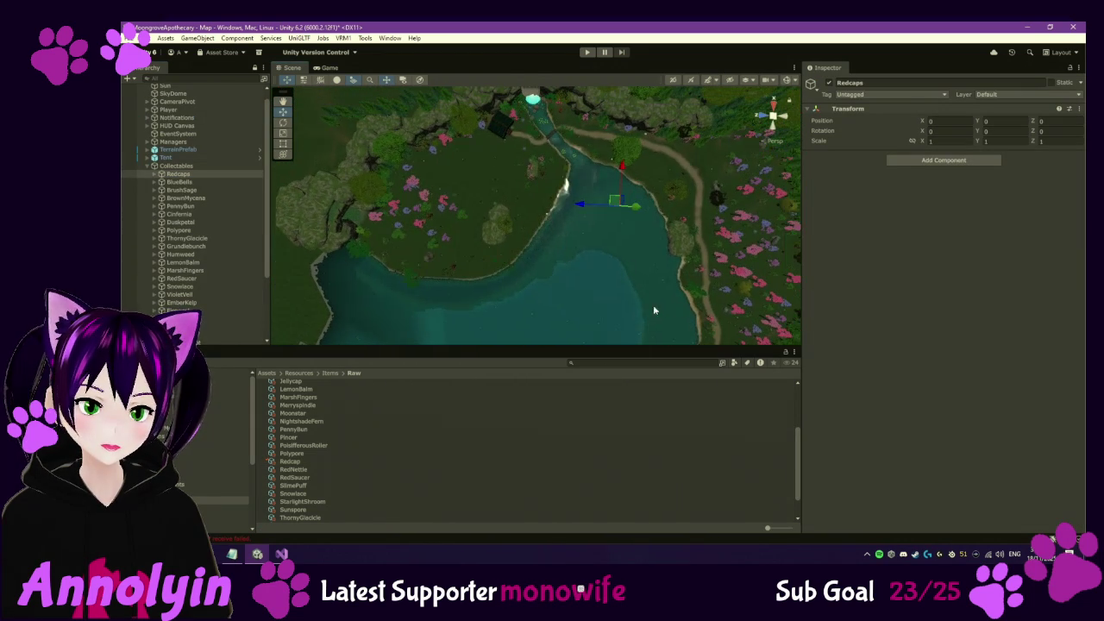
pyautogui.click(156, 174)
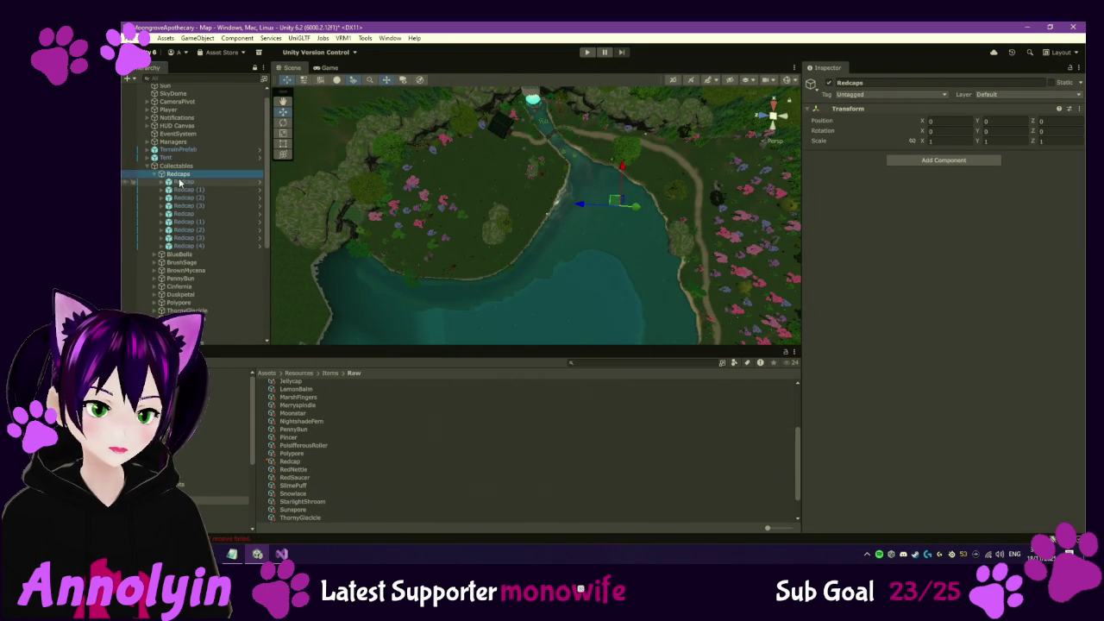
pyautogui.click(179, 181)
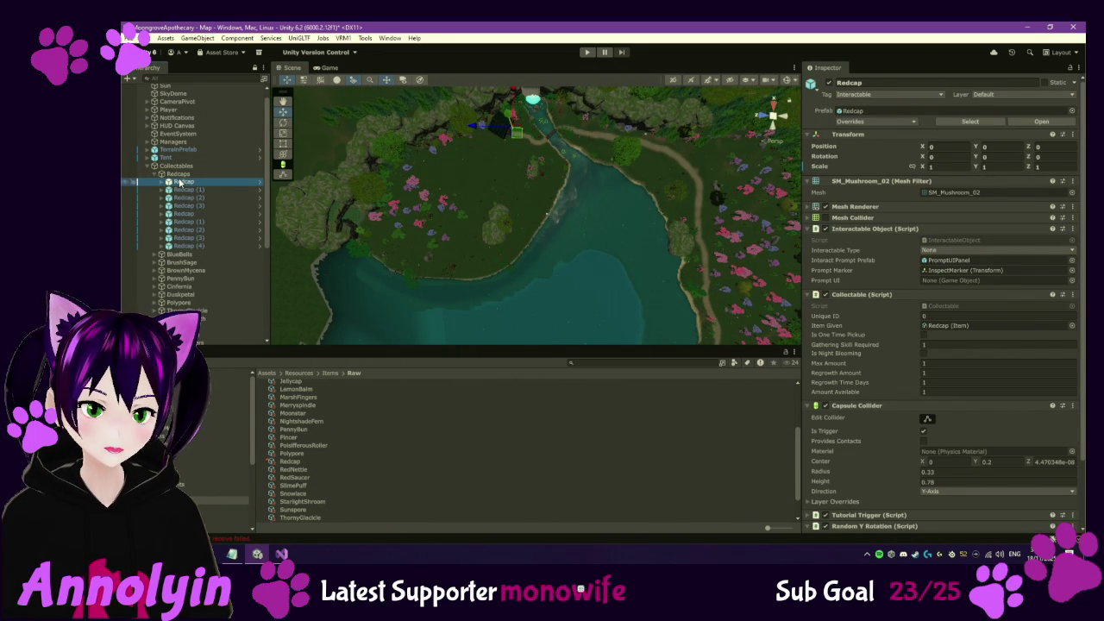
pyautogui.press('Down')
pyautogui.press('Down')
pyautogui.press('Down')
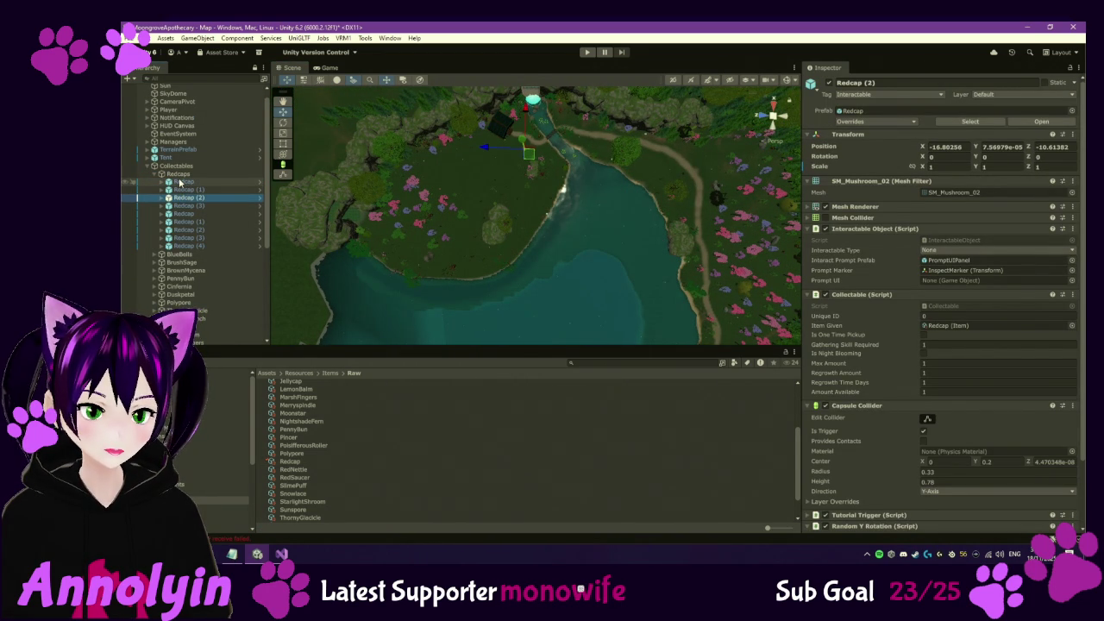
pyautogui.press('Down')
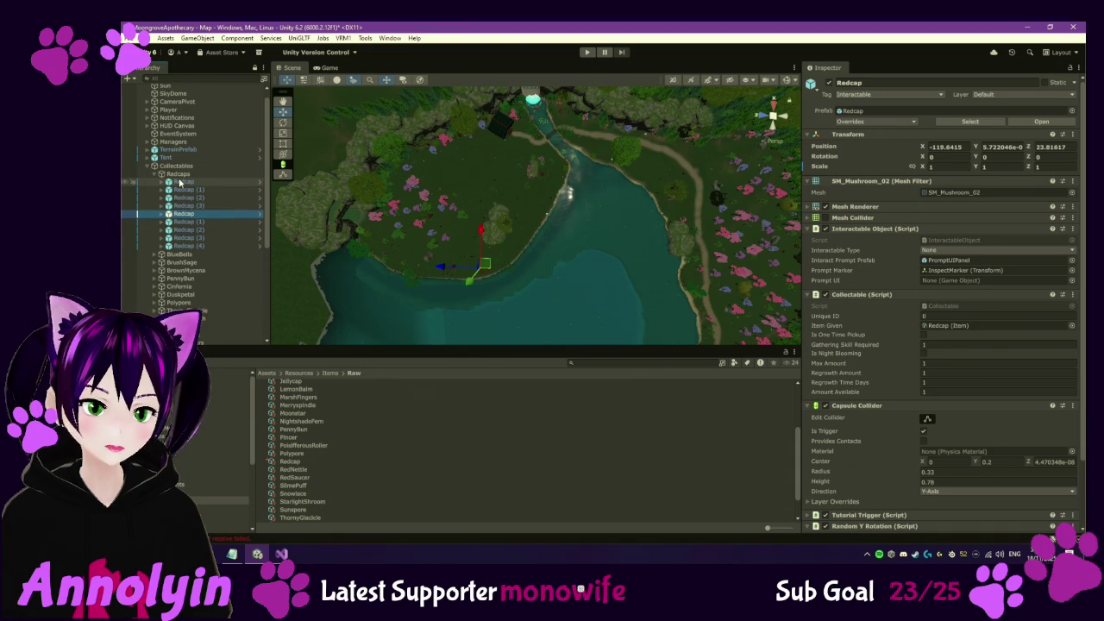
pyautogui.press('Down')
pyautogui.press('Down')
pyautogui.press('Down')
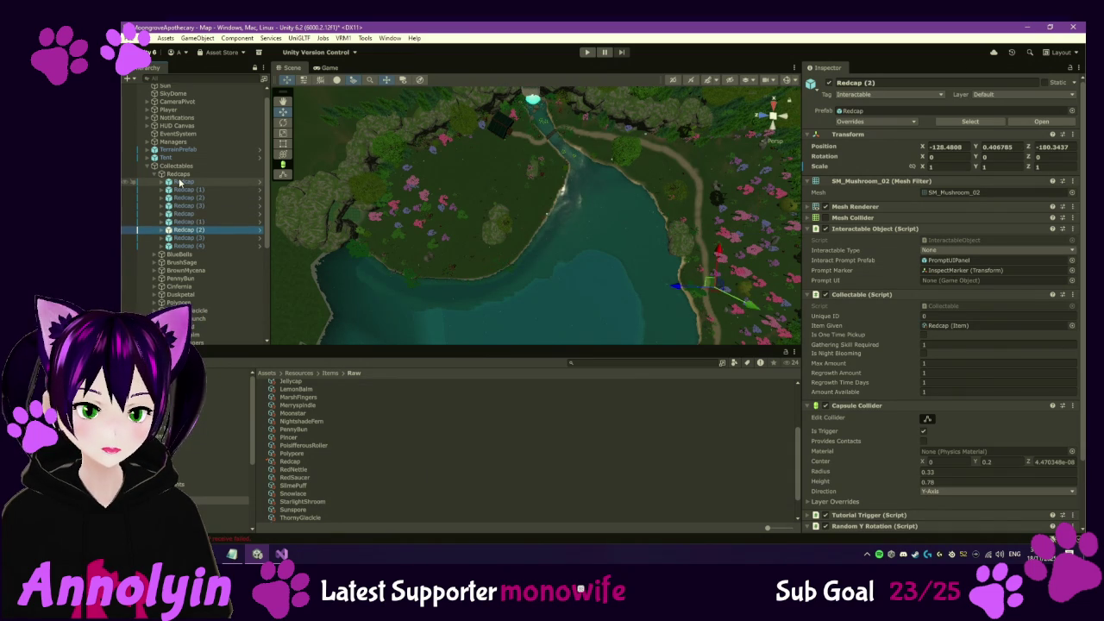
pyautogui.press('Down')
pyautogui.press('Down')
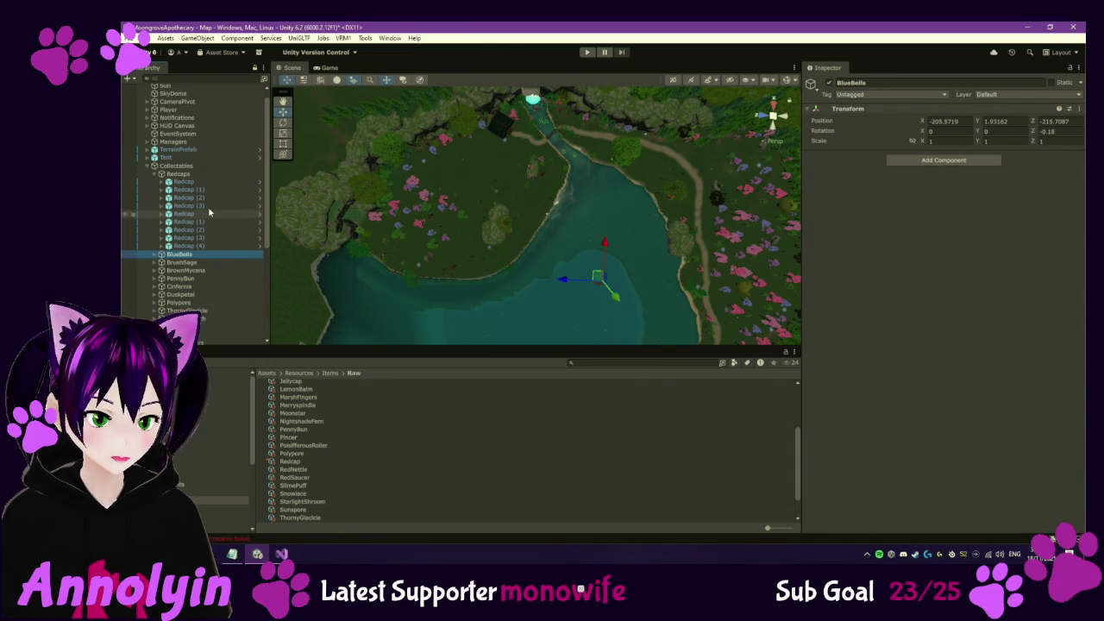
pyautogui.click(191, 173)
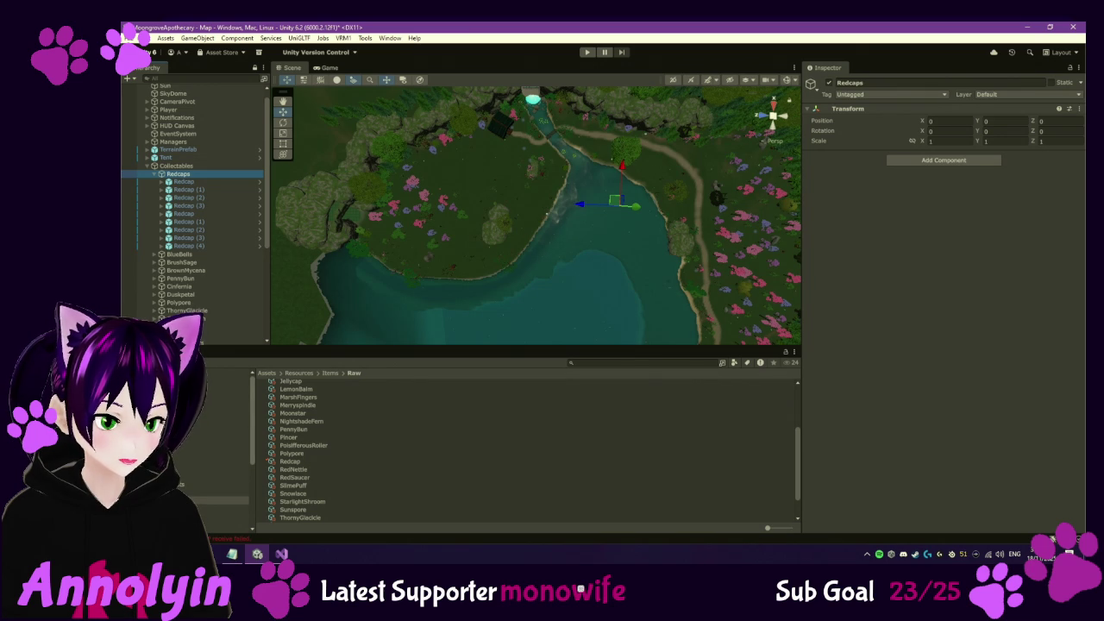
# In the Collectables folder, inspect two Redcap mushrooms on the map and drag a Redcap prefab in
pyautogui.click(164, 405)
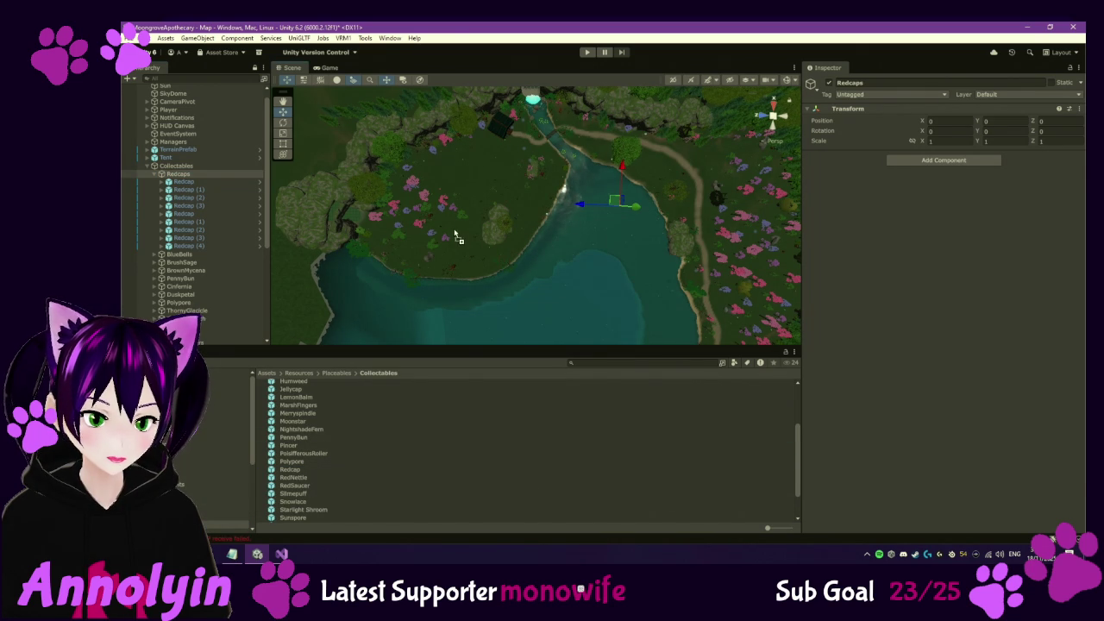
pyautogui.click(454, 228)
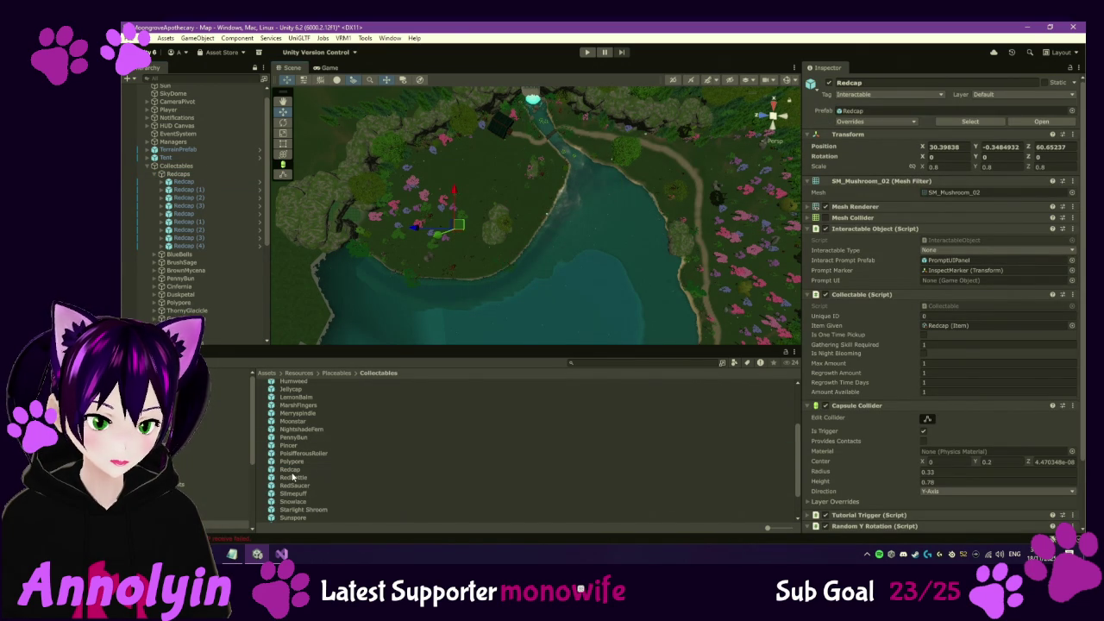
pyautogui.scroll(1, 291, 474)
pyautogui.click(393, 188)
pyautogui.moveTo(292, 478)
pyautogui.mouseDown()
pyautogui.moveTo(363, 434)
pyautogui.moveTo(535, 194)
pyautogui.mouseUp()
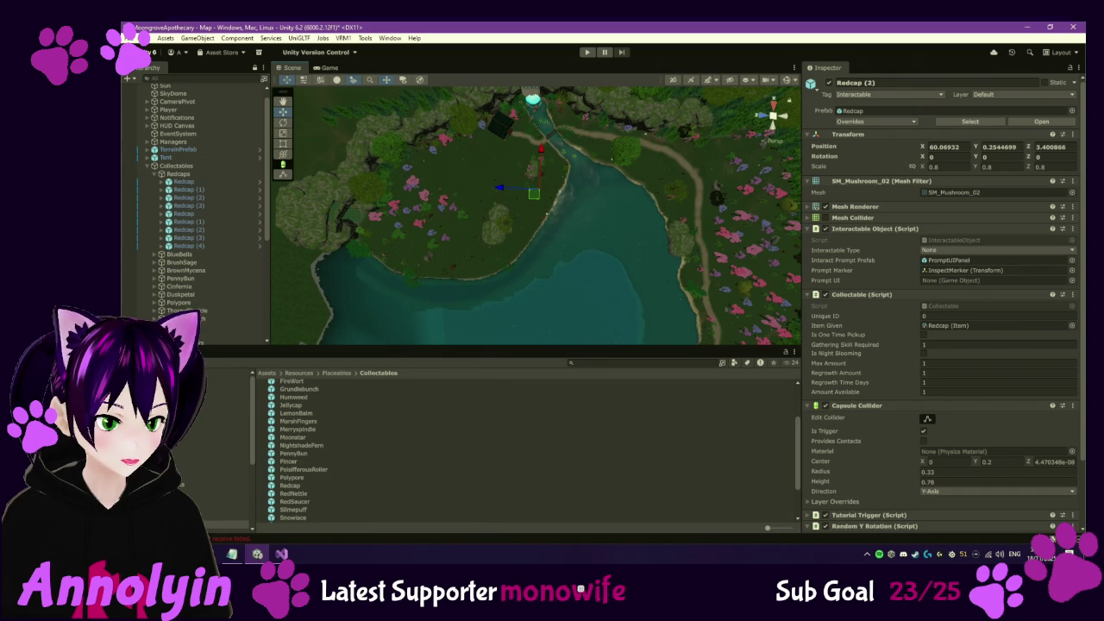
# Show the Cinfernia prefab's collectable settings: skill 2, max amount 3
pyautogui.click(225, 500)
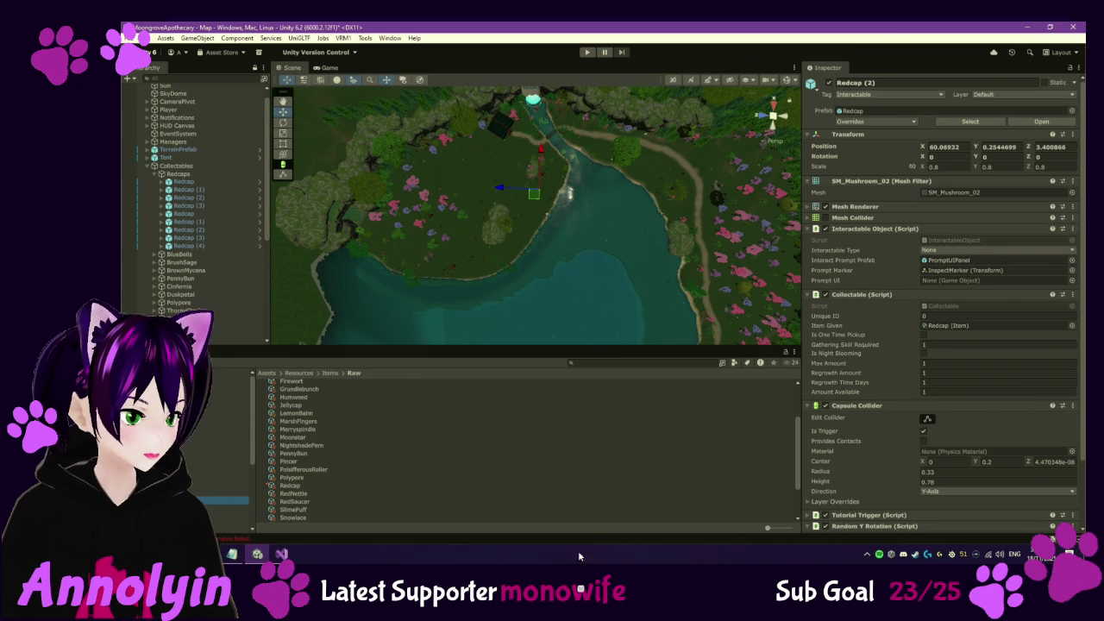
pyautogui.click(229, 523)
pyautogui.click(299, 408)
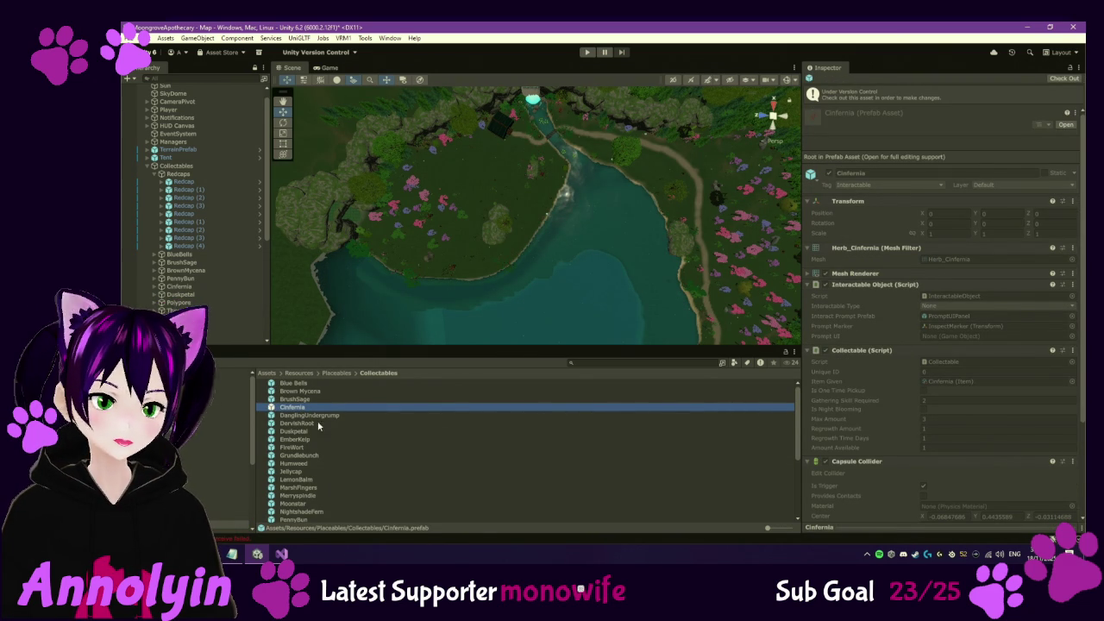
# Read the Cinfernia Regrowth Time Days tooltip, then collapse the Redcaps group in the Hierarchy
pyautogui.moveTo(888, 443)
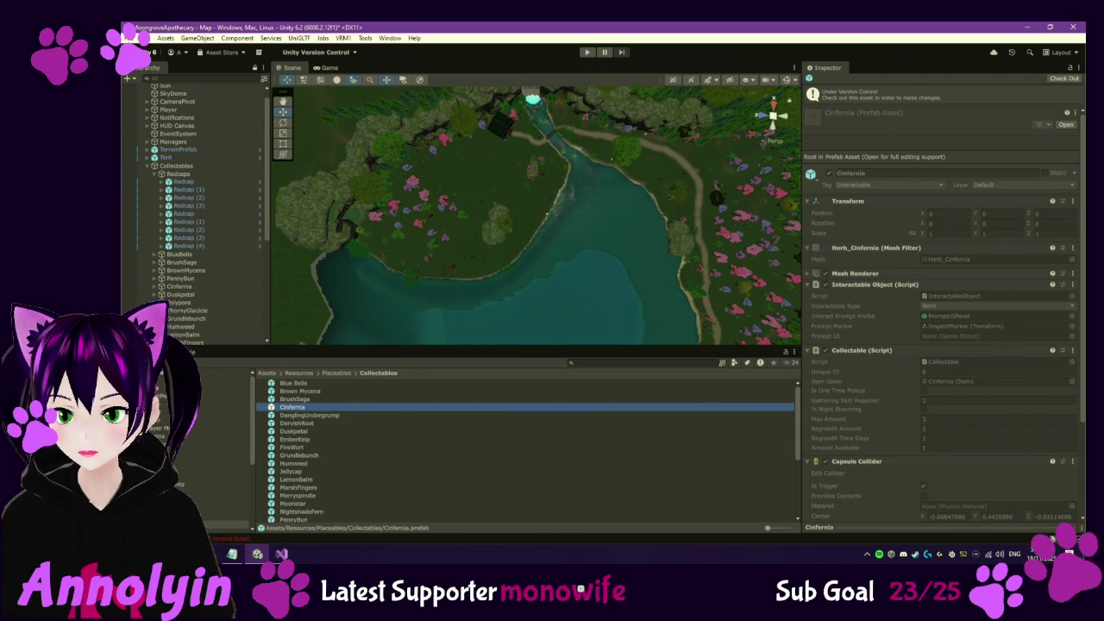
pyautogui.click(155, 174)
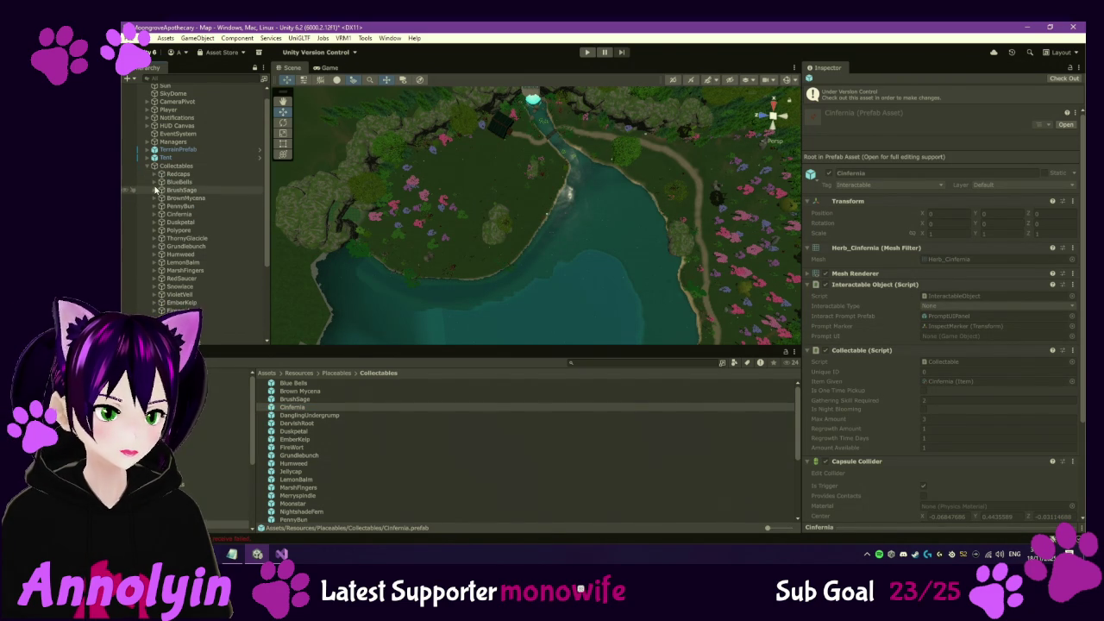
# Expand BlueBells and step through its Blue Bells instances down to Blue Bells (10)
pyautogui.click(156, 182)
pyautogui.click(173, 191)
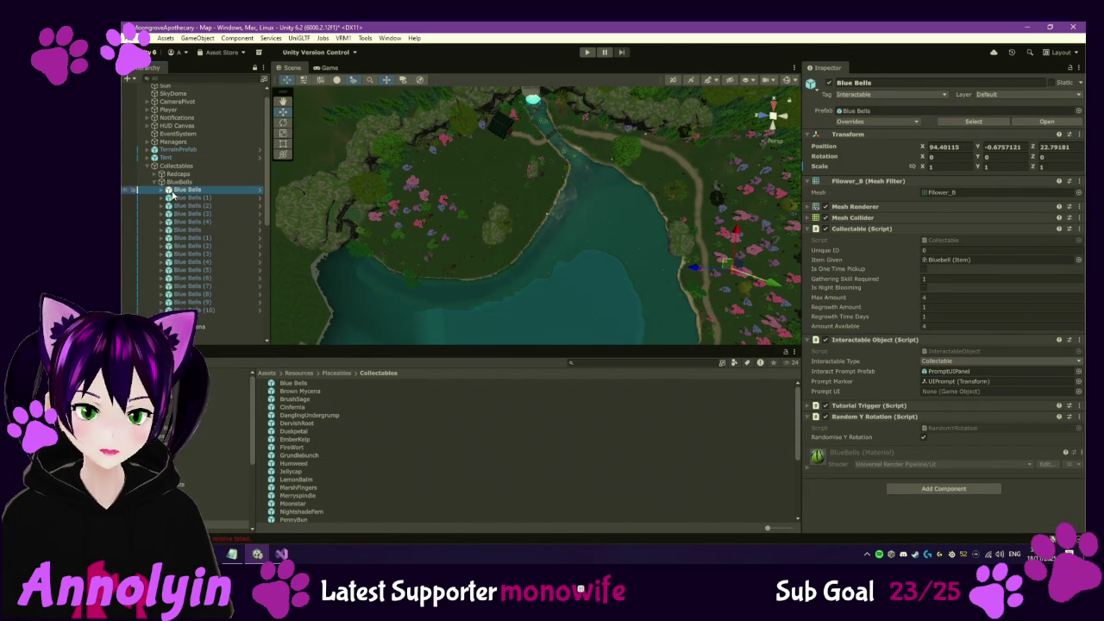
pyautogui.press('Down')
pyautogui.press('Down')
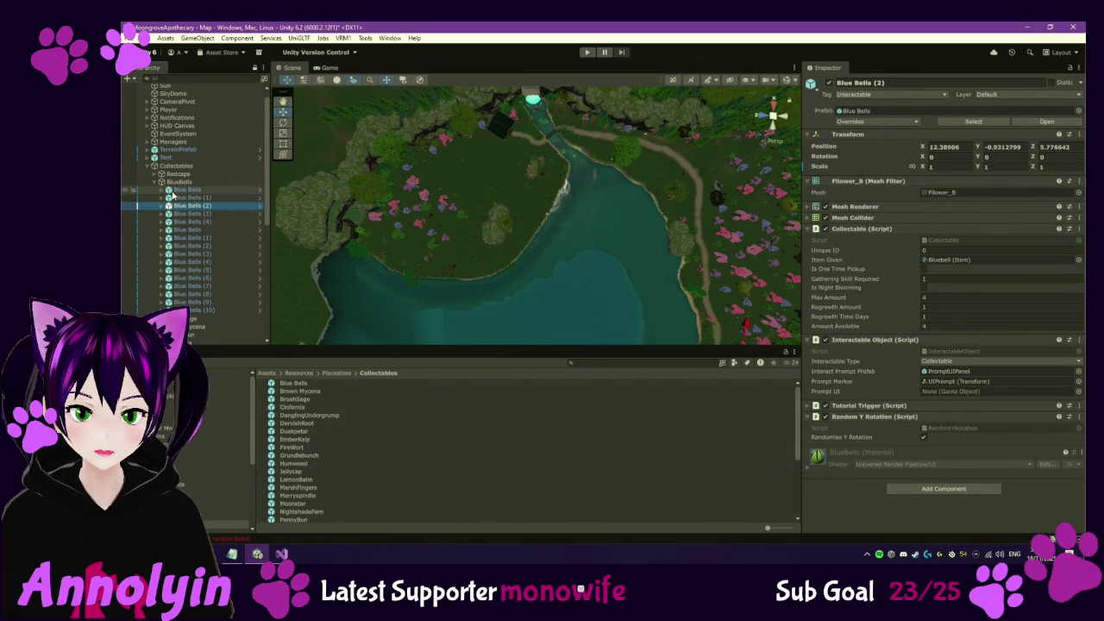
pyautogui.press('Down')
pyautogui.press('Down')
pyautogui.press('Down')
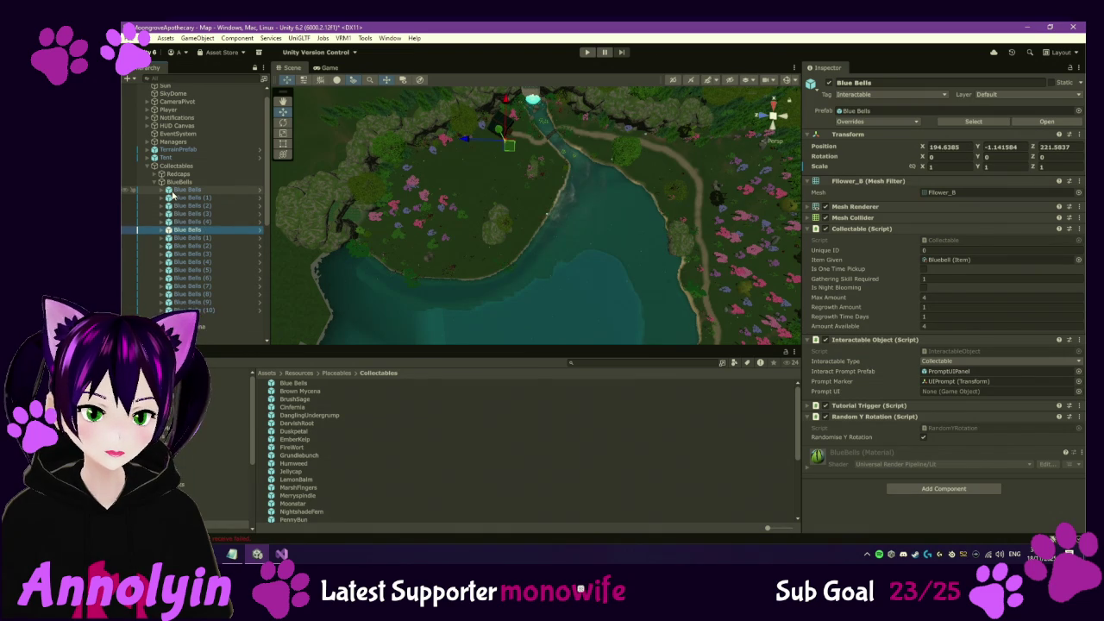
pyautogui.press('Down')
pyautogui.press('Down')
pyautogui.press('Down')
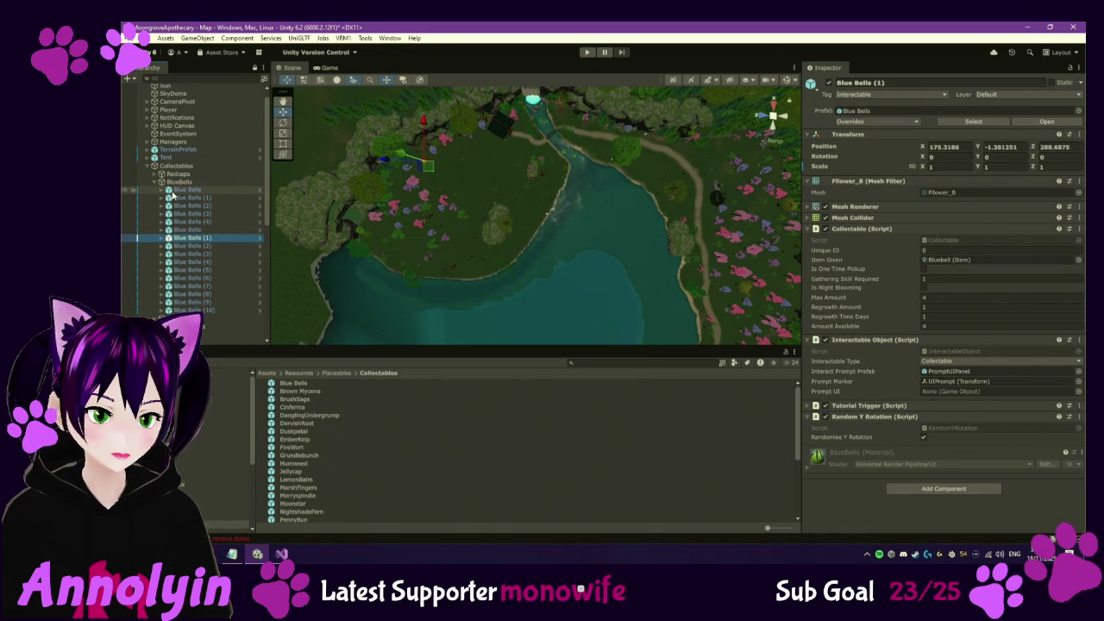
pyautogui.press('Down')
pyautogui.press('Down')
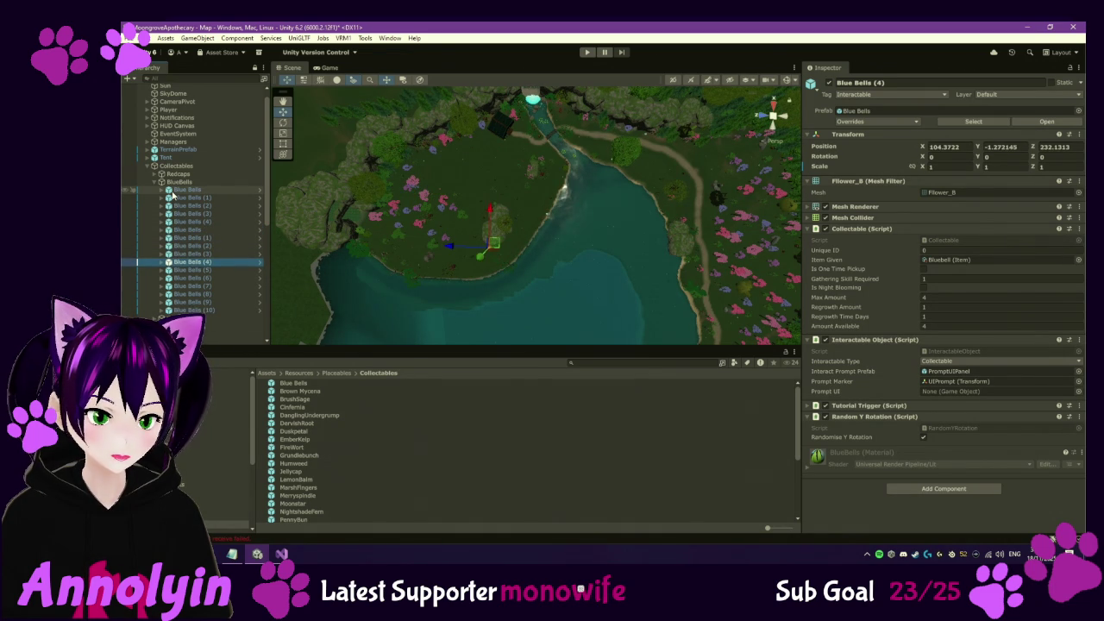
pyautogui.press('Down')
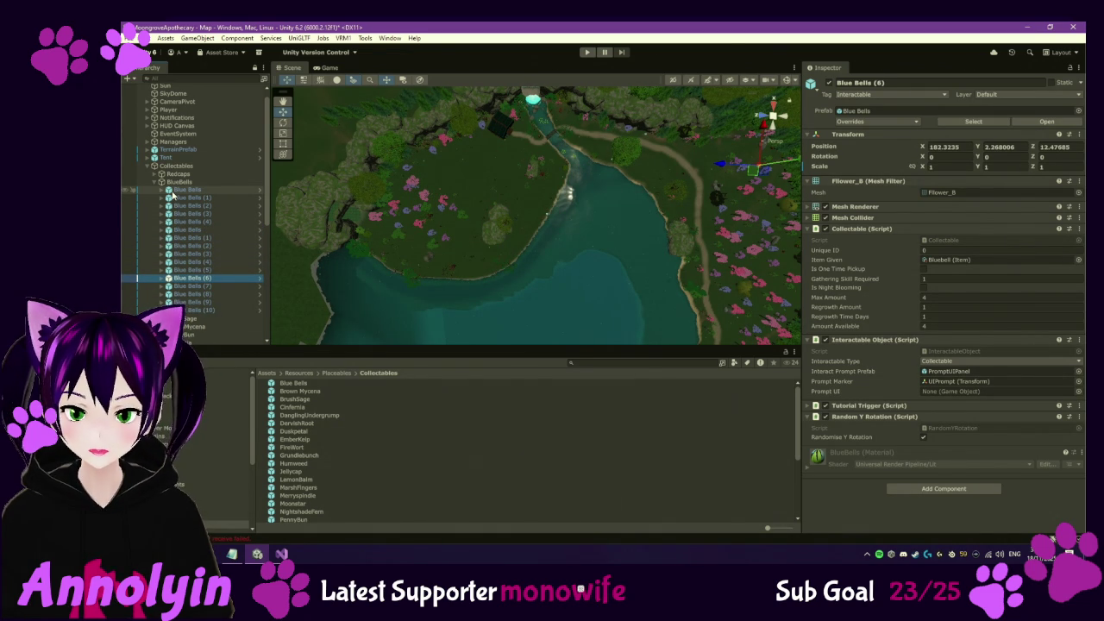
pyautogui.press('Down')
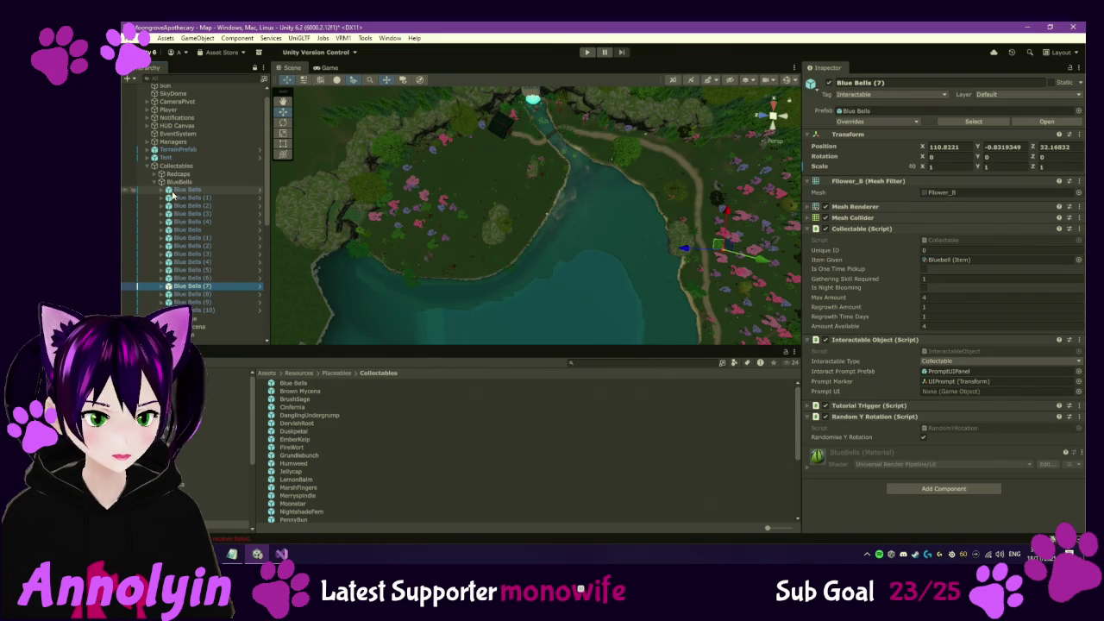
pyautogui.press('Down')
pyautogui.press('Down')
pyautogui.press('Down')
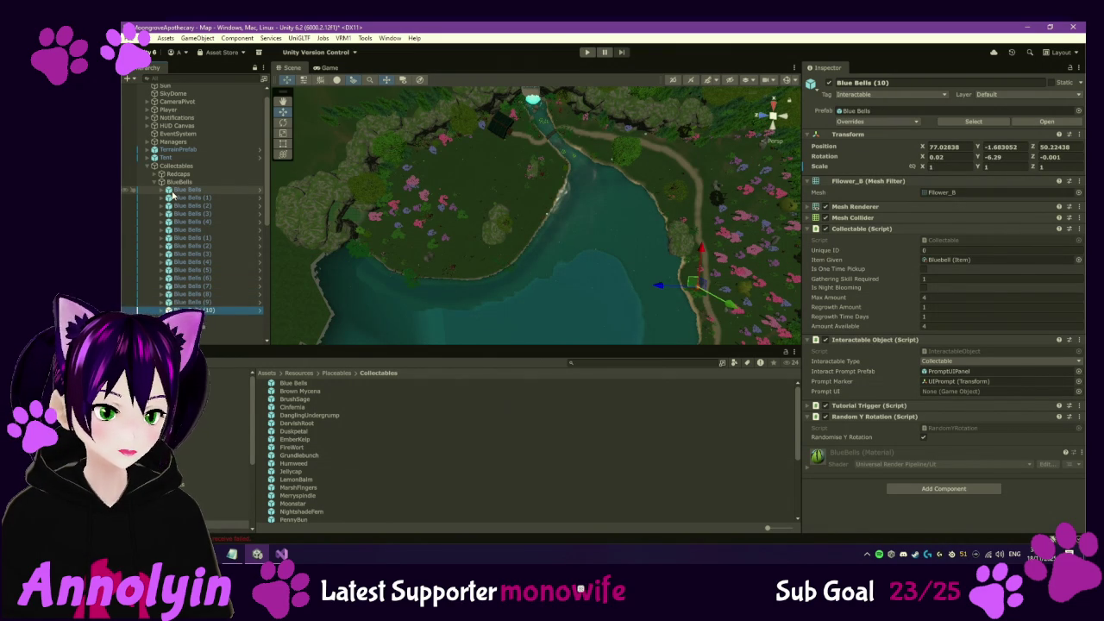
# Return to the first Blue Bells instance and recheck Blue Bells (1) through (5)
pyautogui.click(171, 191)
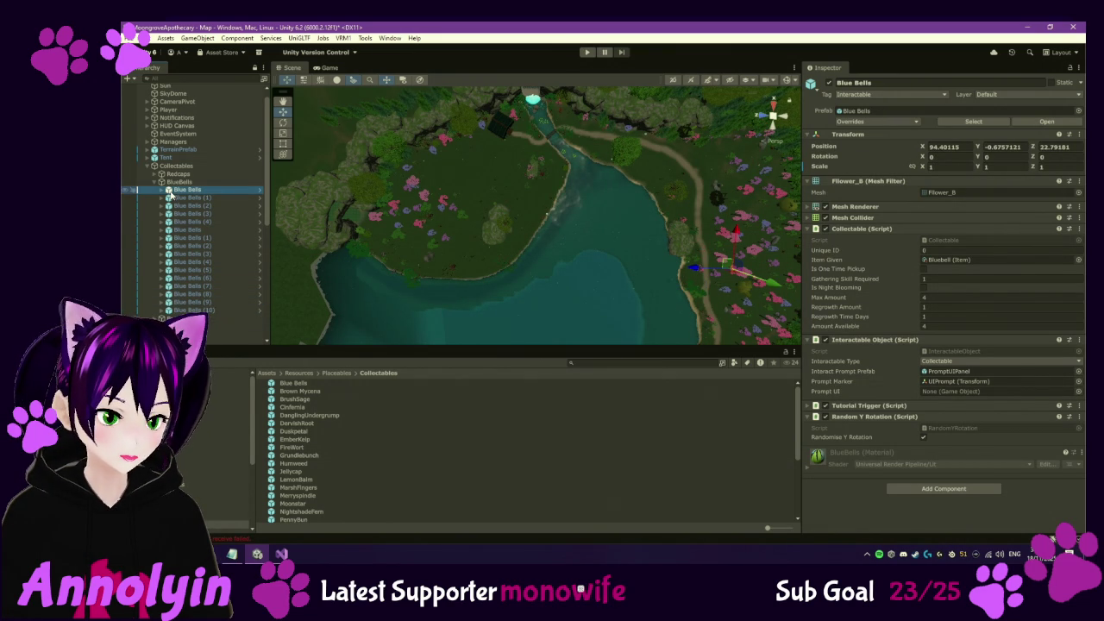
pyautogui.press('Down')
pyautogui.press('Down')
pyautogui.press('Down')
pyautogui.press('Down')
pyautogui.press('Down')
pyautogui.press('Down')
pyautogui.press('Down')
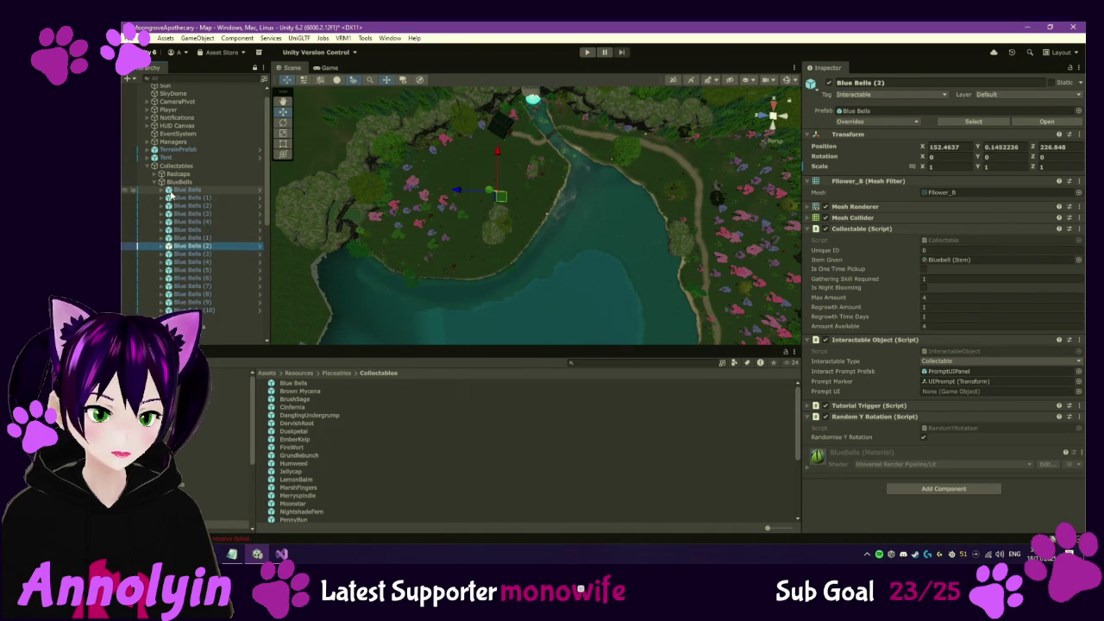
pyautogui.press('Down')
pyautogui.press('Down')
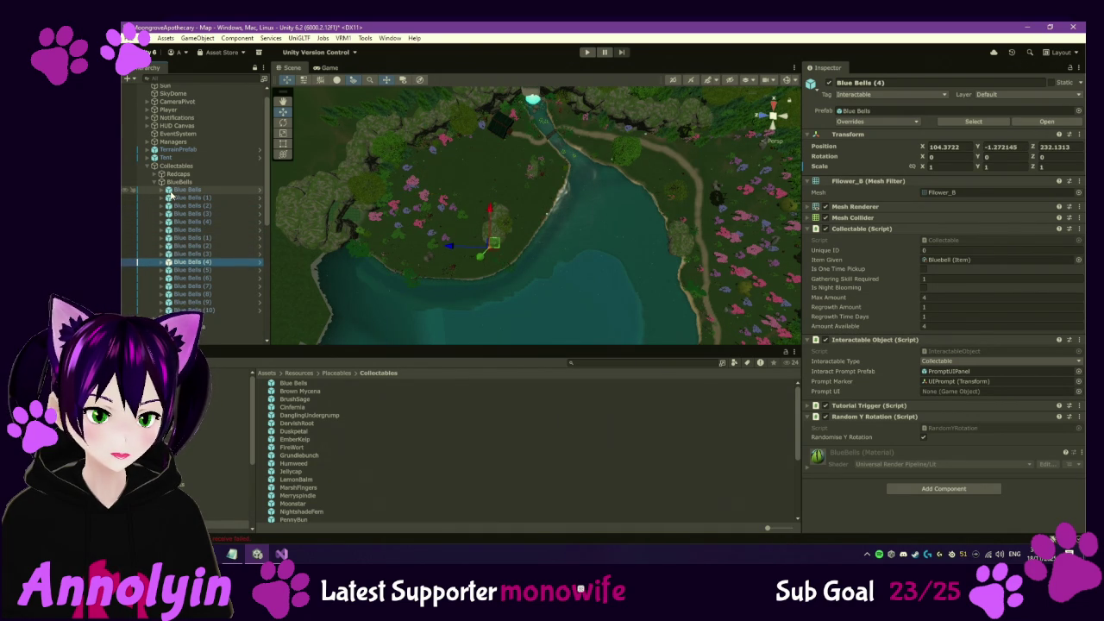
pyautogui.press('Down')
pyautogui.press('Down')
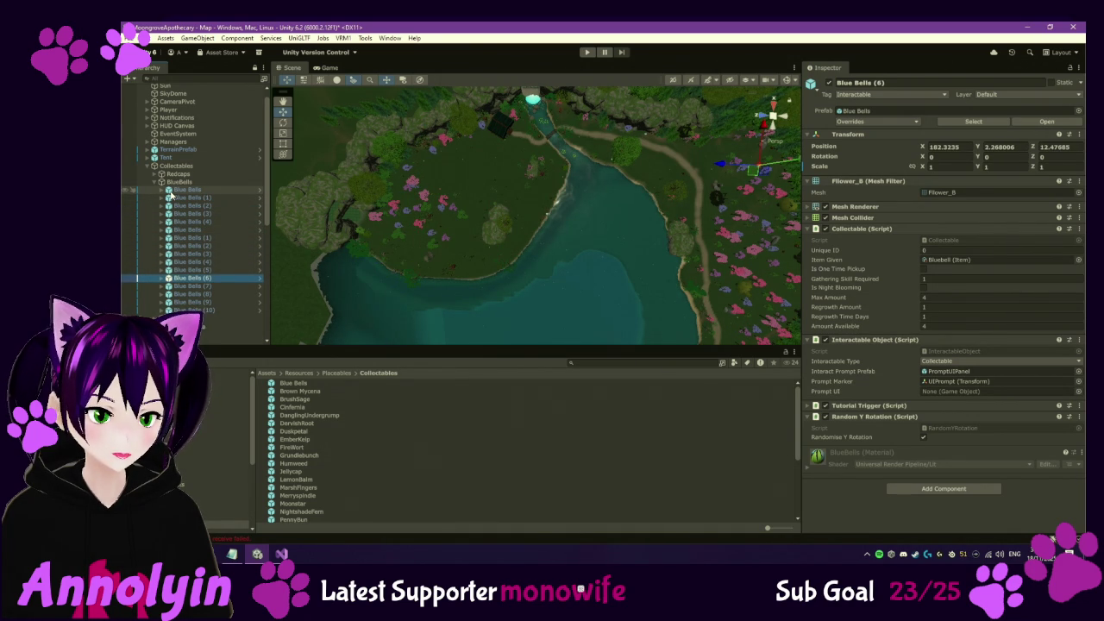
pyautogui.press('Up')
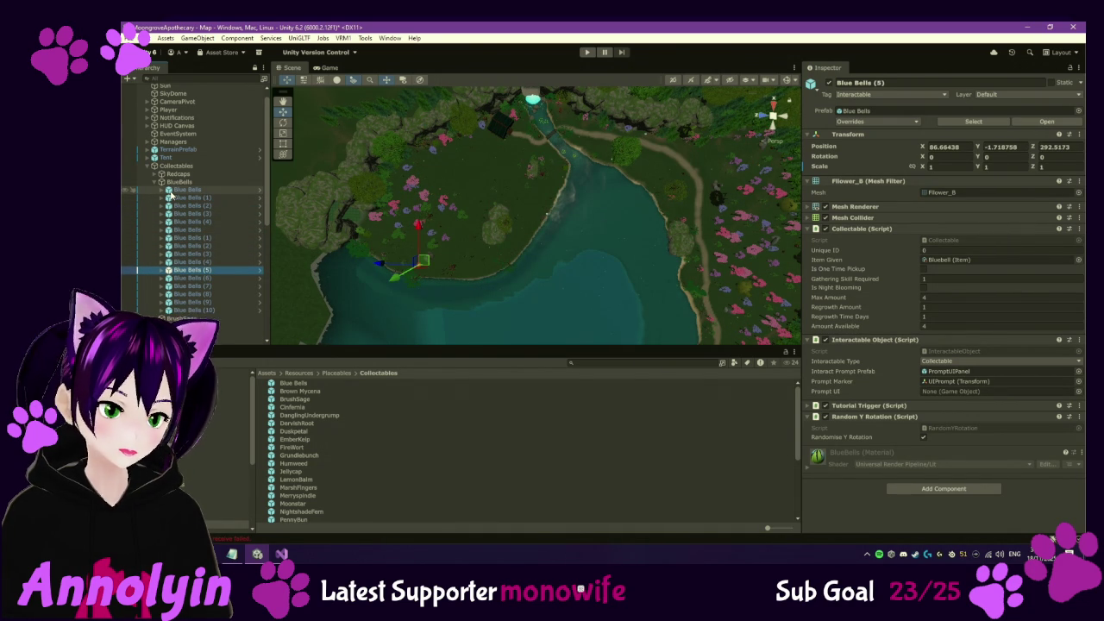
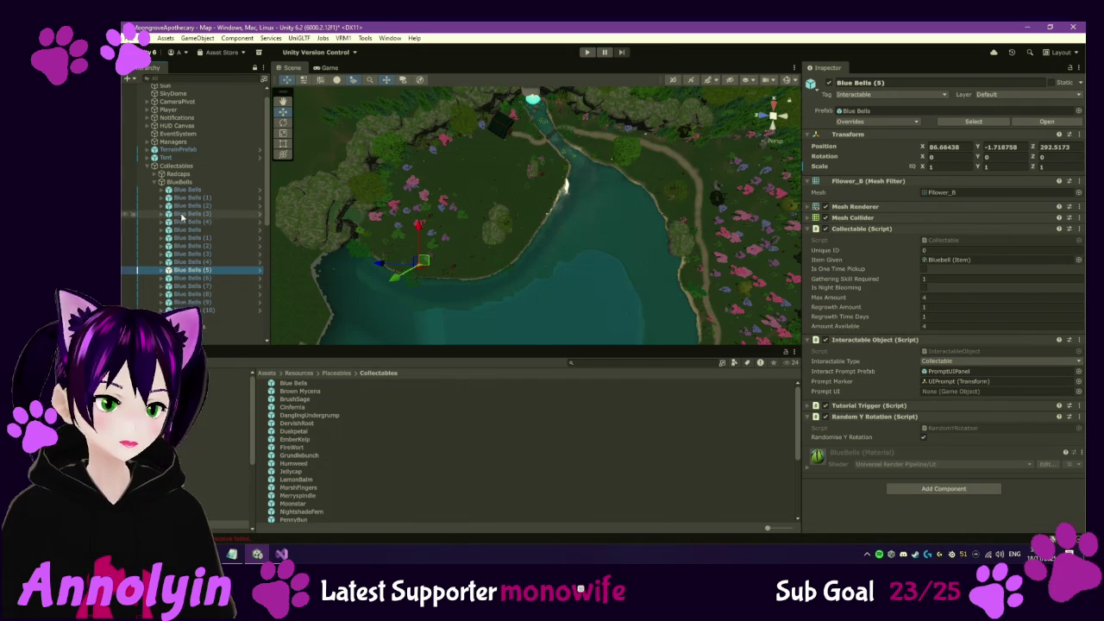
# Collapse BlueBells, then step through BrushSage (1) to (5) checking their map positions, and fold it
pyautogui.click(161, 182)
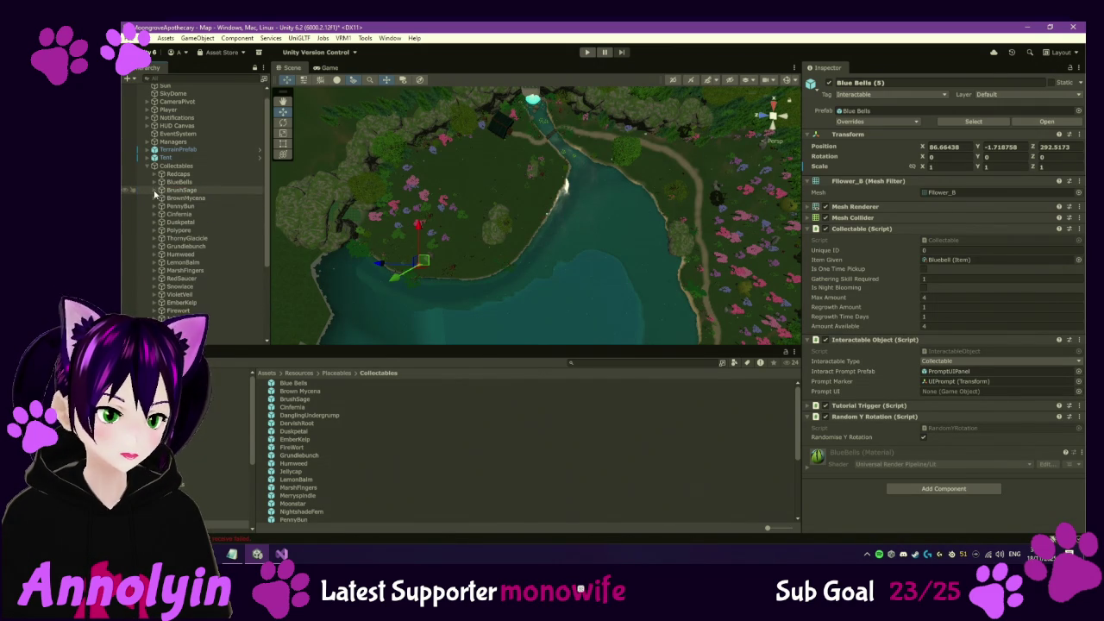
pyautogui.click(155, 190)
pyautogui.click(183, 206)
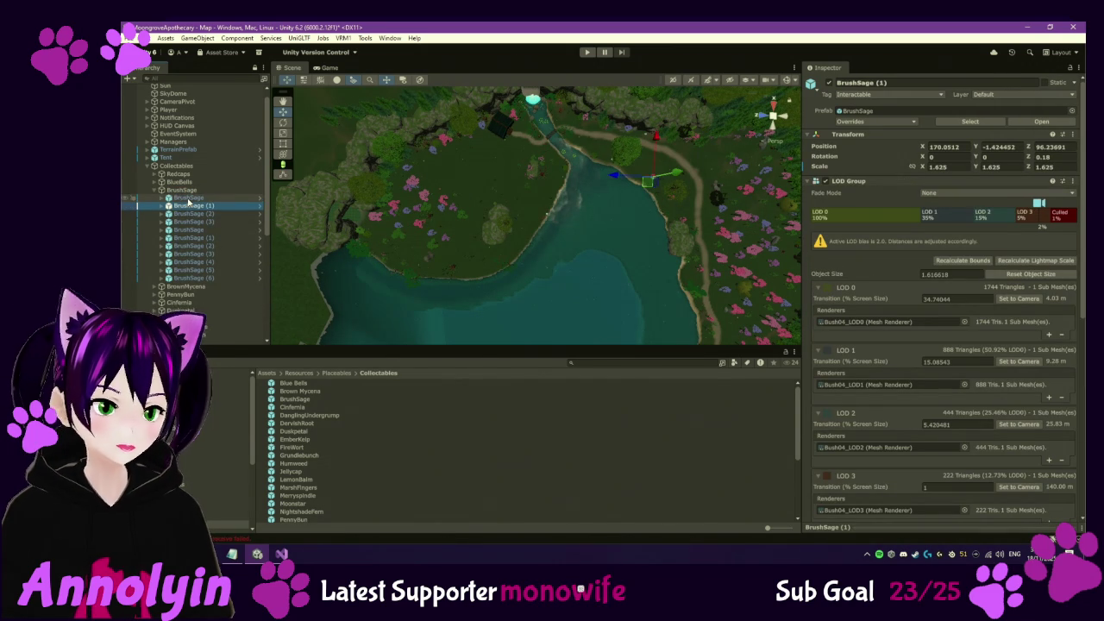
pyautogui.press('Down')
pyautogui.press('Down')
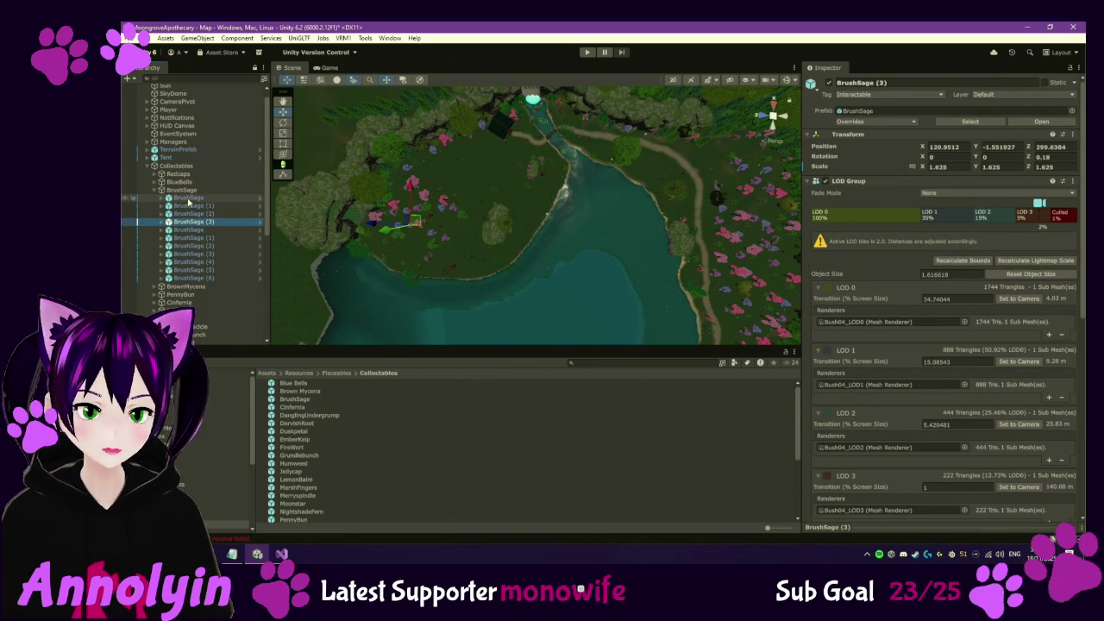
pyautogui.press('Down')
pyautogui.press('Down')
pyautogui.press('Down')
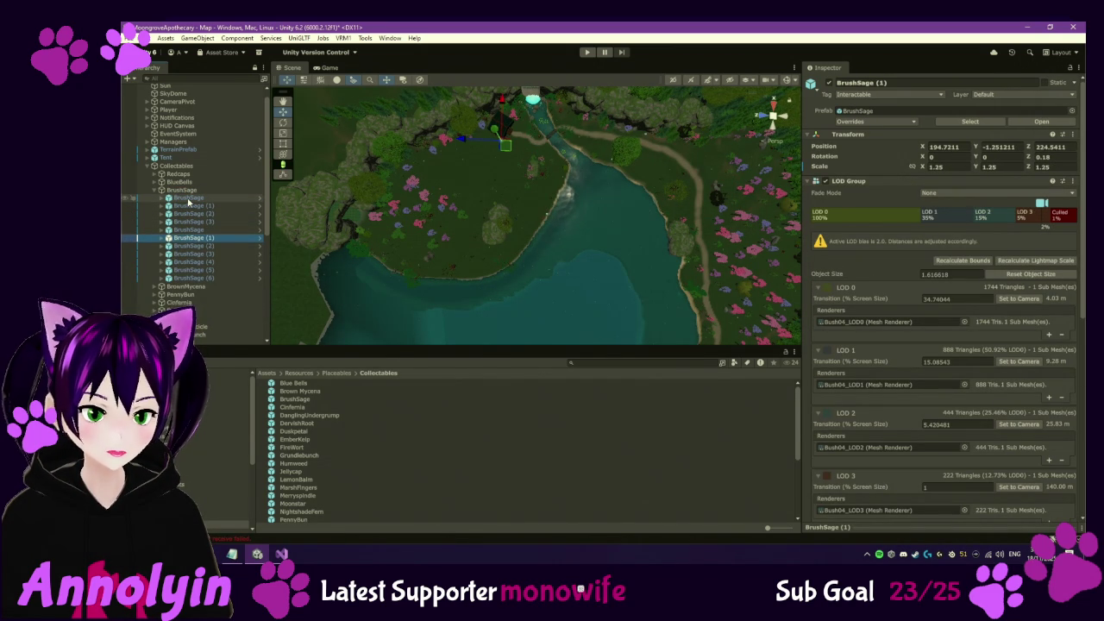
pyautogui.press('Down')
pyautogui.press('Down')
pyautogui.press('Down')
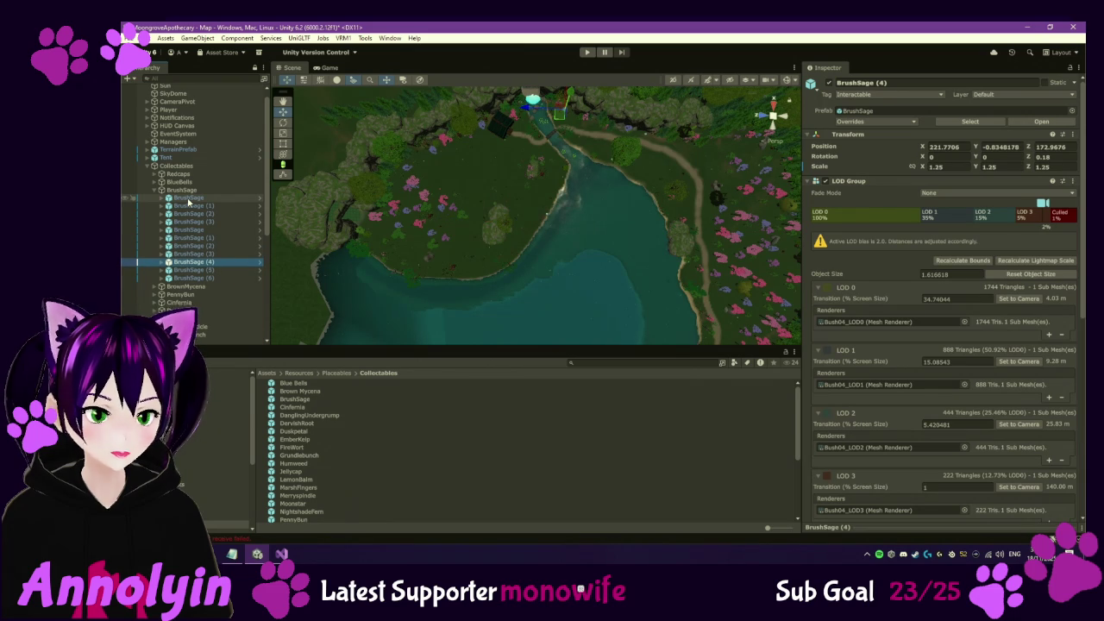
pyautogui.press('Down')
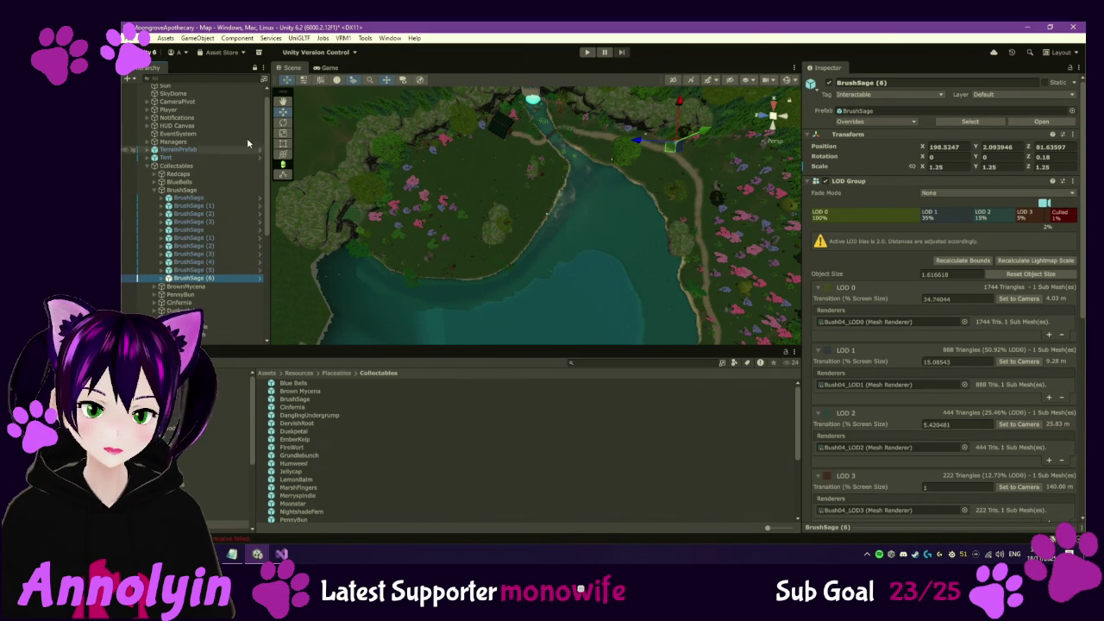
pyautogui.click(153, 190)
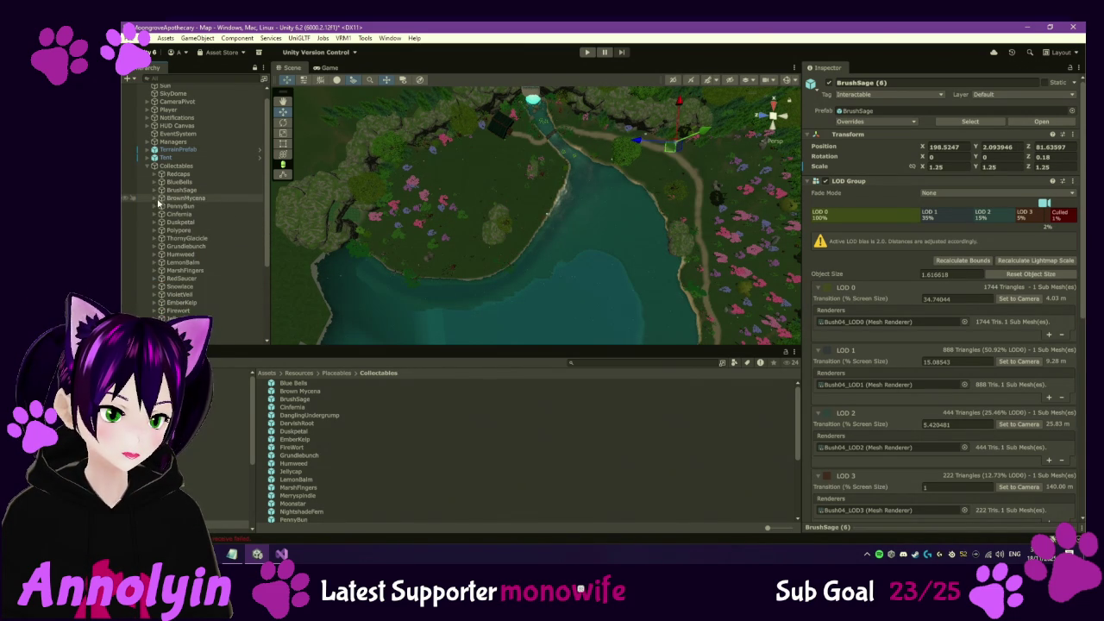
# Expand BrownMycena, frame Brown Mycena (2), (3) and (4) on the map, then fold it
pyautogui.click(154, 199)
pyautogui.click(182, 206)
pyautogui.doubleClick(198, 222)
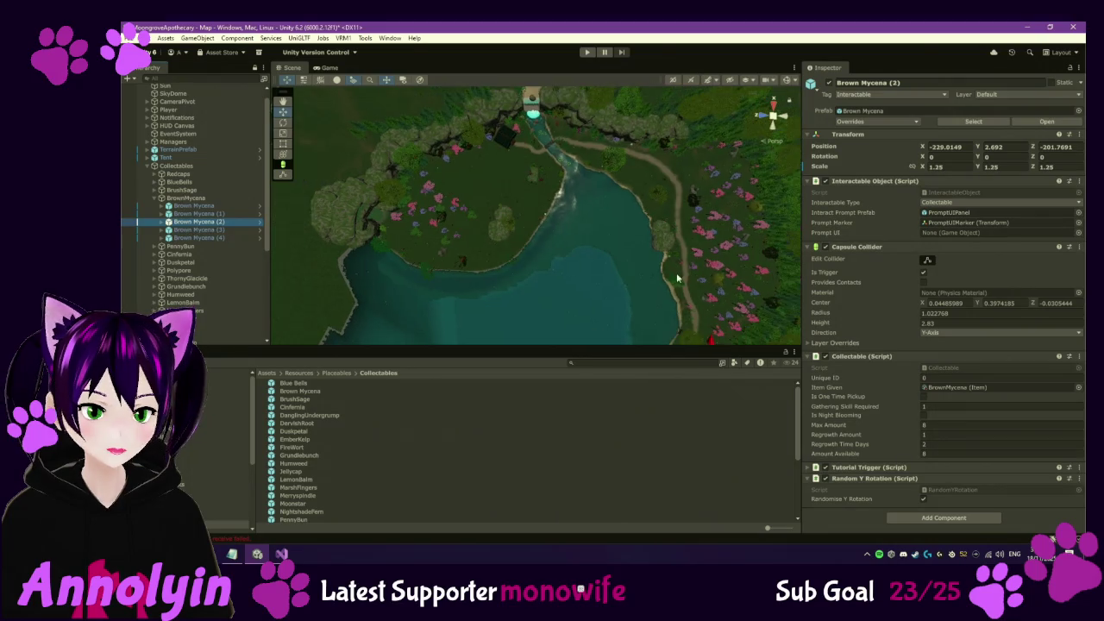
pyautogui.doubleClick(231, 231)
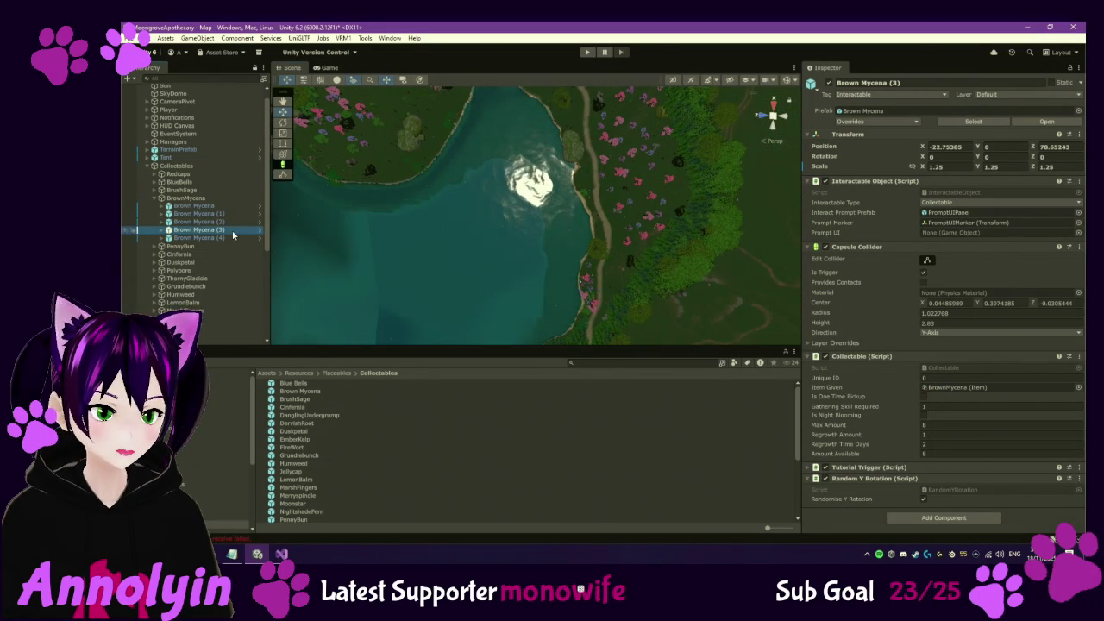
pyautogui.doubleClick(212, 237)
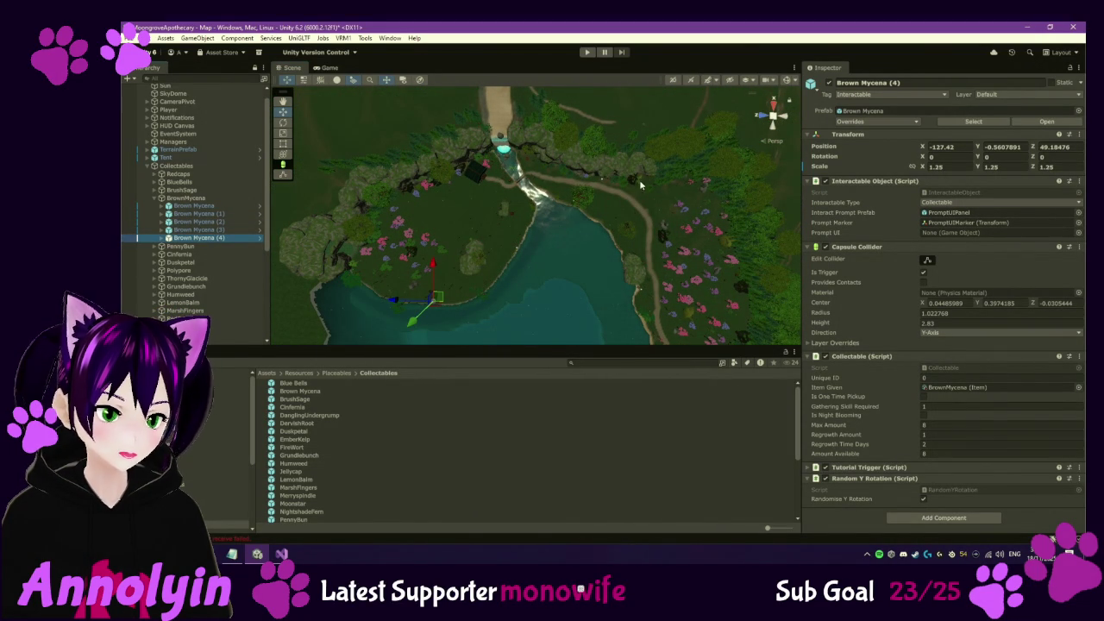
pyautogui.click(154, 199)
# Expand PennyBun, step through PennyBun (1) to (5) checking positions, then fold it
pyautogui.click(155, 206)
pyautogui.click(177, 222)
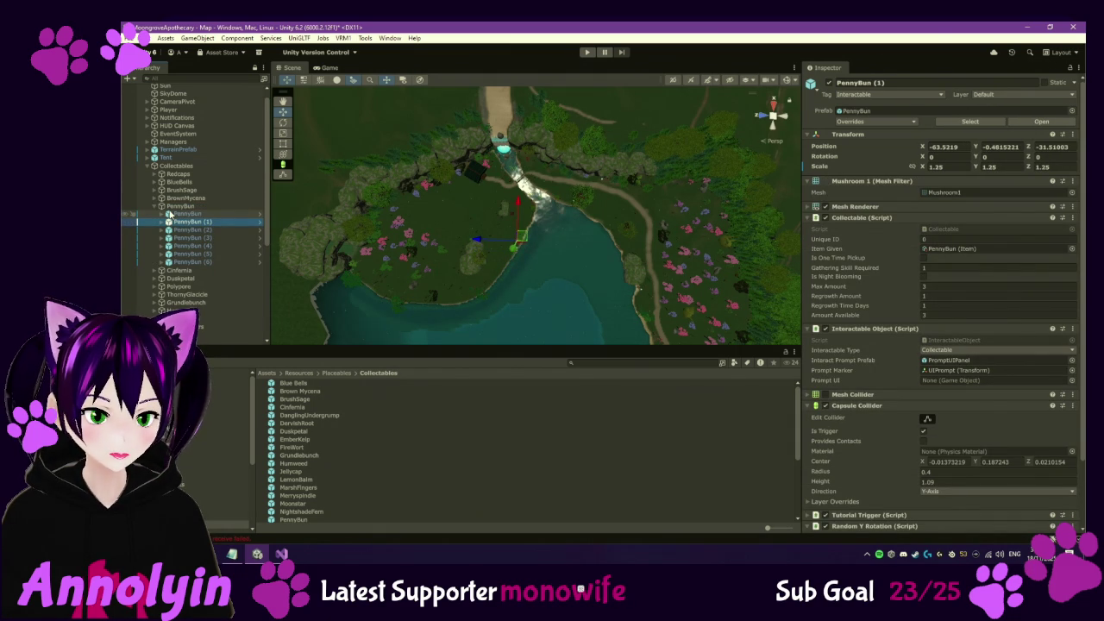
pyautogui.press('Down')
pyautogui.press('Down')
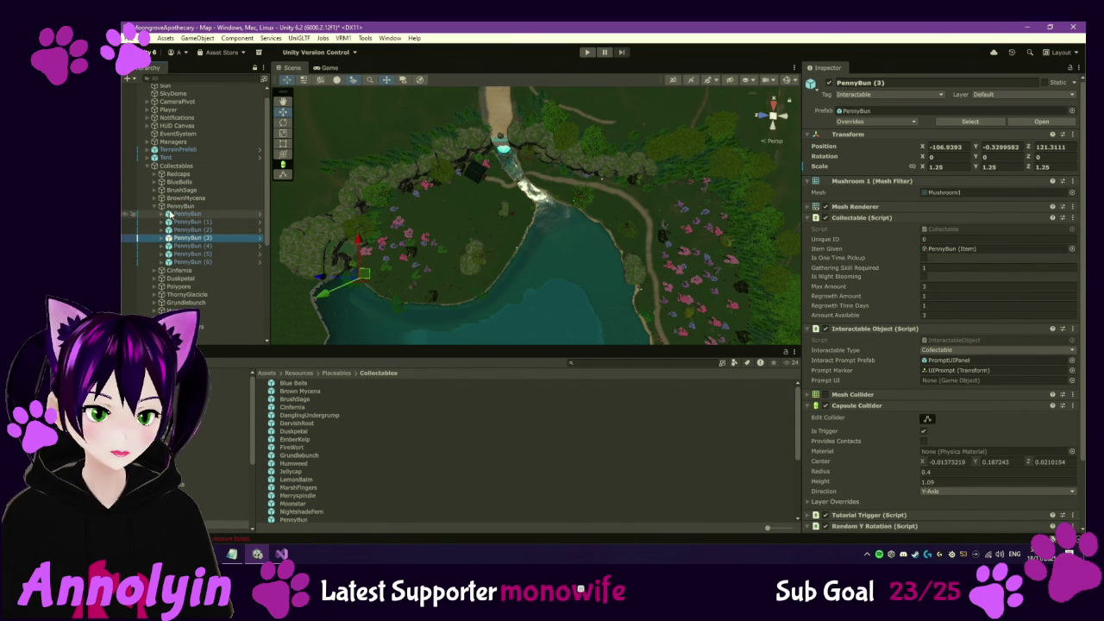
pyautogui.press('Down')
pyautogui.press('Down')
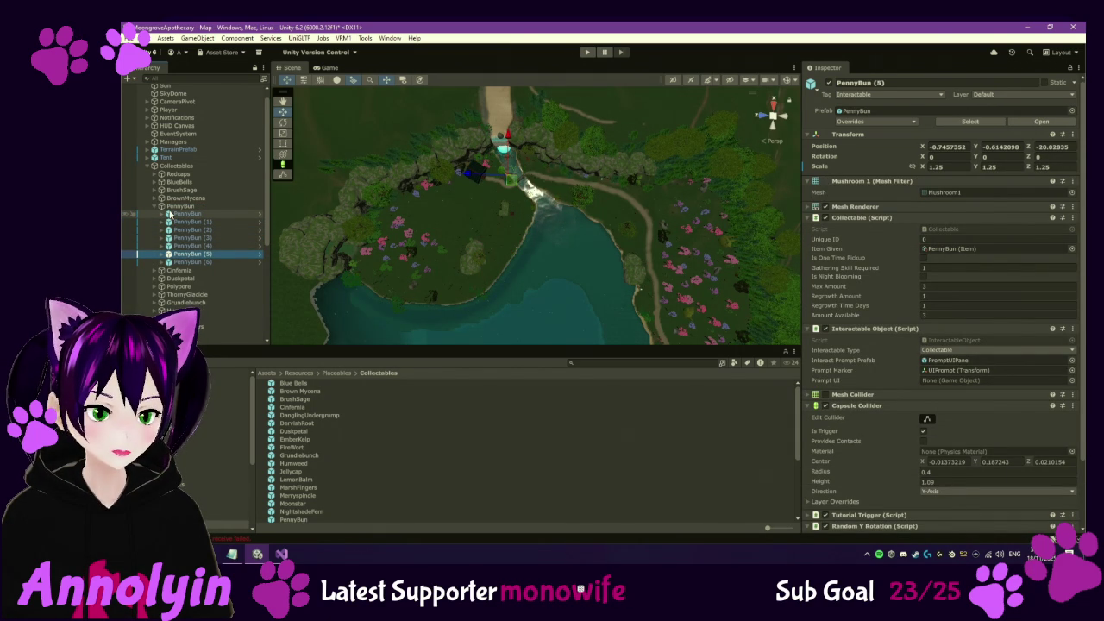
pyautogui.press('Down')
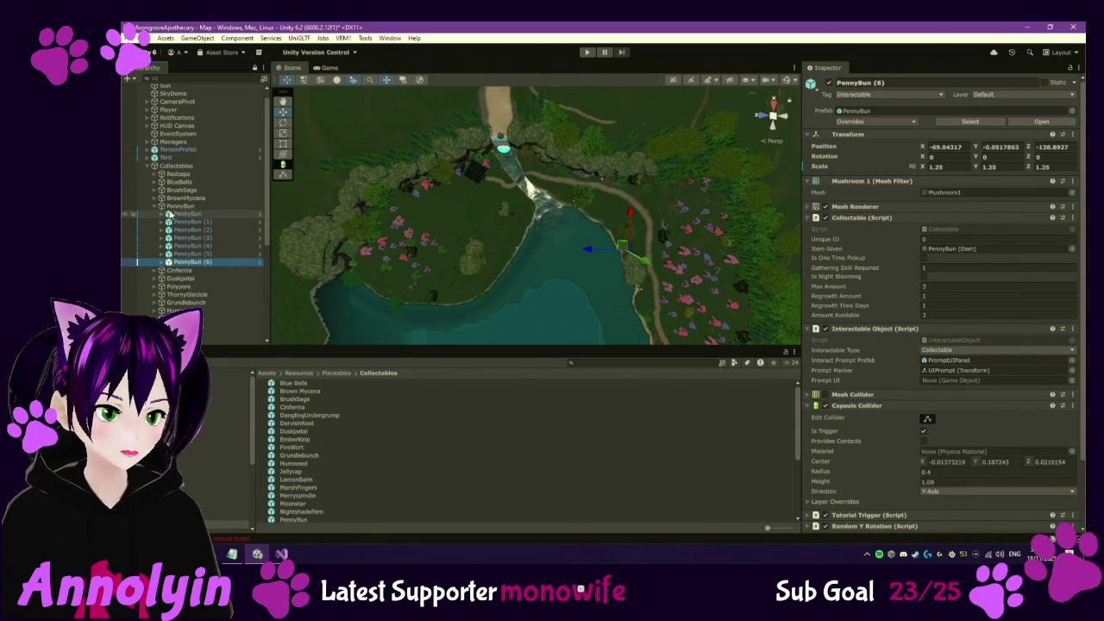
pyautogui.click(153, 210)
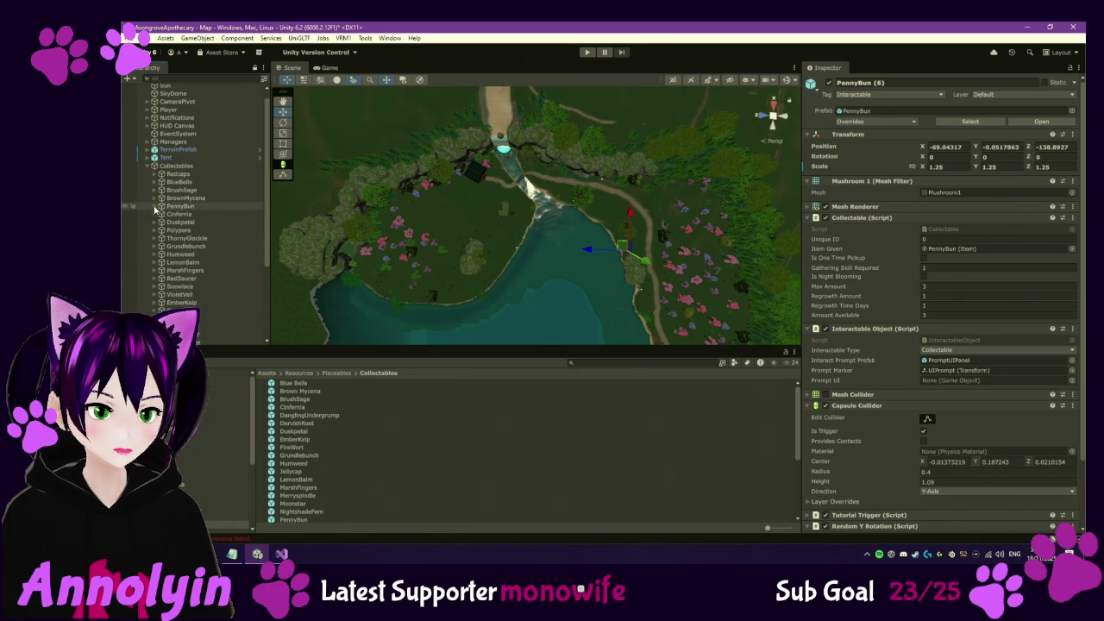
# Expand Cinferia and step through its instances up to Cinferia (6) checking positions, then fold it
pyautogui.click(154, 214)
pyautogui.click(183, 223)
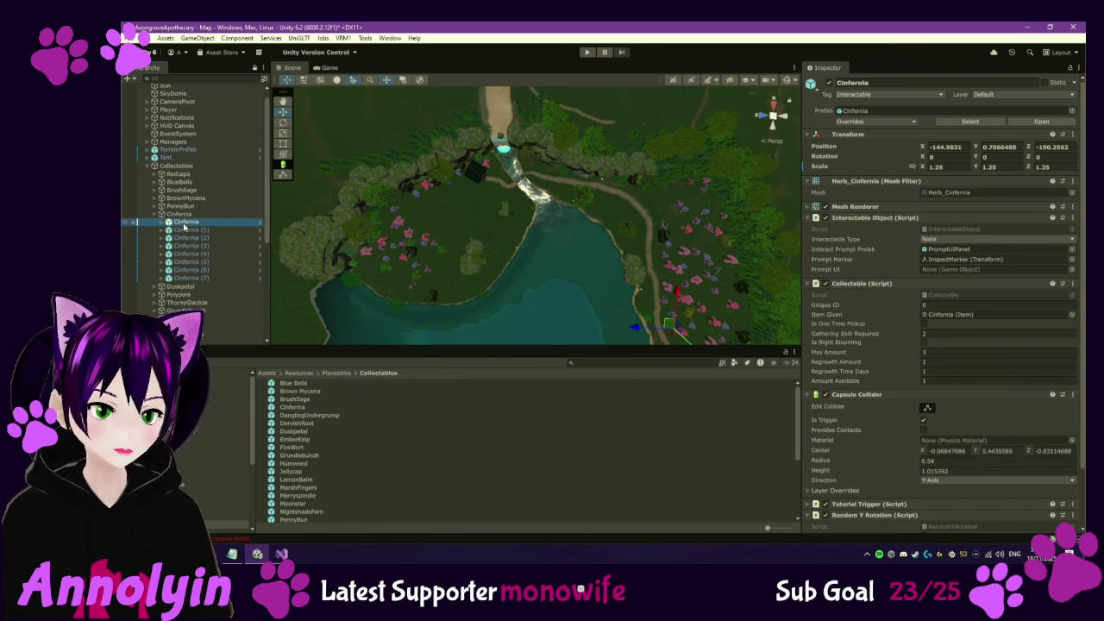
pyautogui.press('Down')
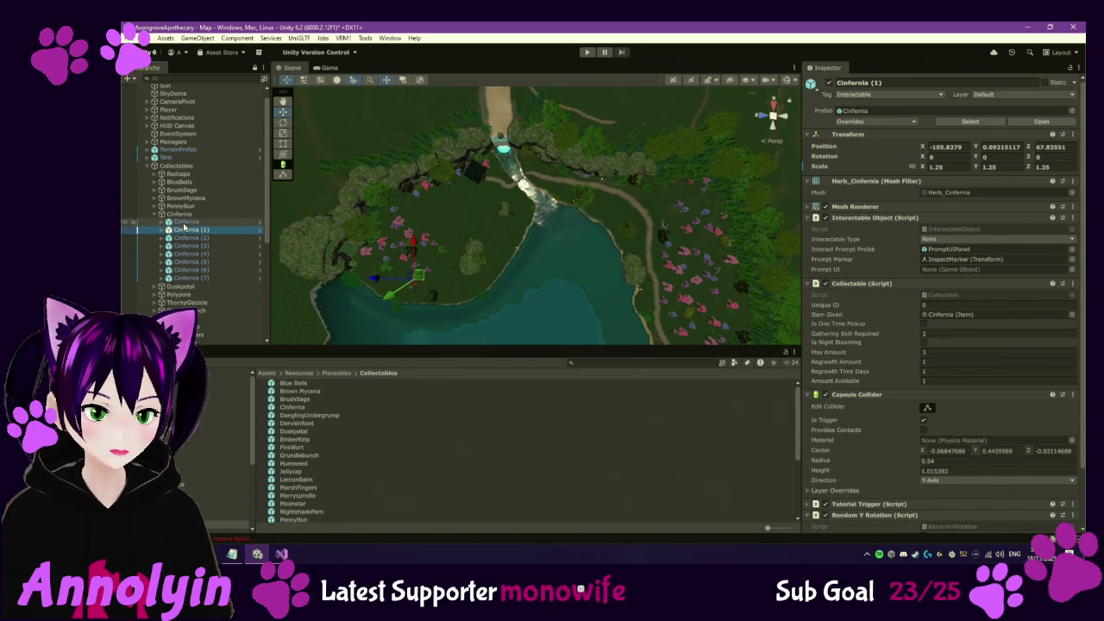
pyautogui.press('Down')
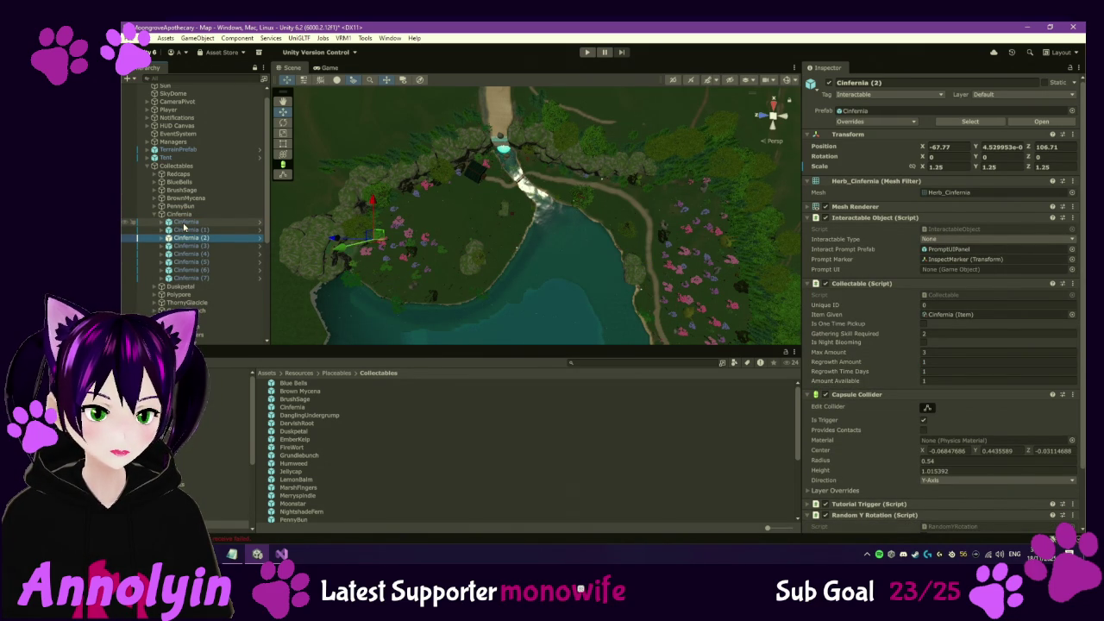
pyautogui.press('Down')
pyautogui.press('Down')
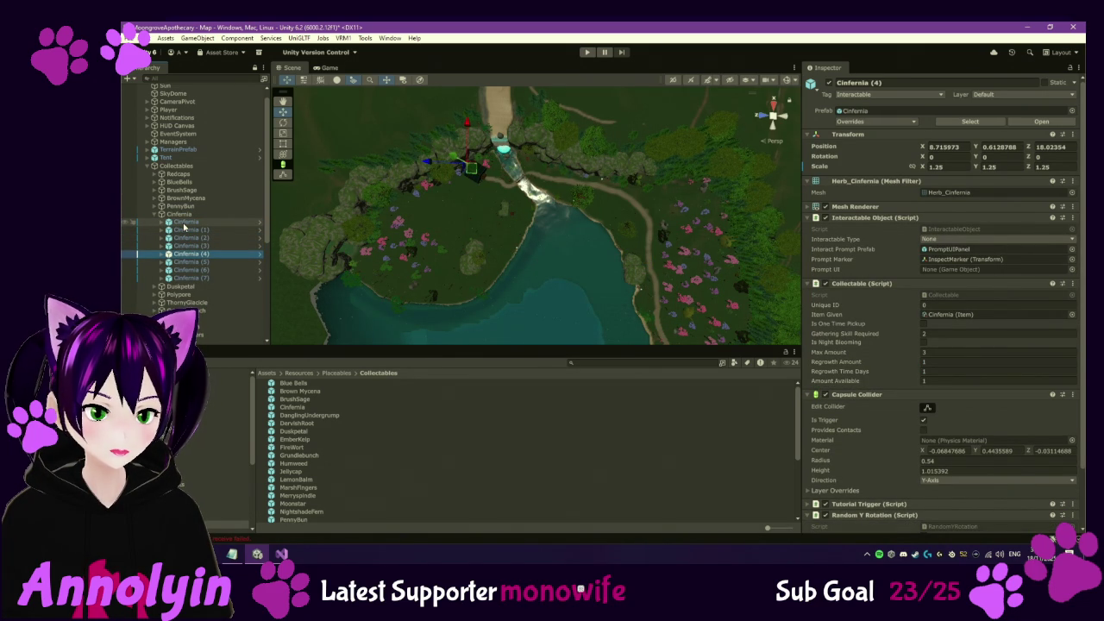
pyautogui.press('Down')
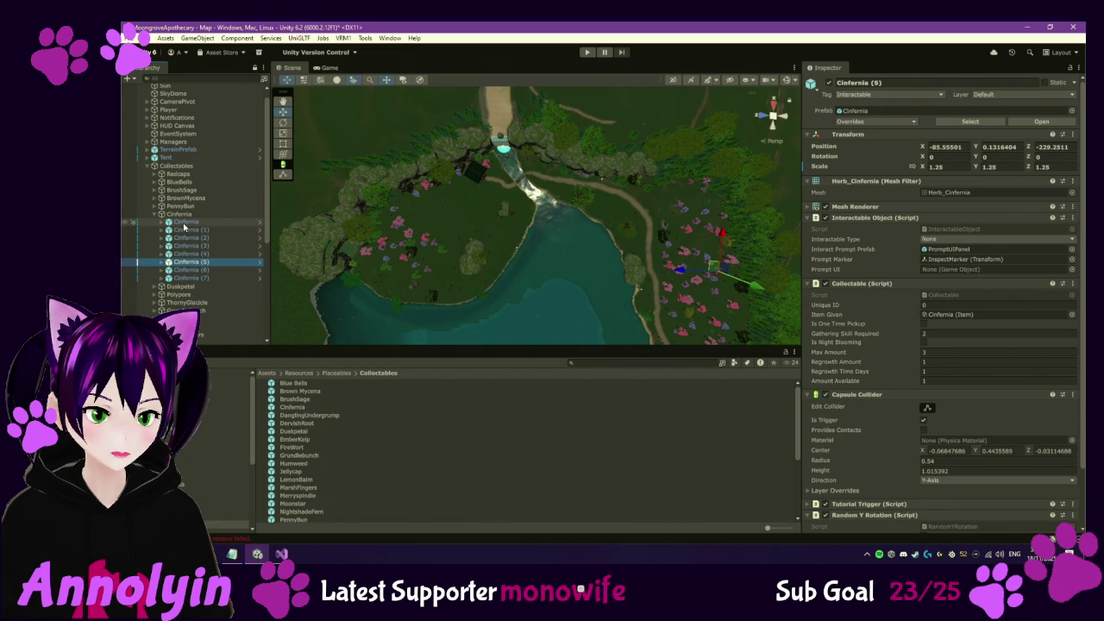
pyautogui.press('Down')
pyautogui.press('Down')
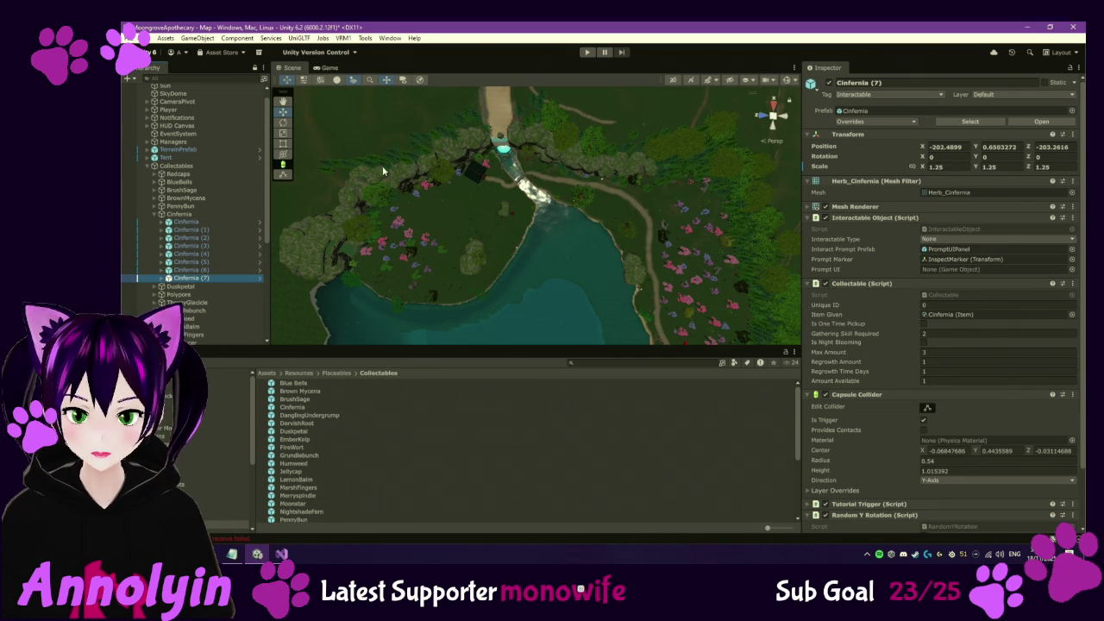
pyautogui.click(155, 214)
# Expand Duskpetal, select its first instance, and orbit and pan the Scene view around the pond
pyautogui.click(155, 223)
pyautogui.click(203, 231)
pyautogui.moveTo(494, 268); pyautogui.dragTo(573, 282)
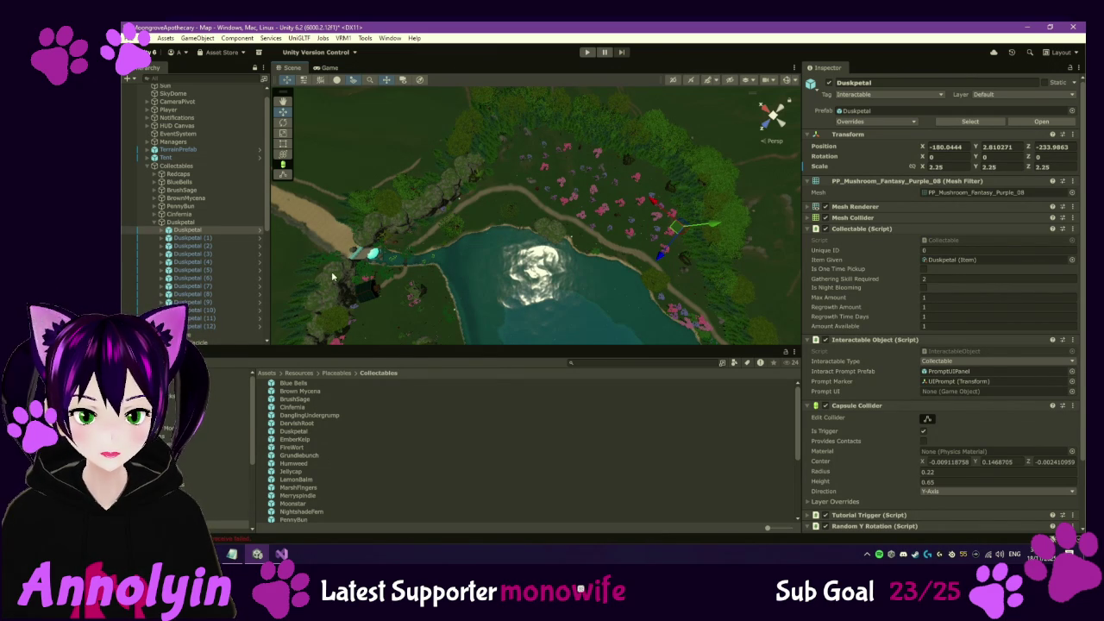
pyautogui.moveTo(407, 300); pyautogui.dragTo(449, 178)
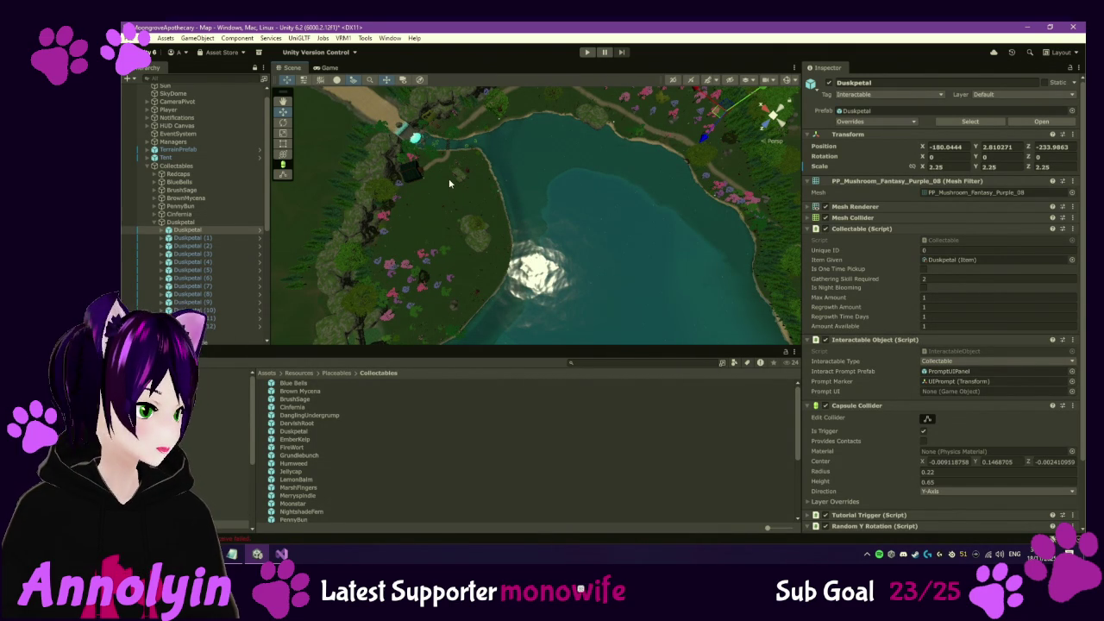
pyautogui.moveTo(449, 178)
pyautogui.mouseDown()
pyautogui.moveTo(521, 289)
pyautogui.moveTo(459, 278)
pyautogui.moveTo(494, 244)
pyautogui.mouseUp()
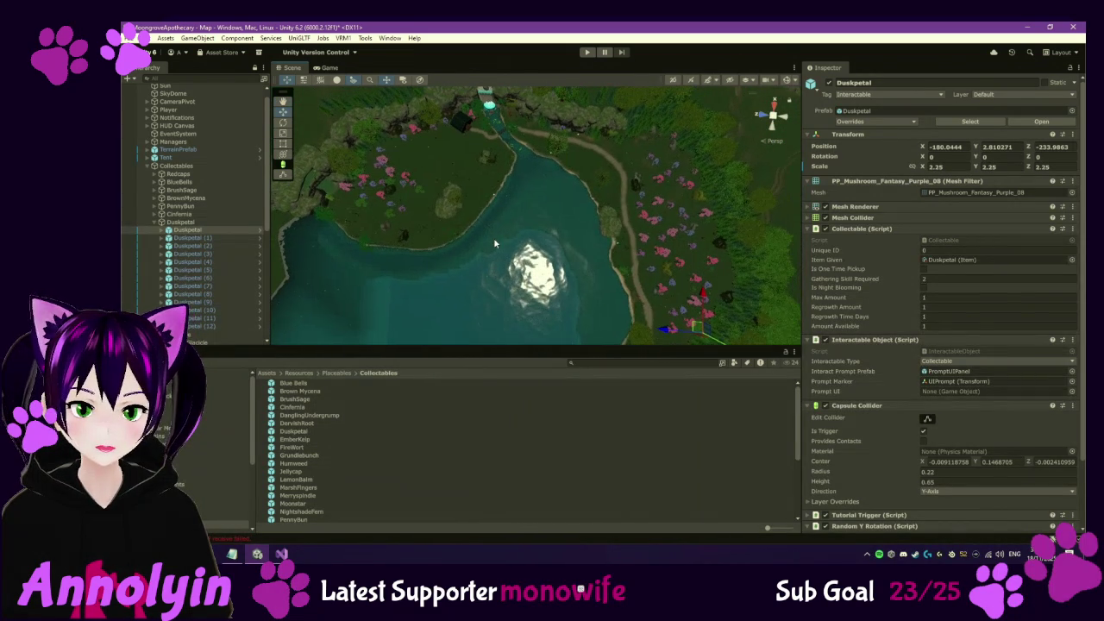
# Step through Duskpetal (1) to Duskpetal (9), checking each one's map position
pyautogui.click(205, 239)
pyautogui.press('Down')
pyautogui.press('Down')
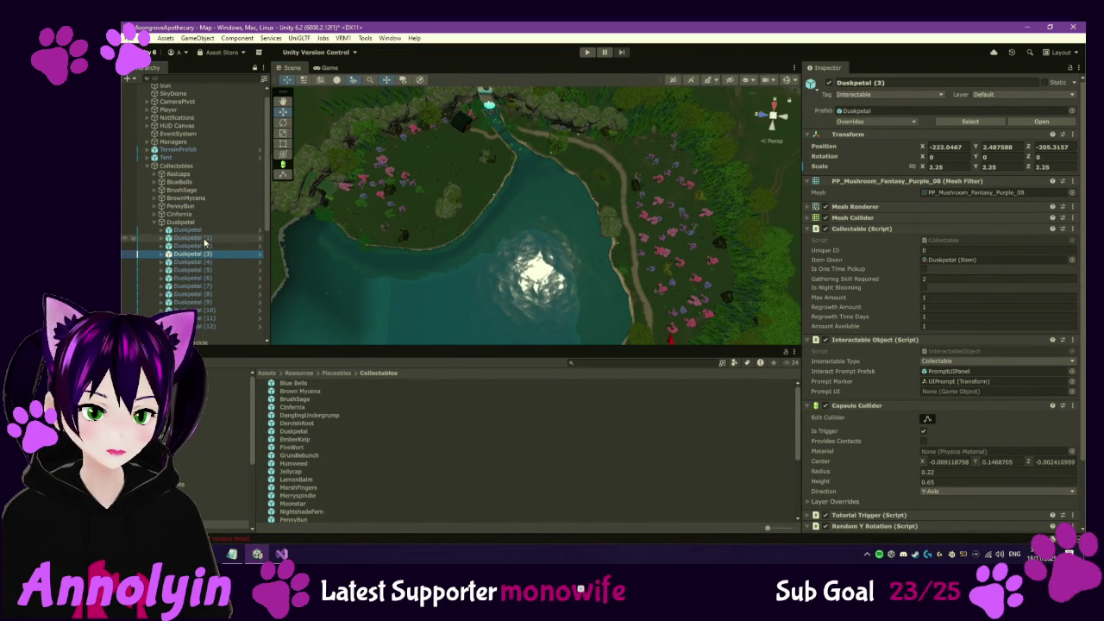
pyautogui.press('Down')
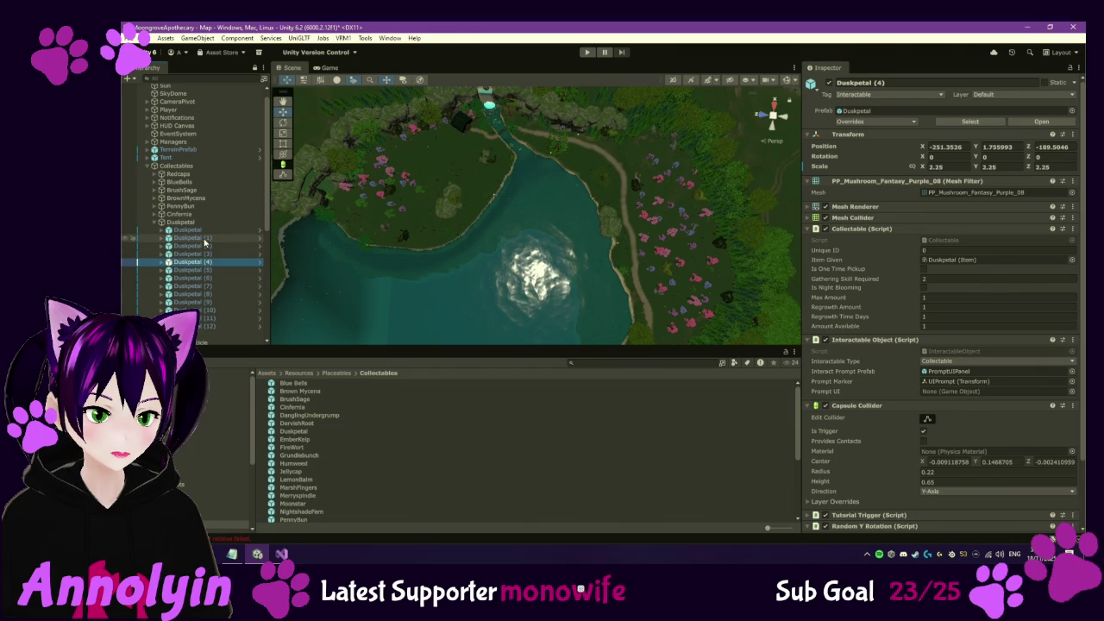
pyautogui.press('Down')
pyautogui.press('Down')
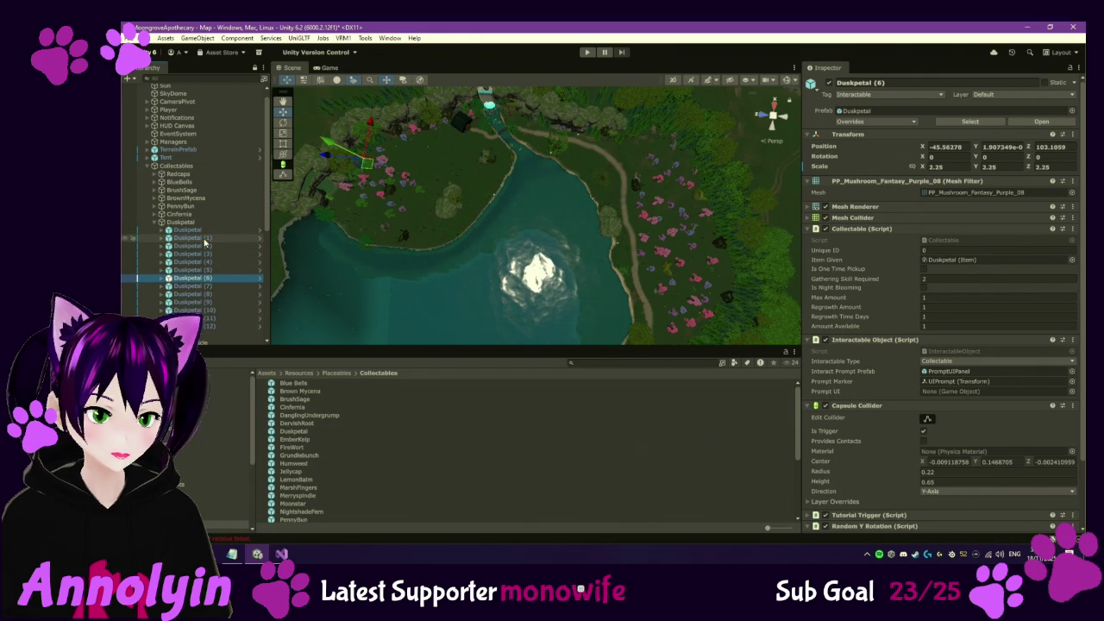
pyautogui.press('Down')
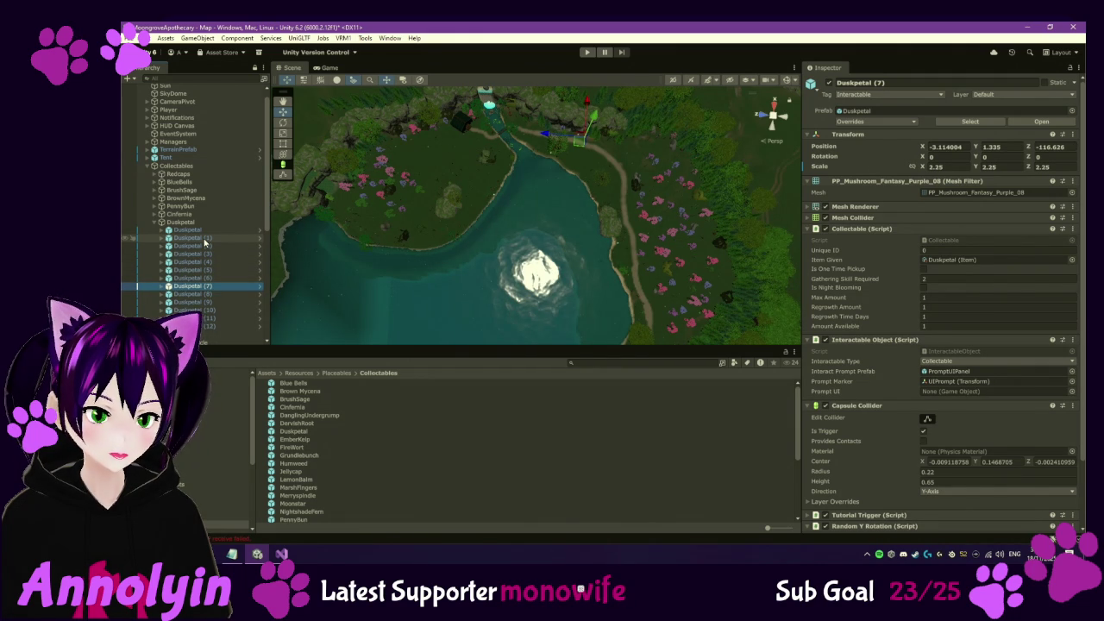
pyautogui.press('Down')
pyautogui.press('Down')
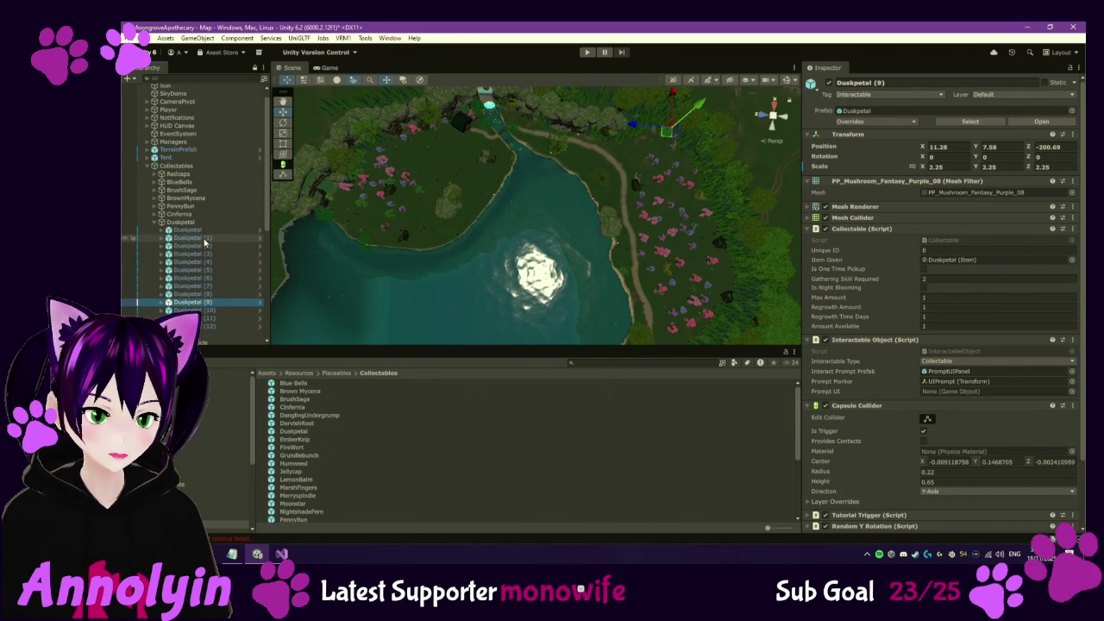
pyautogui.press('Down')
pyautogui.press('Down')
pyautogui.press('Down')
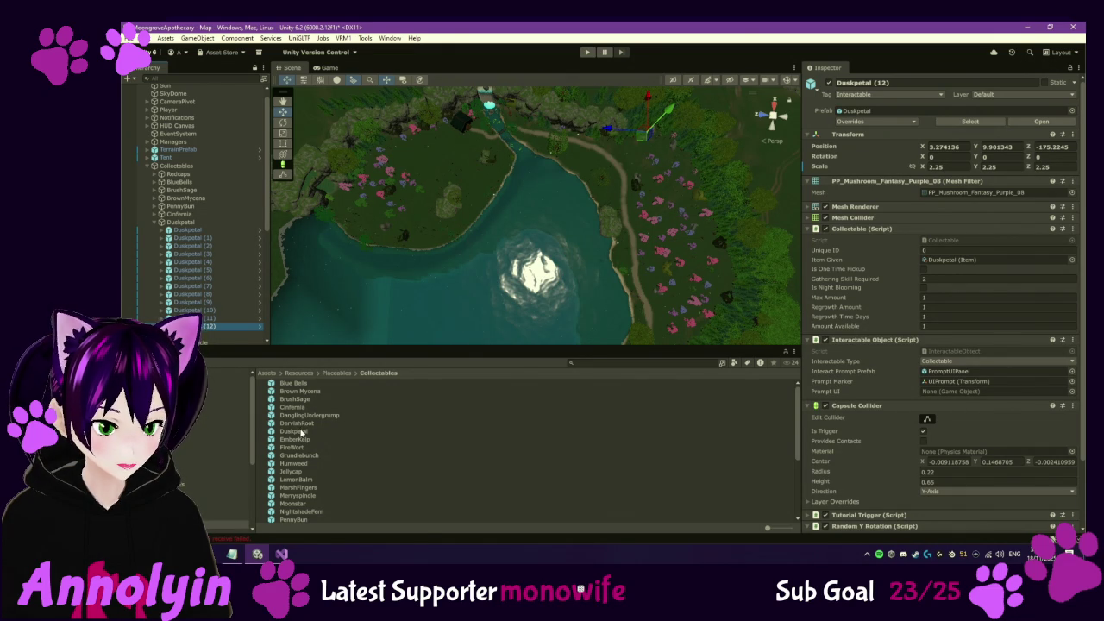
# Check out the Duskpetal prefab and set Gathering Skill Required to 4, then select Jellycap
pyautogui.click(298, 432)
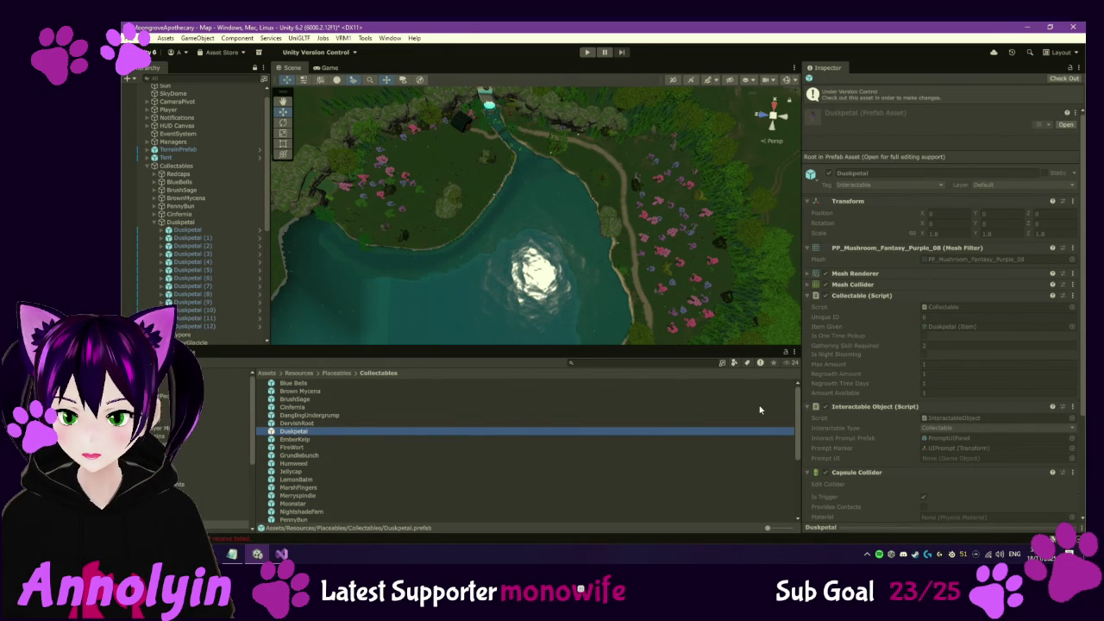
pyautogui.scroll(-1, 940, 406)
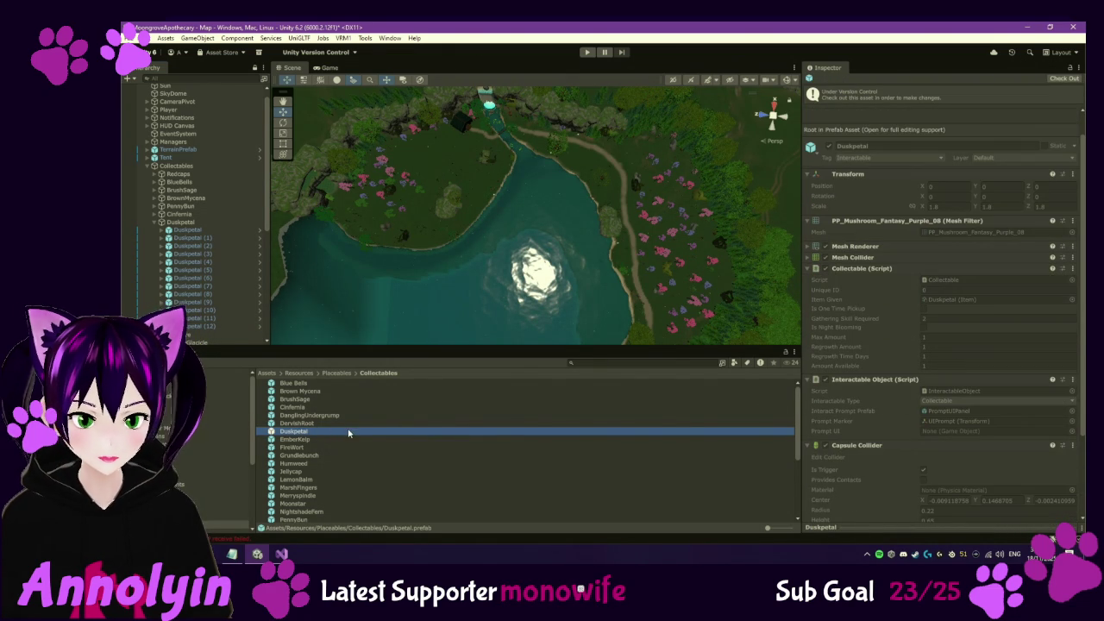
pyautogui.click(1064, 77)
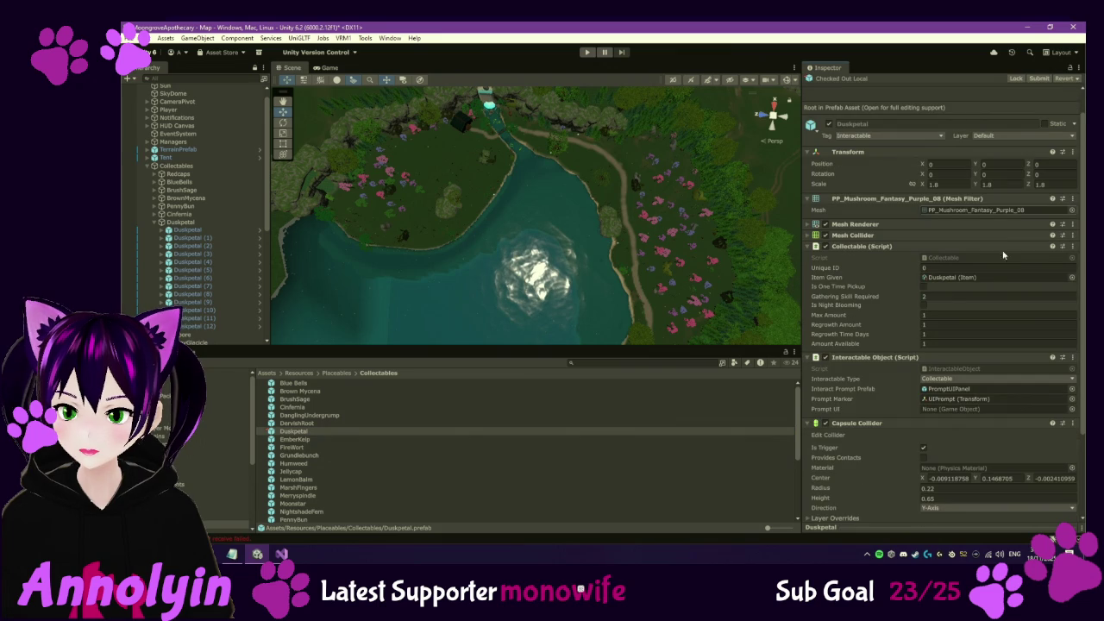
pyautogui.click(938, 297)
pyautogui.write('3')
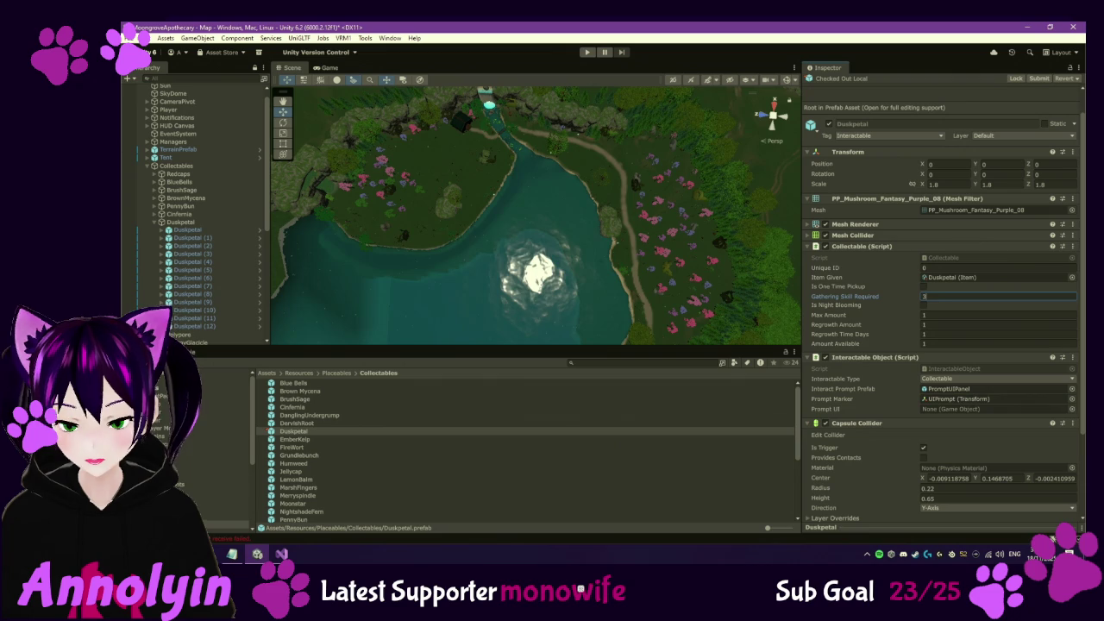
pyautogui.press('BackSpace')
pyautogui.write('4')
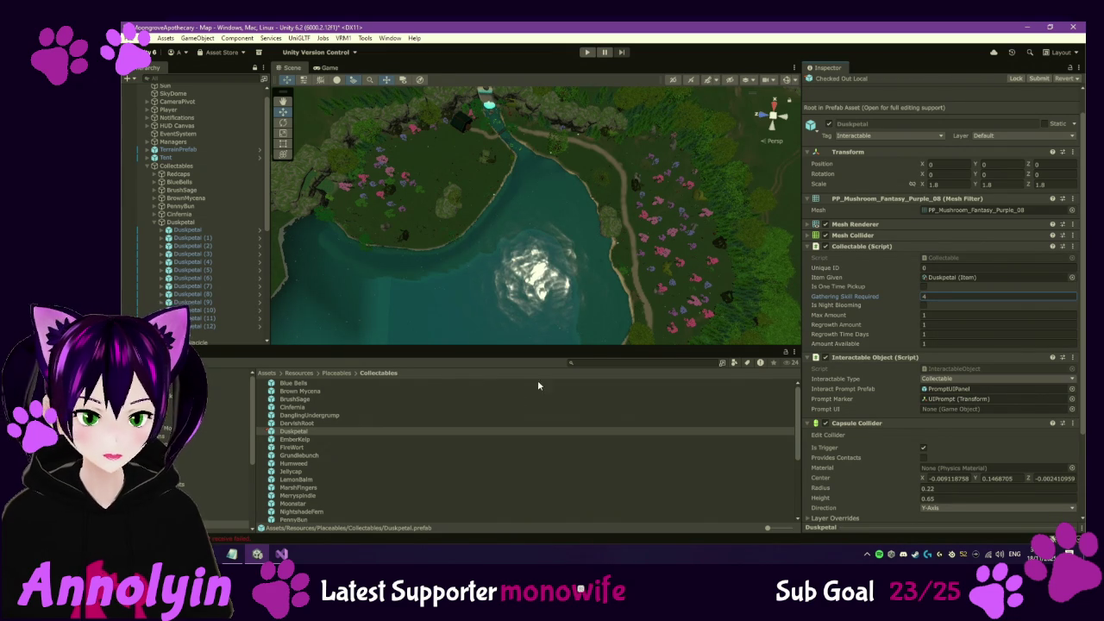
pyautogui.click(293, 471)
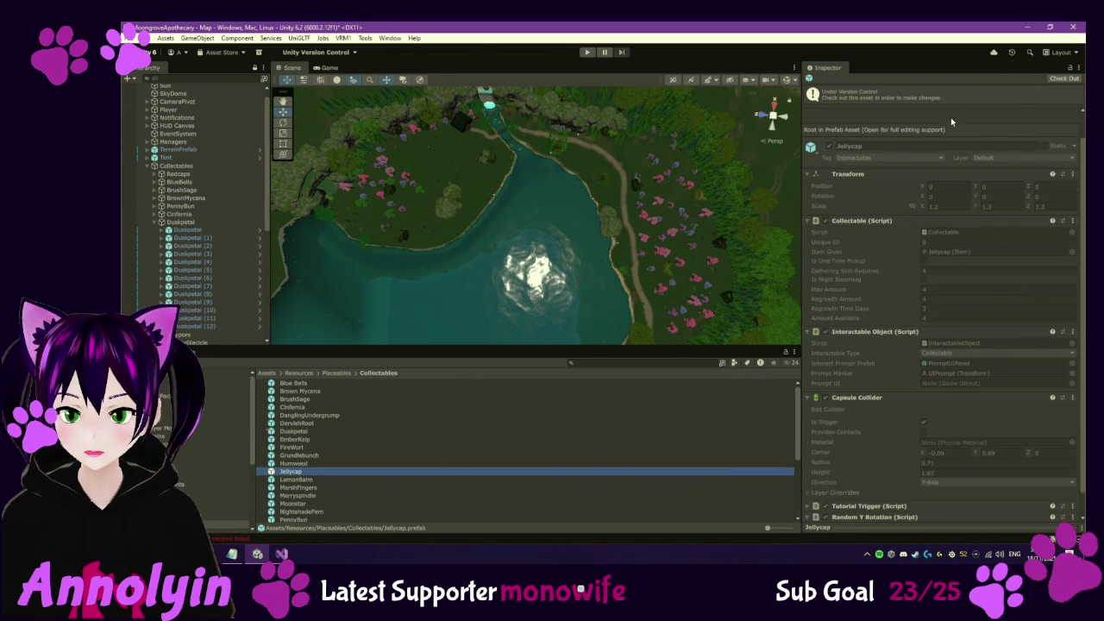
# Check out the Jellycap prefab and set Gathering Skill Required to 2
pyautogui.click(1064, 78)
pyautogui.click(931, 249)
pyautogui.write('2')
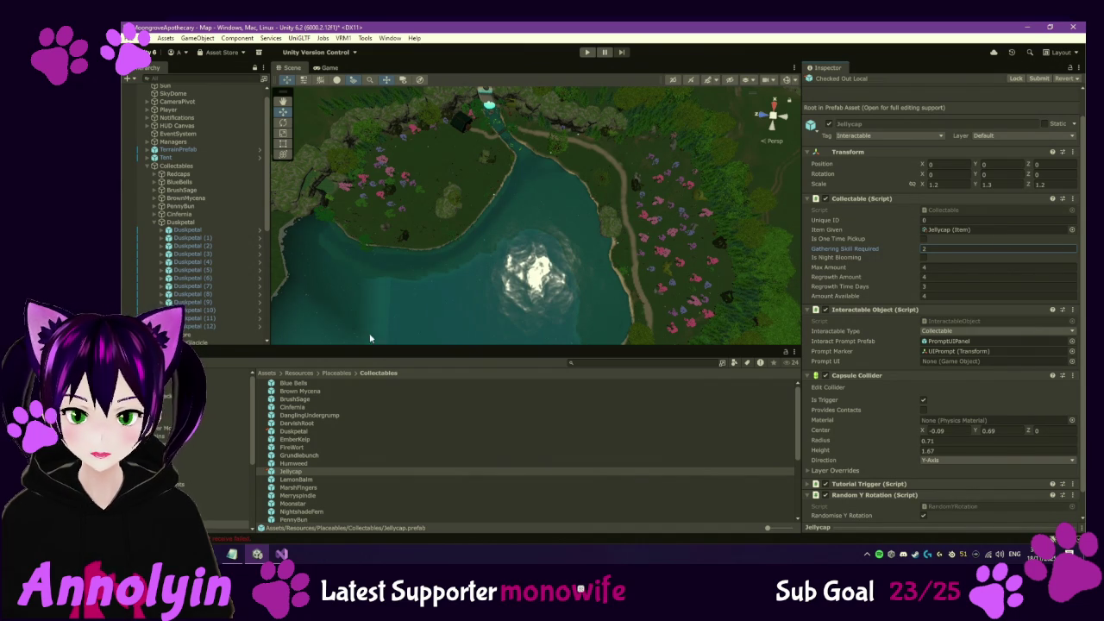
# Review the Polypore prefab's collectable settings and show its six instances in the Hierarchy
pyautogui.scroll(-2, 309, 510)
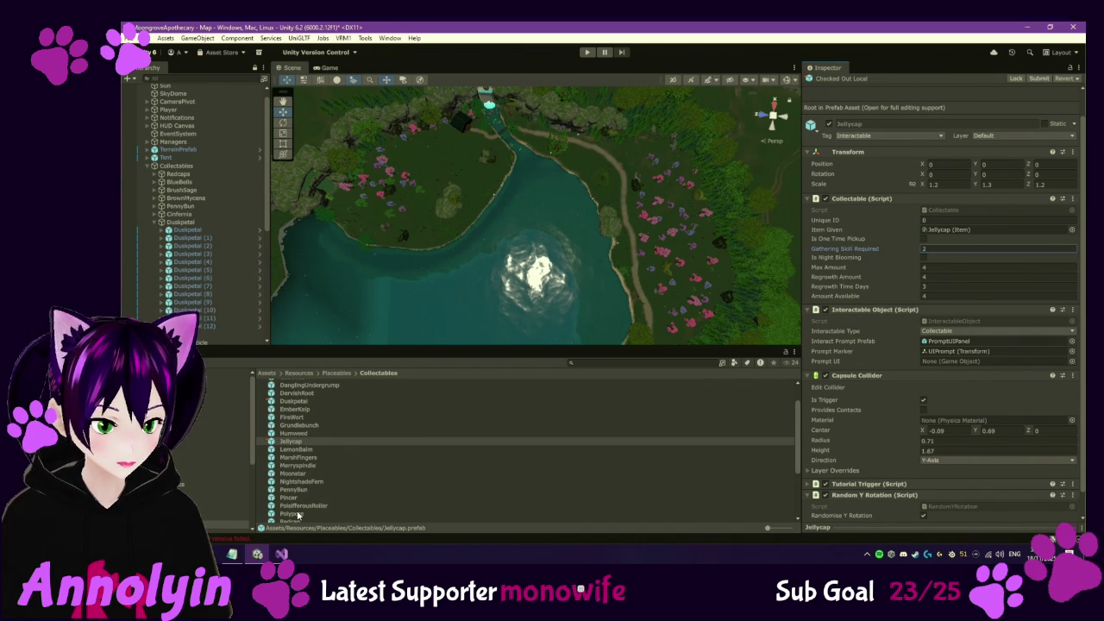
pyautogui.click(295, 515)
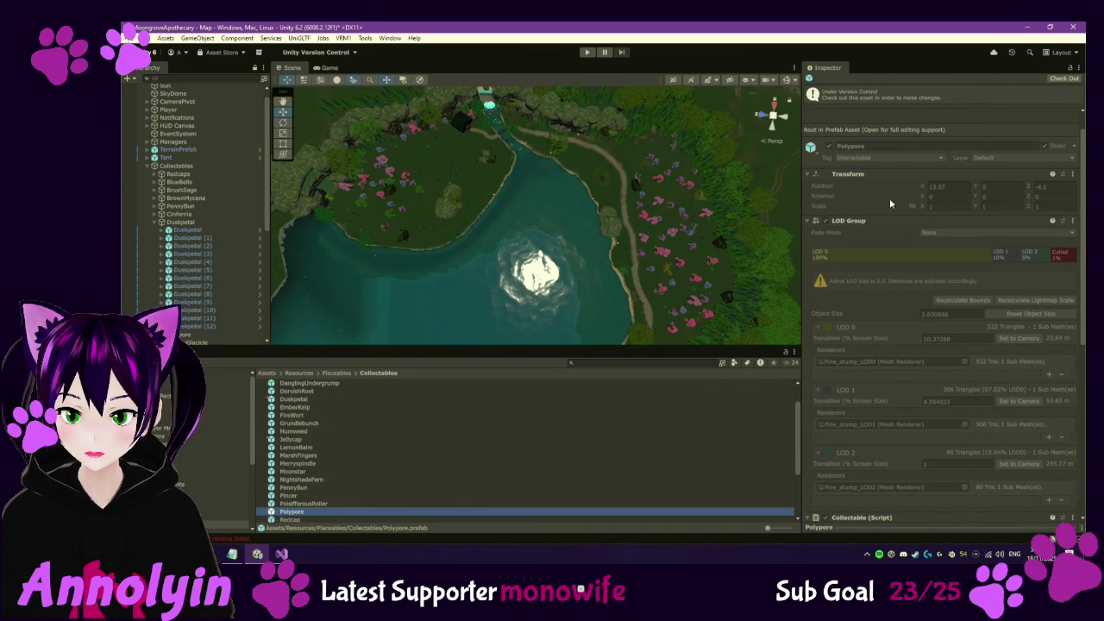
pyautogui.click(806, 173)
pyautogui.click(807, 186)
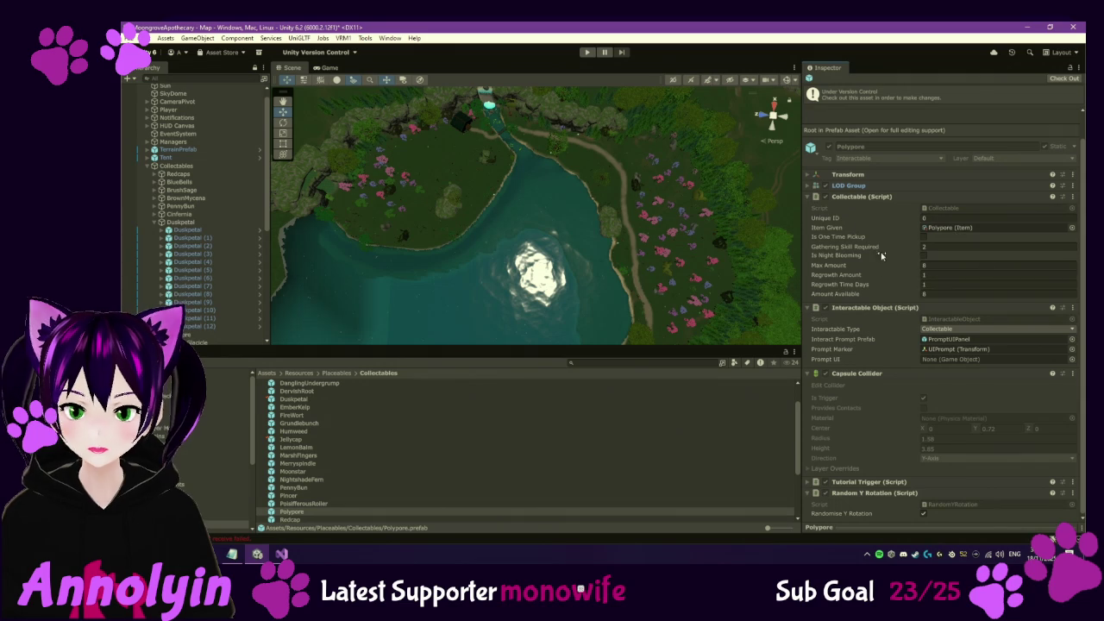
pyautogui.moveTo(882, 274)
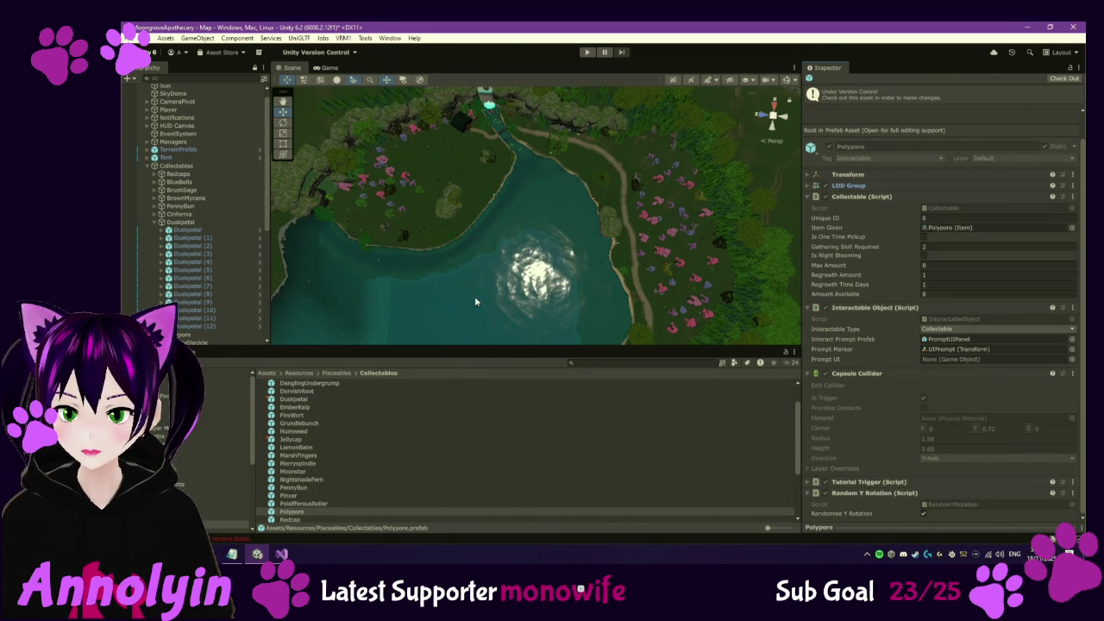
pyautogui.click(155, 222)
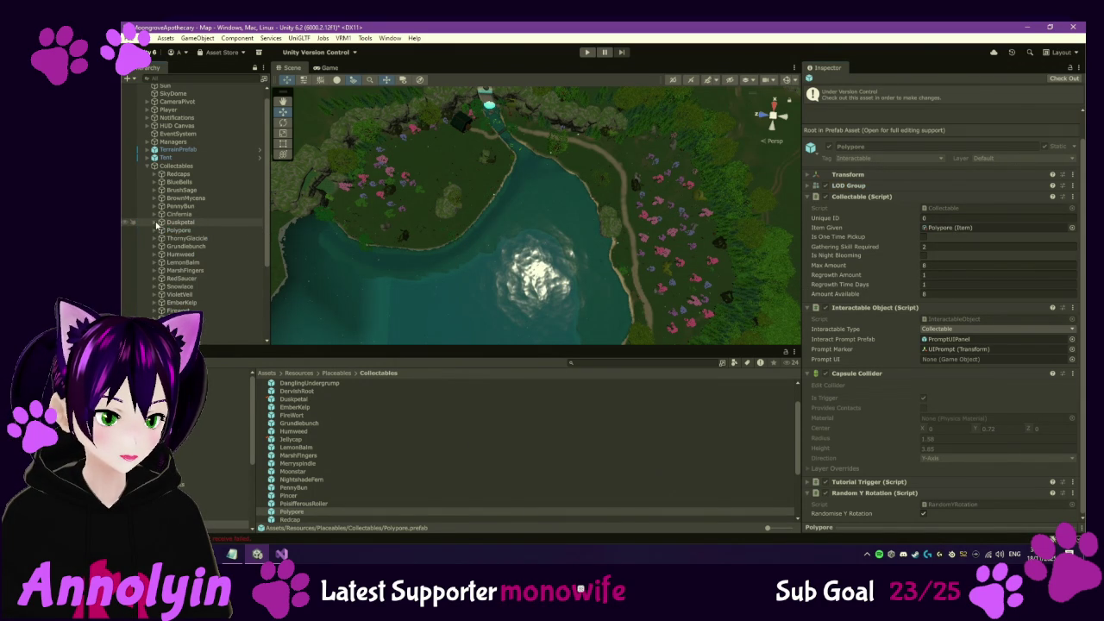
pyautogui.click(161, 230)
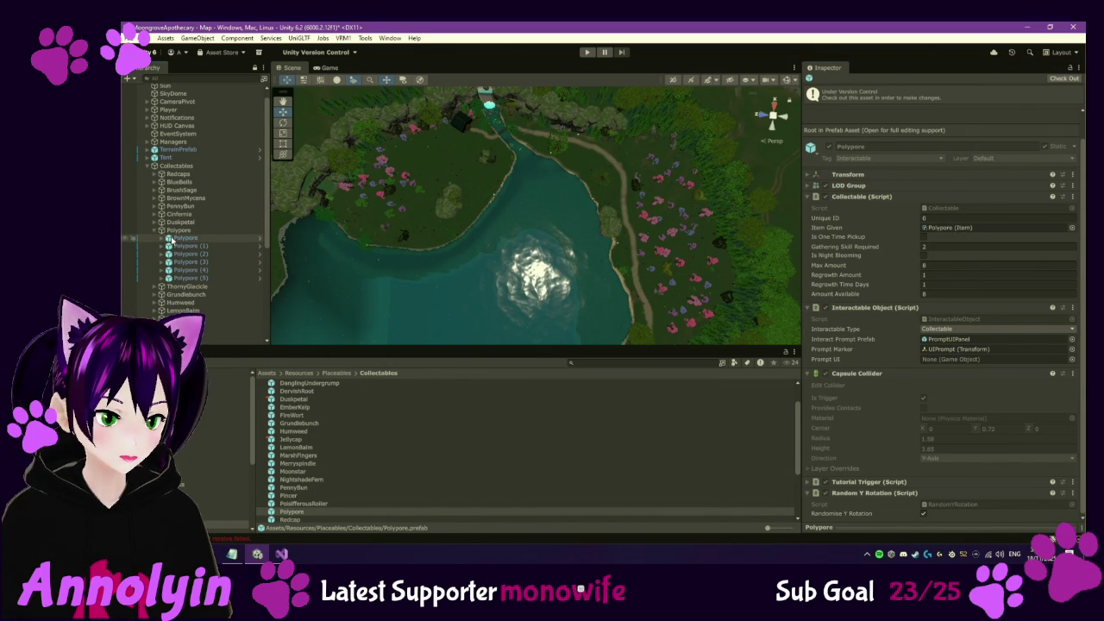
pyautogui.click(171, 239)
pyautogui.click(179, 246)
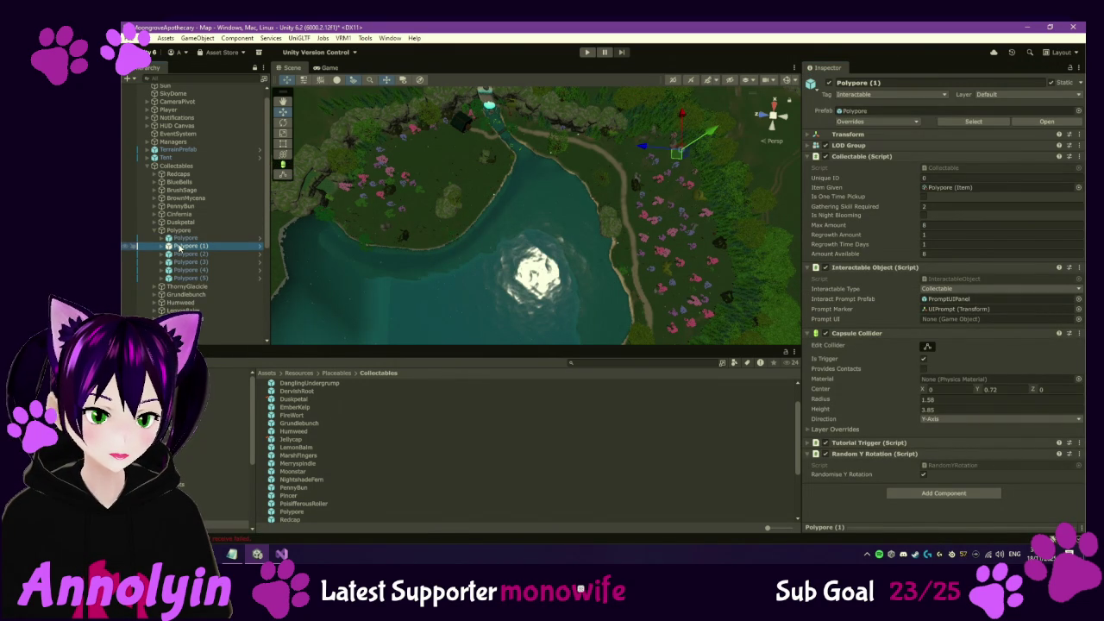
pyautogui.click(180, 254)
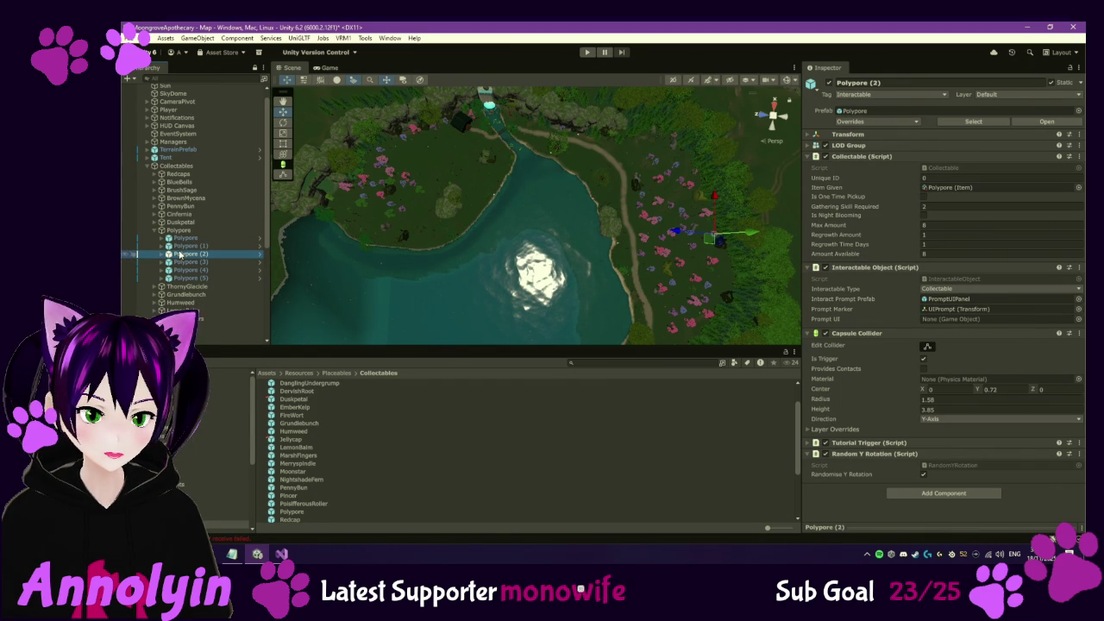
pyautogui.click(177, 262)
pyautogui.click(183, 270)
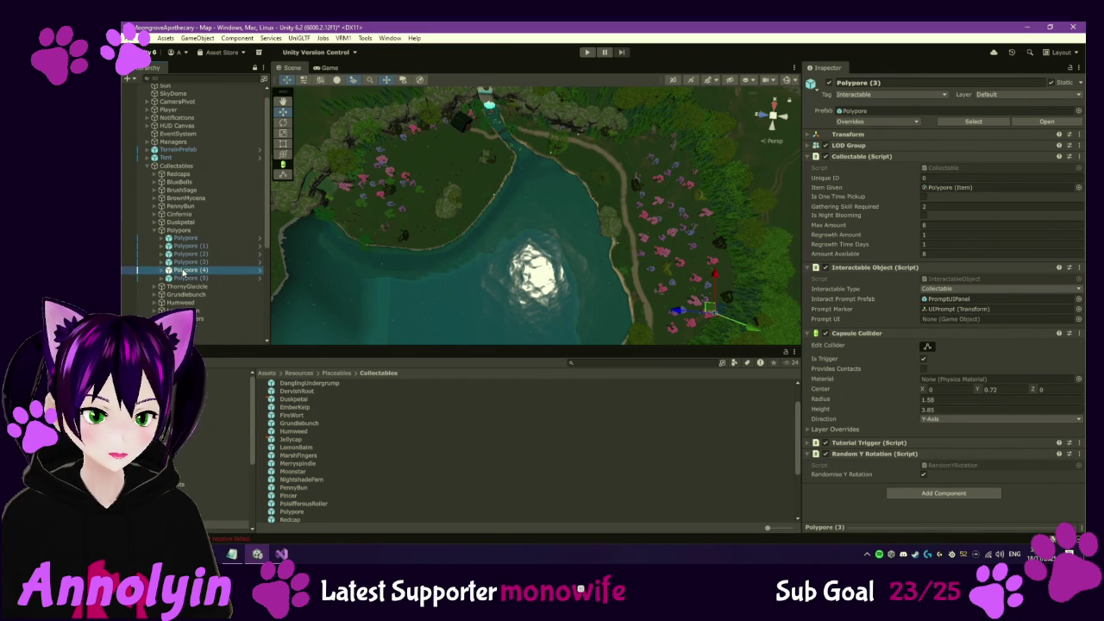
pyautogui.click(183, 279)
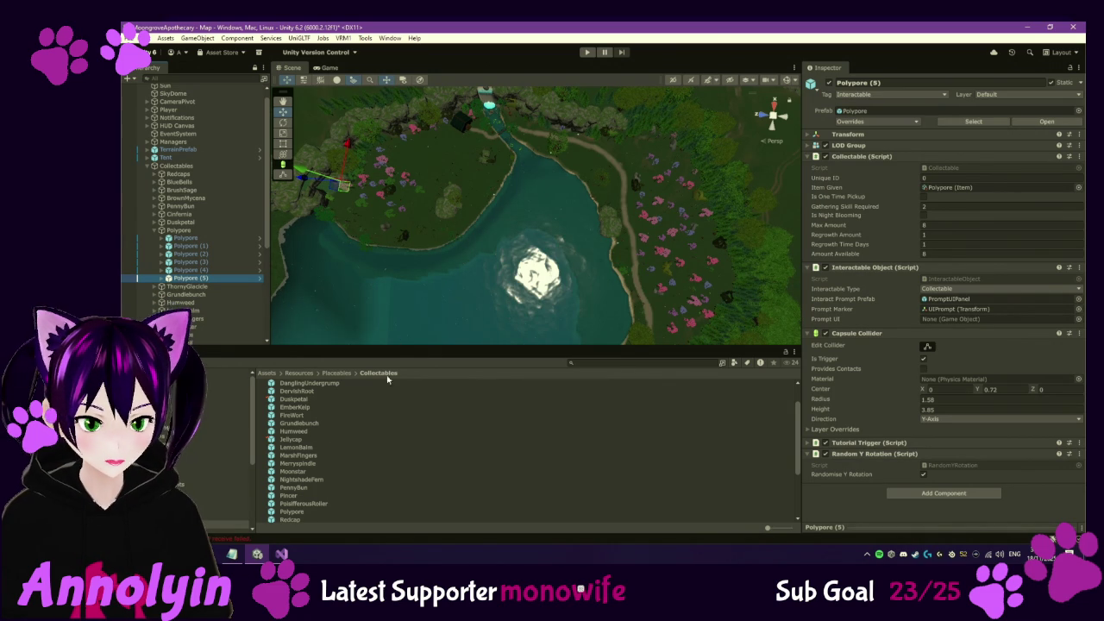
pyautogui.scroll(-1, 308, 456)
pyautogui.scroll(-1, 308, 456)
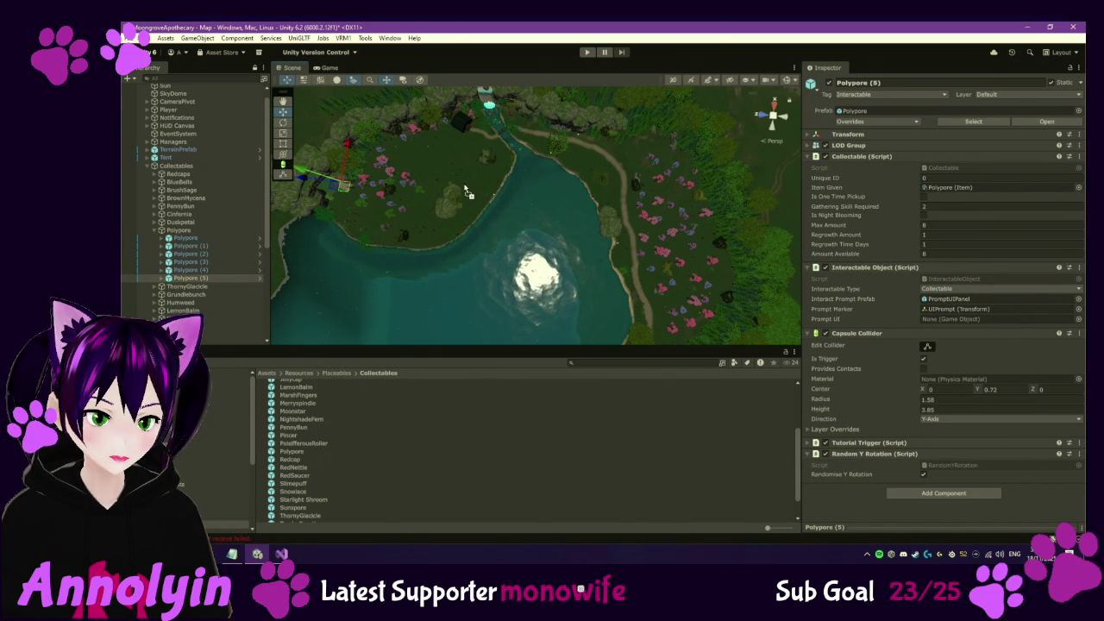
pyautogui.click(394, 235)
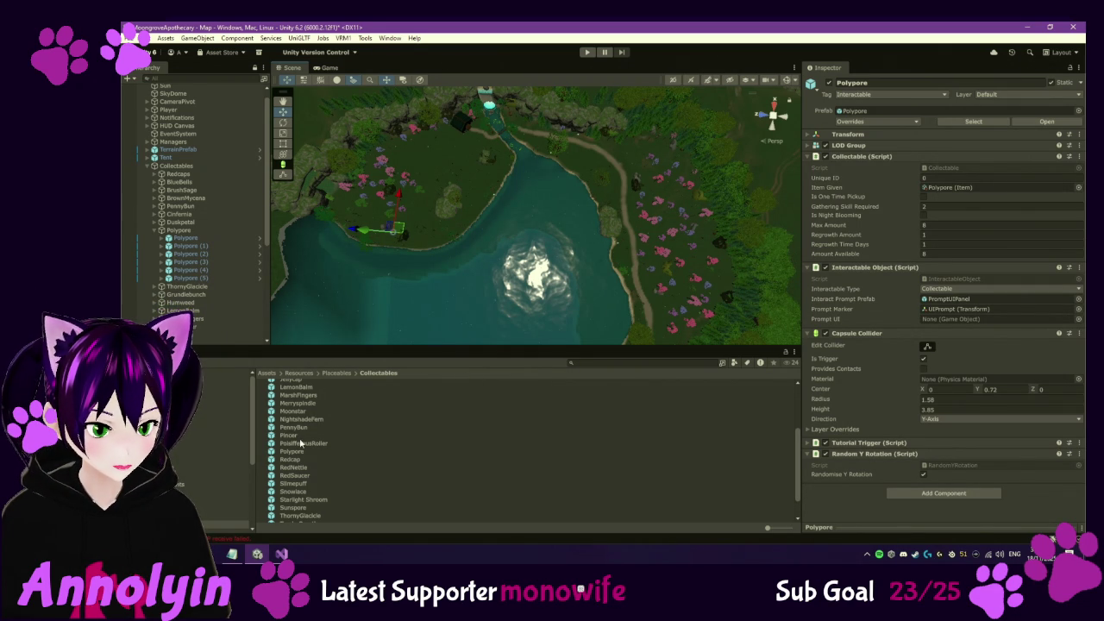
pyautogui.scroll(-3, 303, 487)
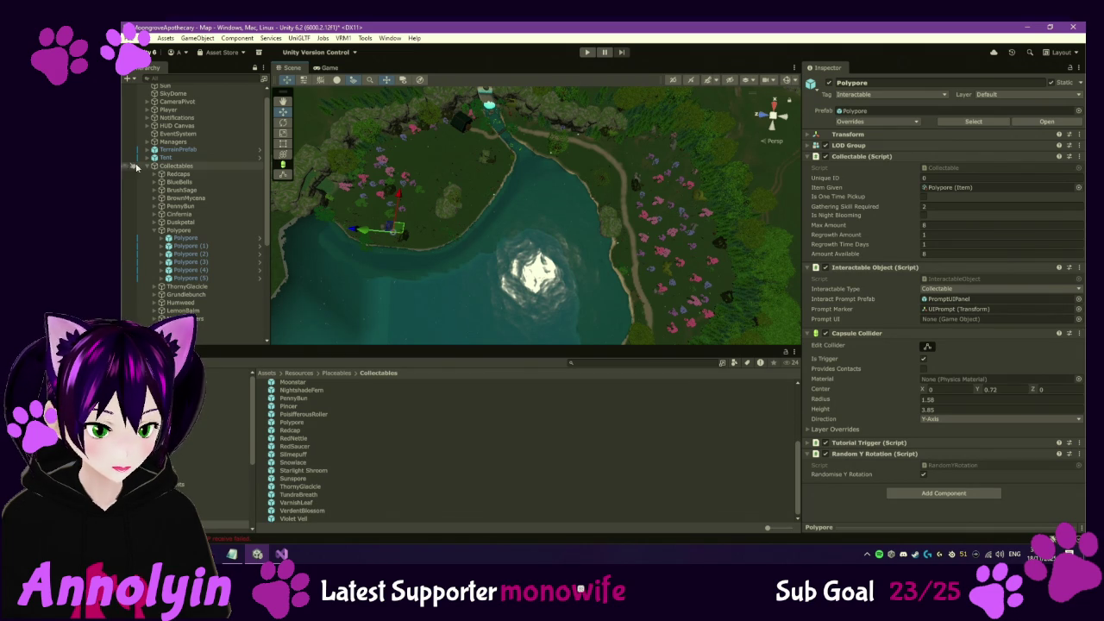
# Swap Polypore for ThornyGlacicle's seven instances, review ThornyGlacicle (6), and ping its item asset
pyautogui.click(154, 232)
pyautogui.click(156, 239)
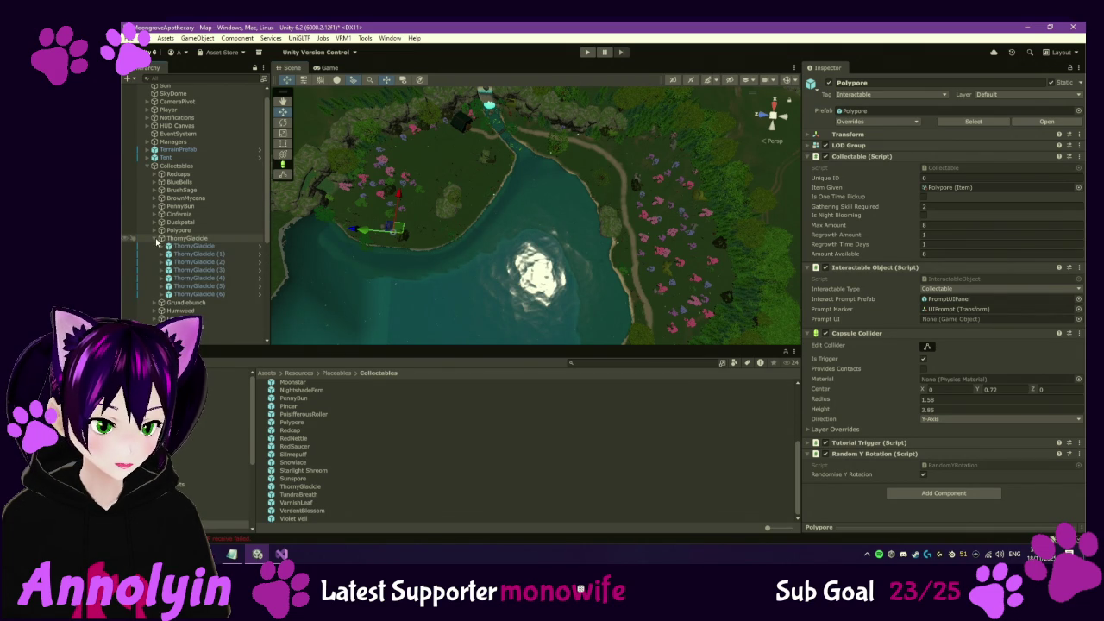
pyautogui.click(177, 248)
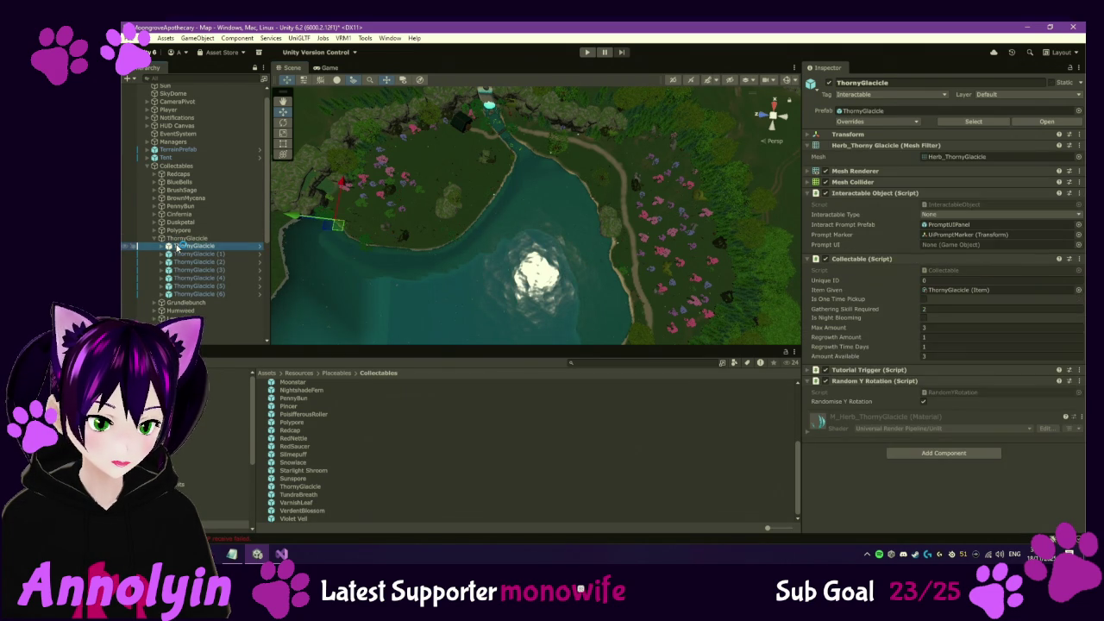
pyautogui.press('Down')
pyautogui.press('Down')
pyautogui.press('Down')
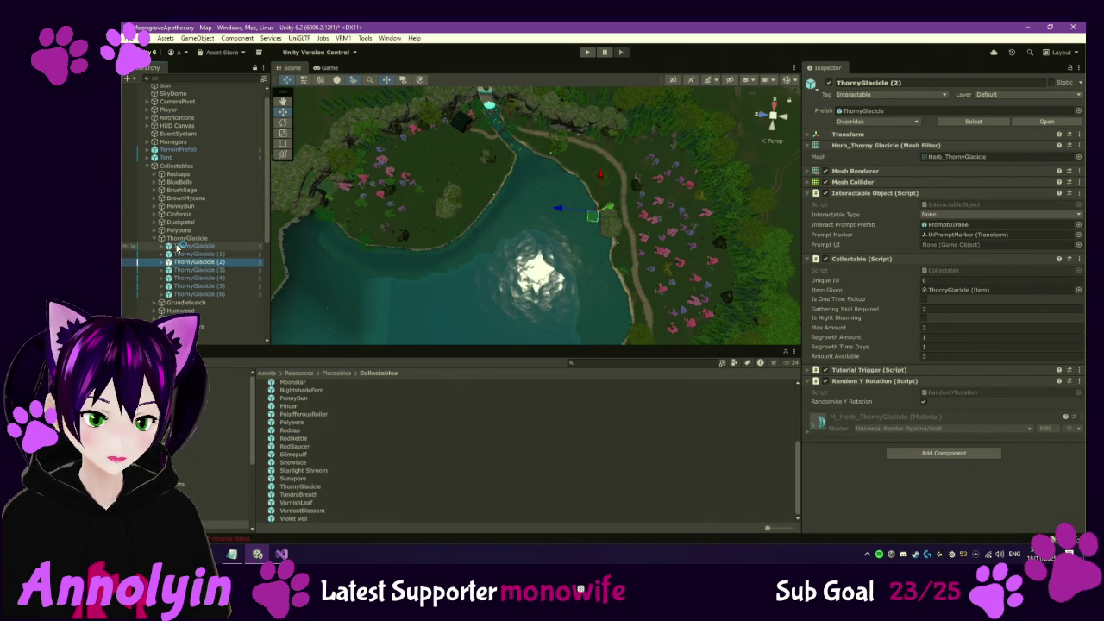
pyautogui.press('Down')
pyautogui.press('Down')
pyautogui.press('Down')
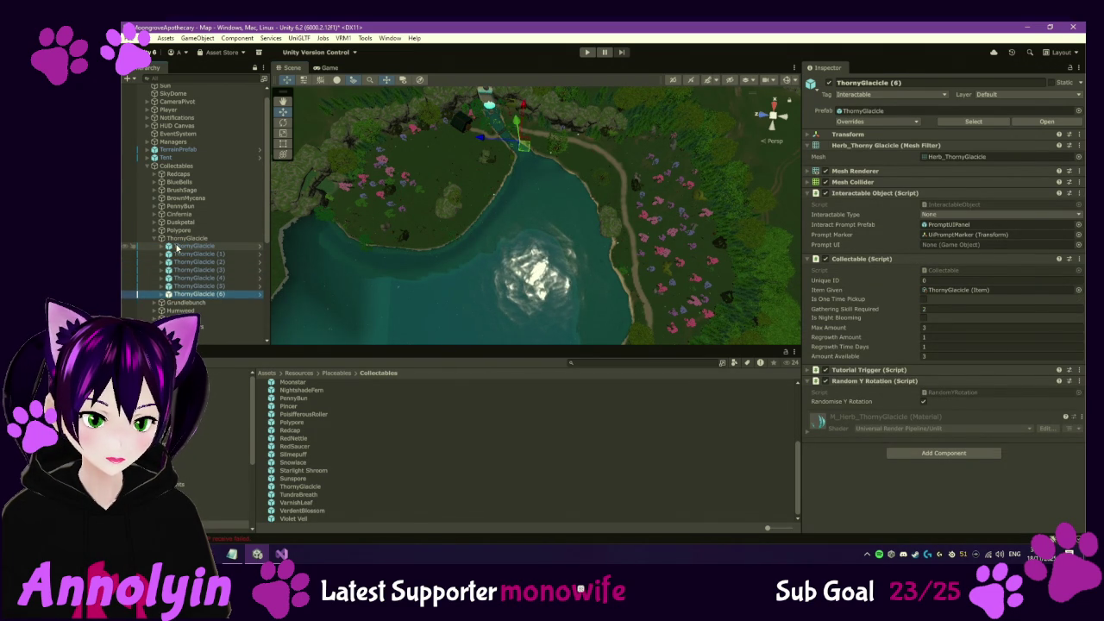
pyautogui.press('Up')
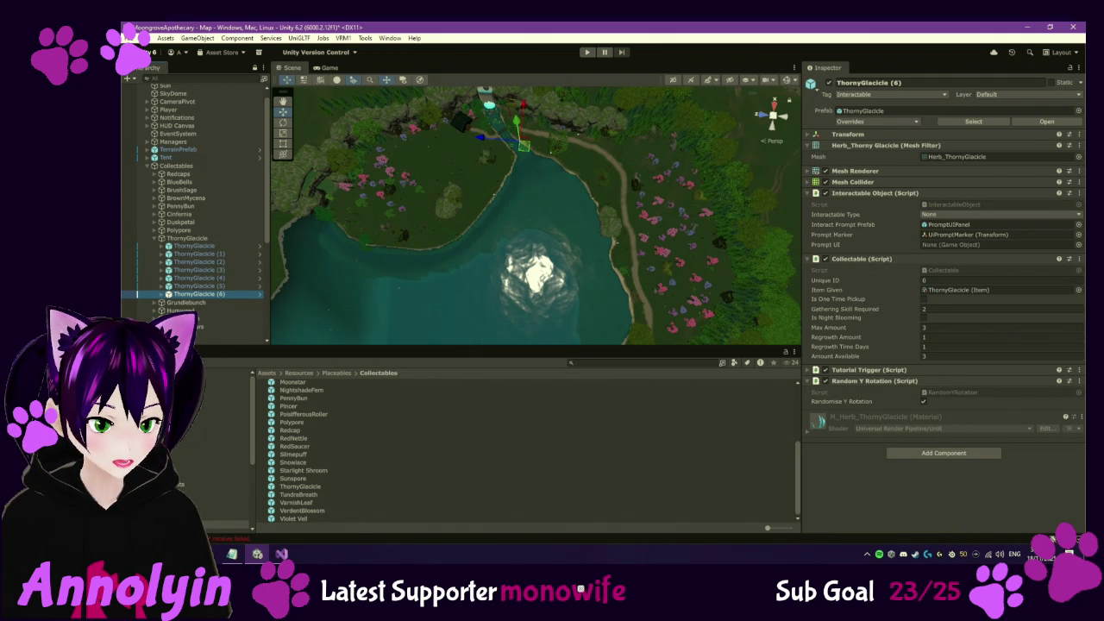
pyautogui.click(932, 290)
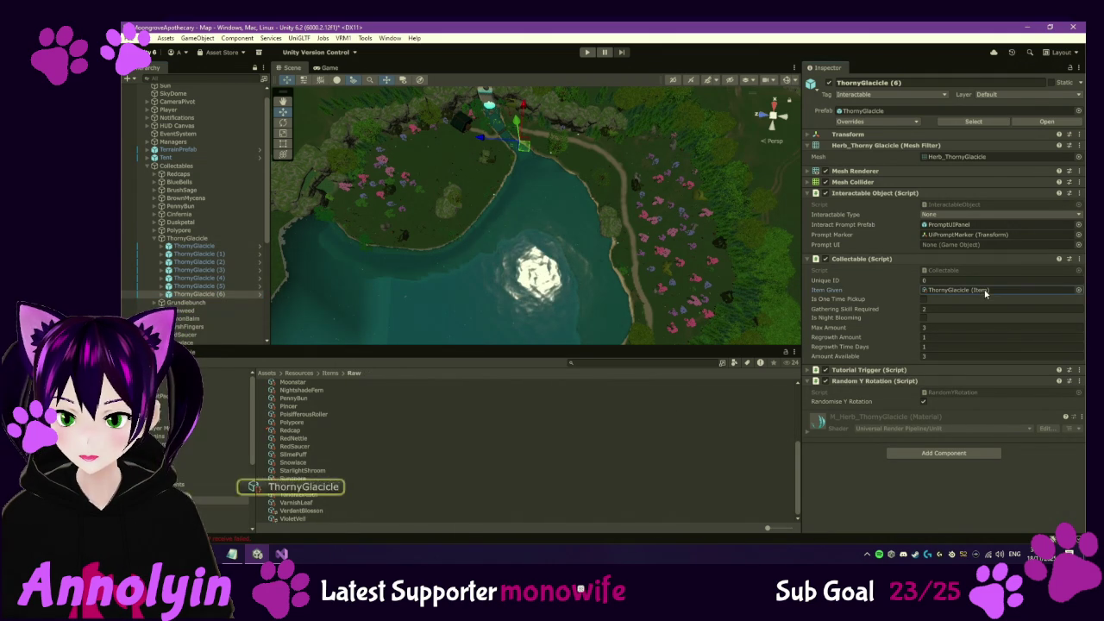
# Check out the ThornyGlacicle item asset and change its Value from 30 to 15
pyautogui.click(297, 486)
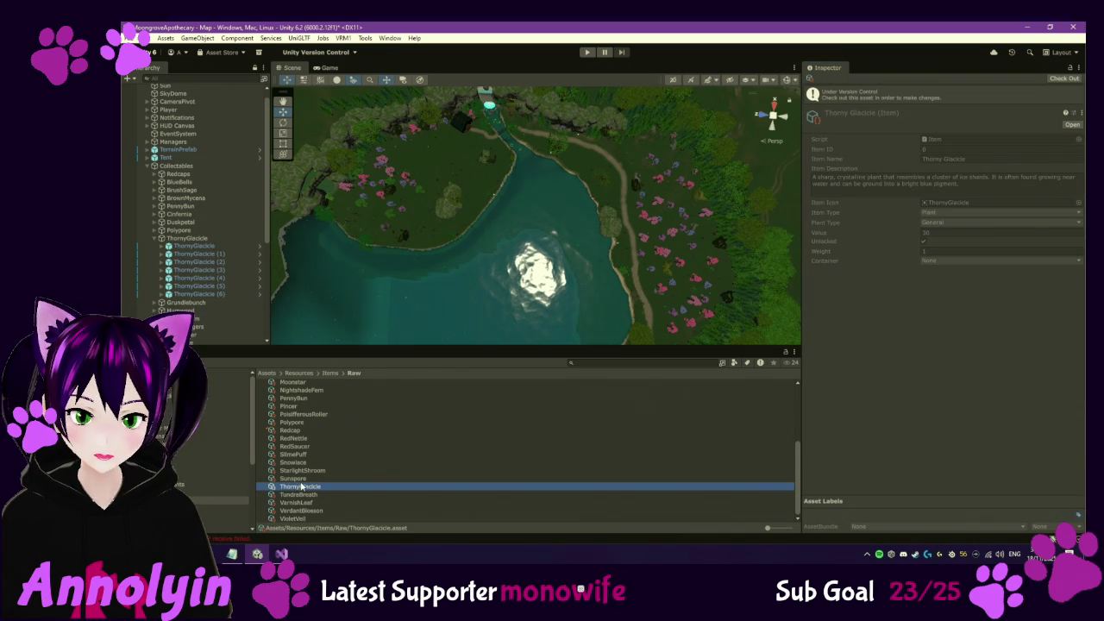
pyautogui.click(1057, 81)
pyautogui.click(940, 209)
pyautogui.write('15')
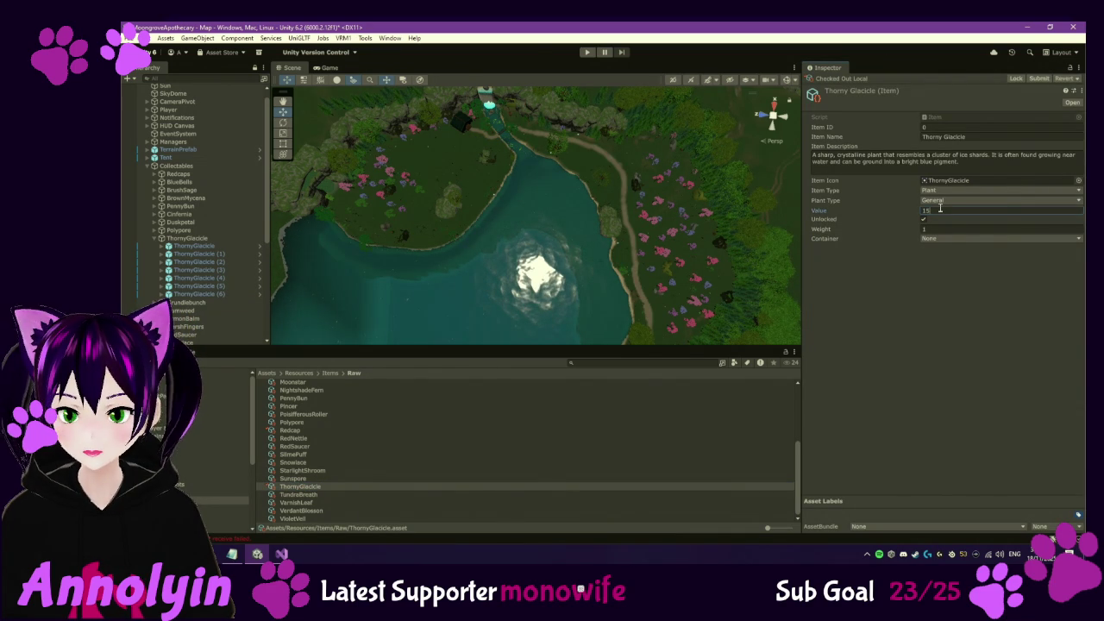
pyautogui.click(1008, 277)
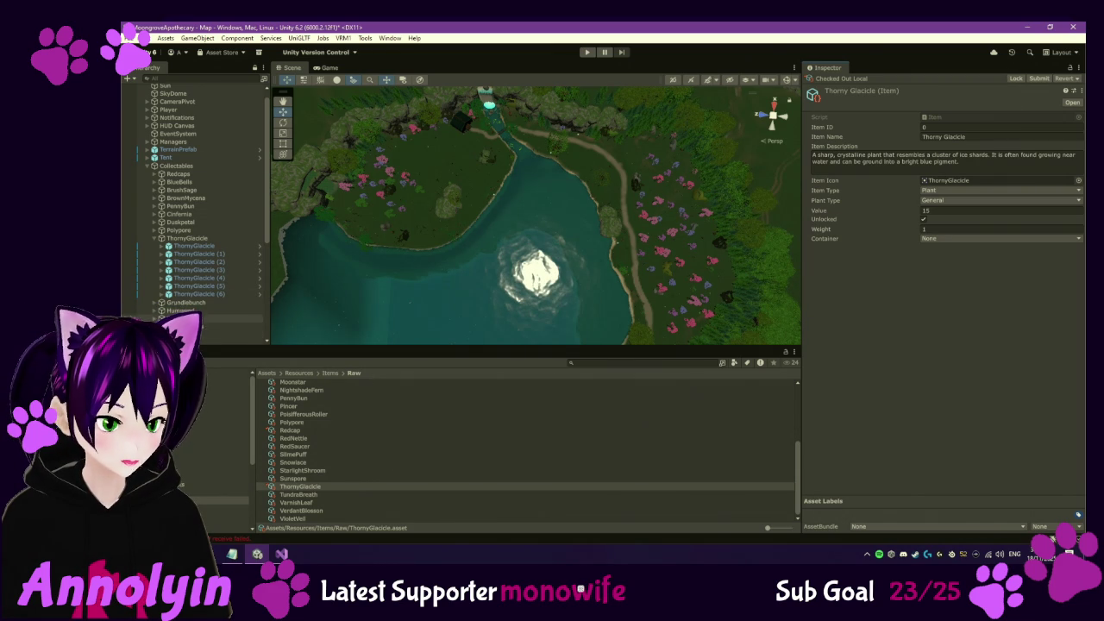
pyautogui.click(154, 239)
pyautogui.click(193, 254)
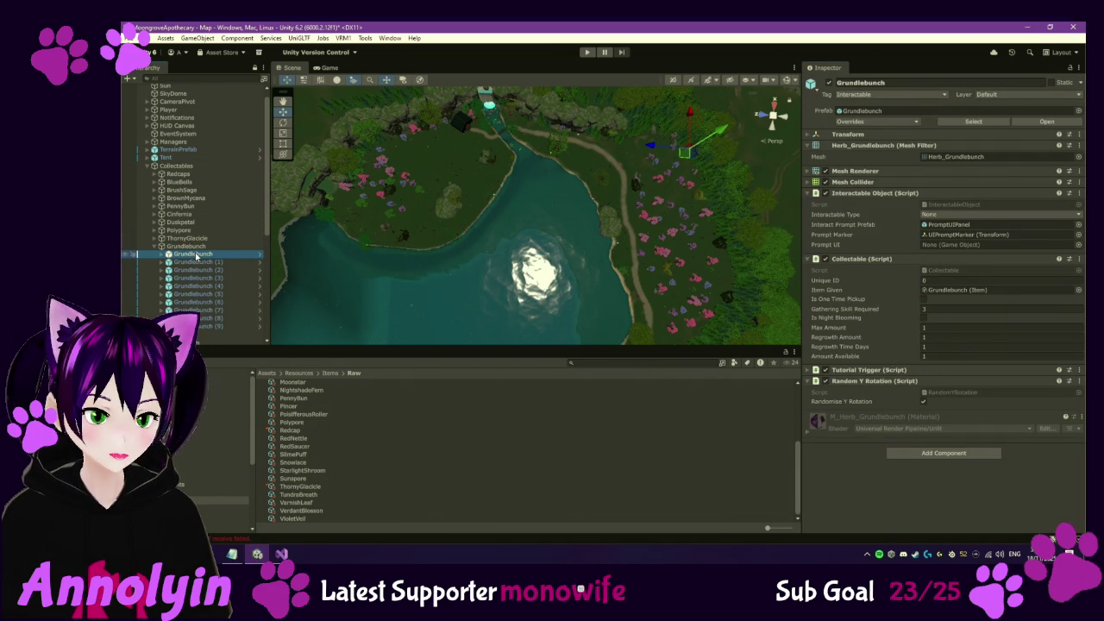
pyautogui.press('Down')
pyautogui.press('Down')
pyautogui.press('Down')
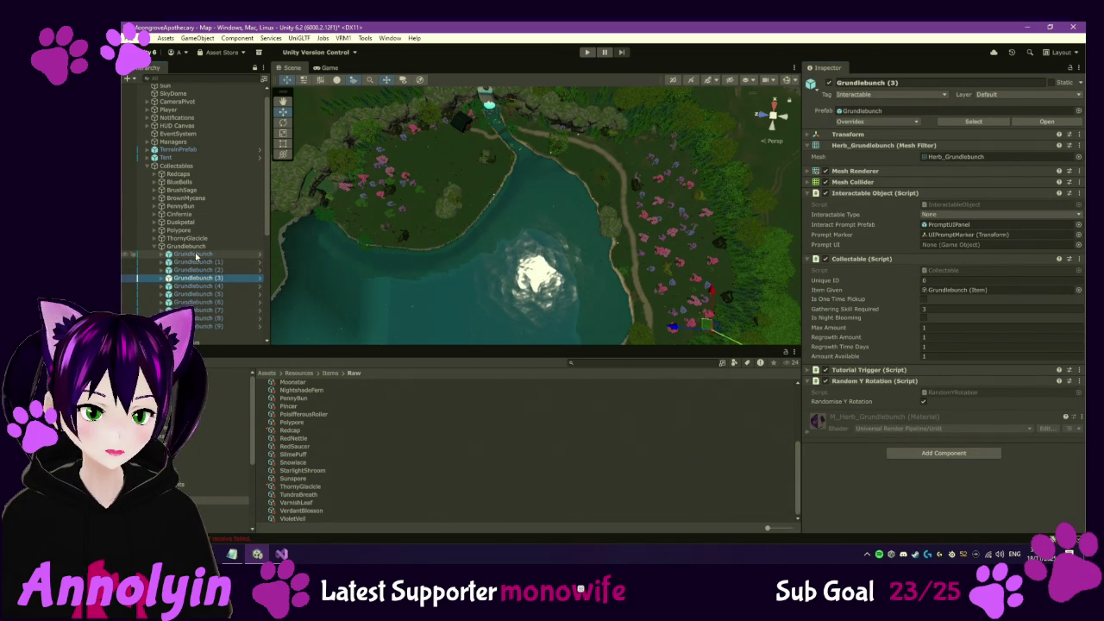
pyautogui.press('Down')
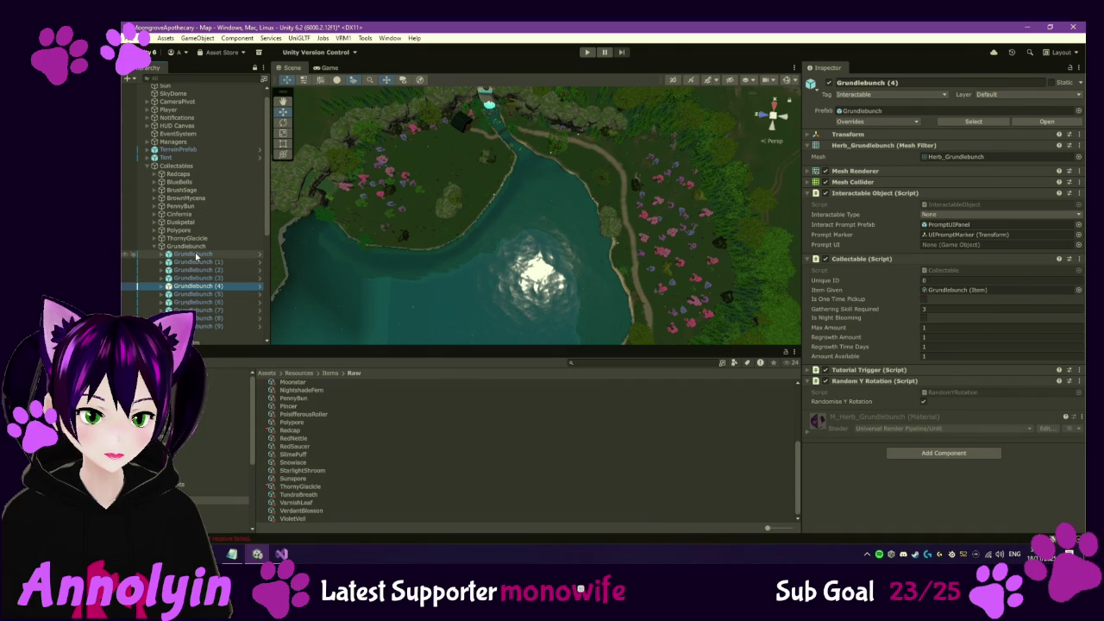
pyautogui.press('Down')
pyautogui.press('Down')
pyautogui.press('Down')
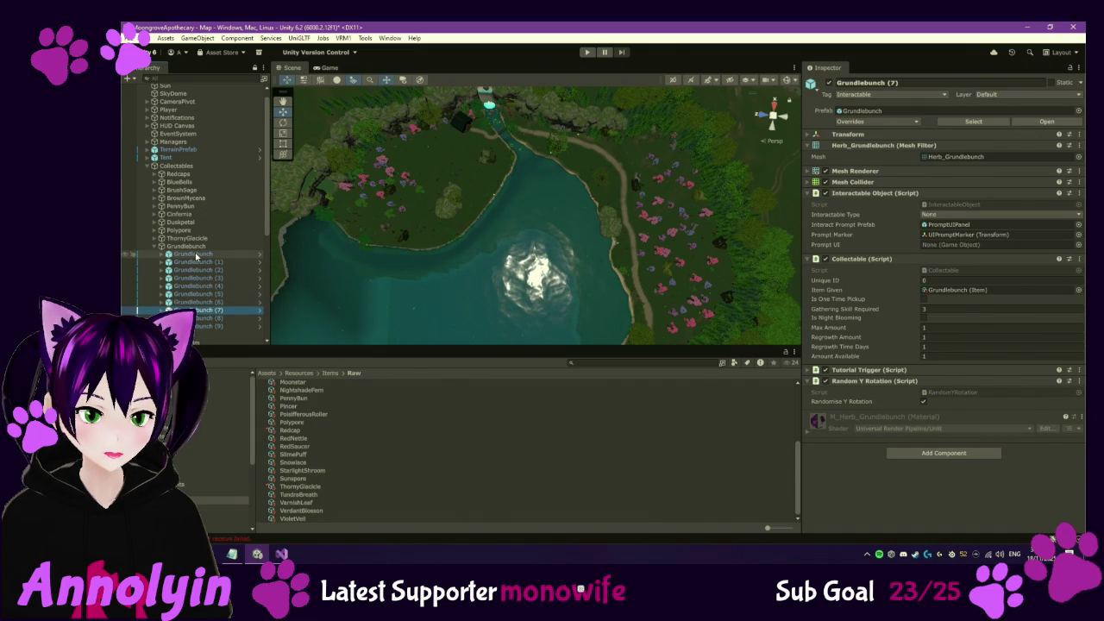
pyautogui.press('Down')
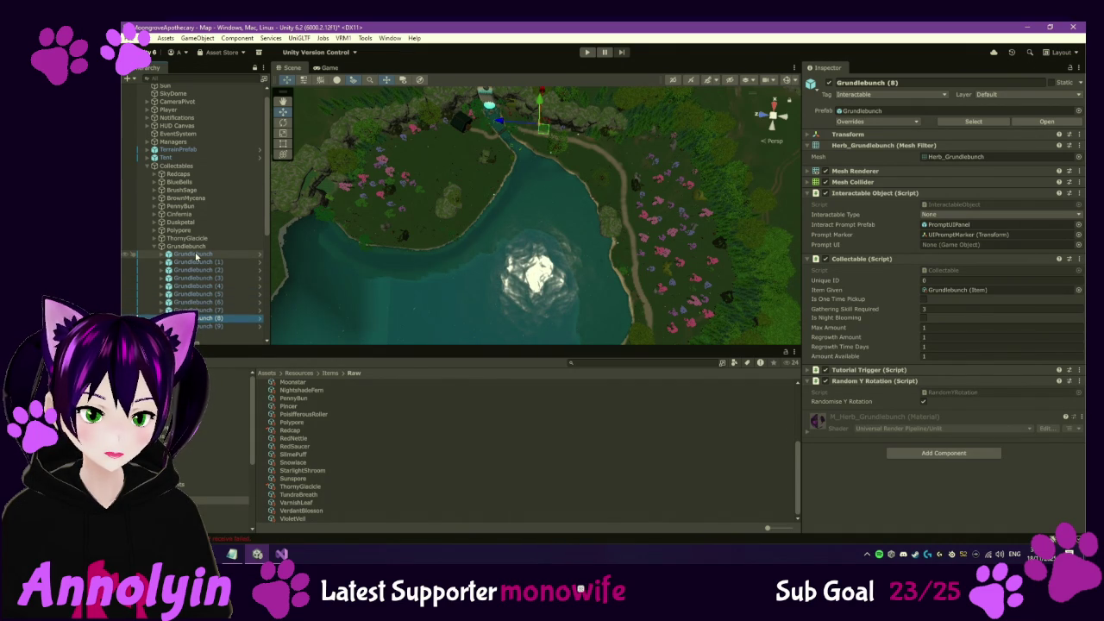
pyautogui.press('Down')
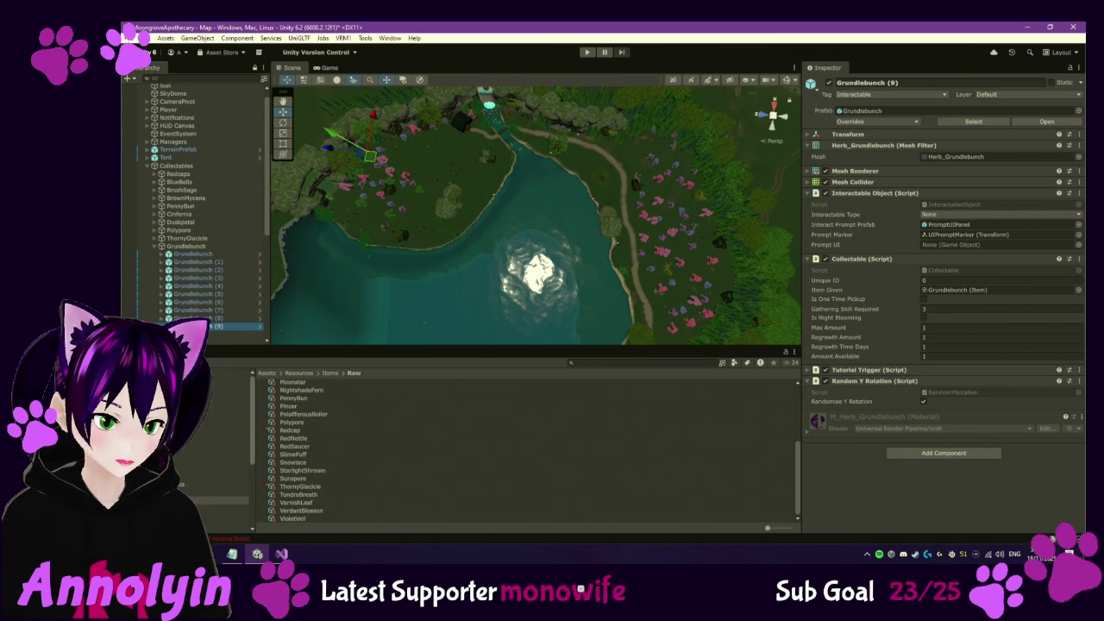
# Check out the Grundlebunch prefab in Collectables and raise Gathering Skill Required from 3 to 4
pyautogui.click(226, 522)
pyautogui.scroll(3, 303, 422)
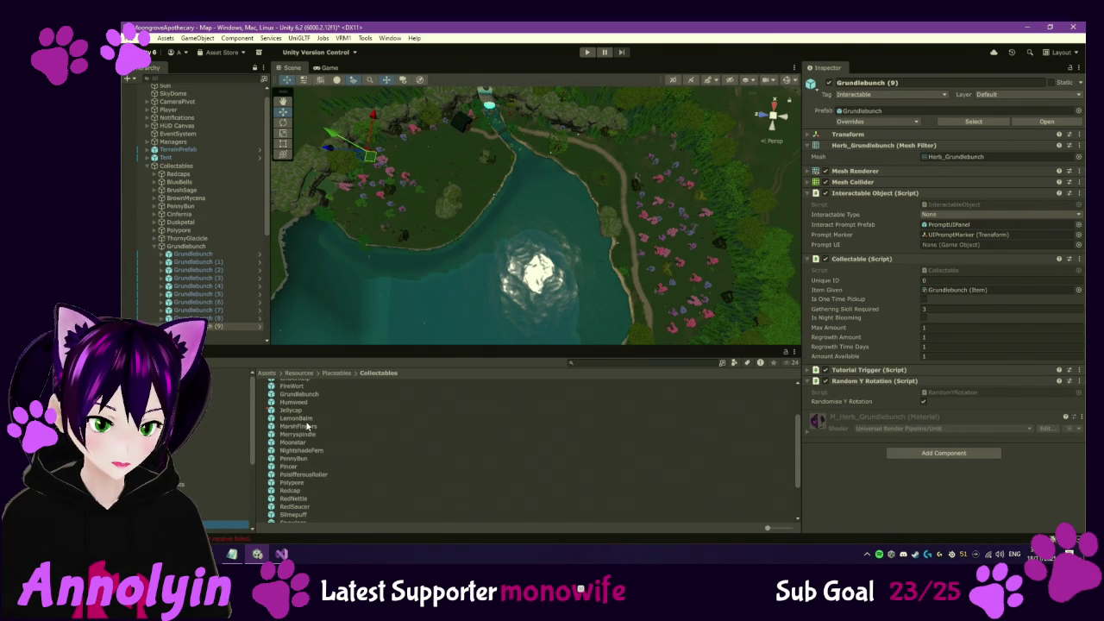
pyautogui.click(295, 394)
pyautogui.click(1064, 78)
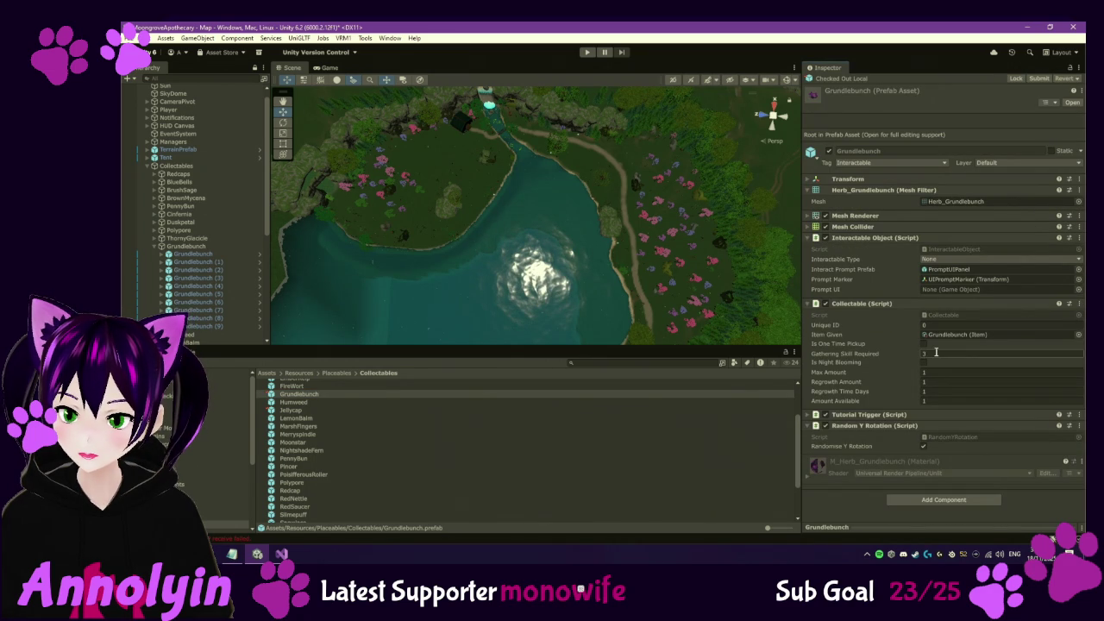
pyautogui.write('4')
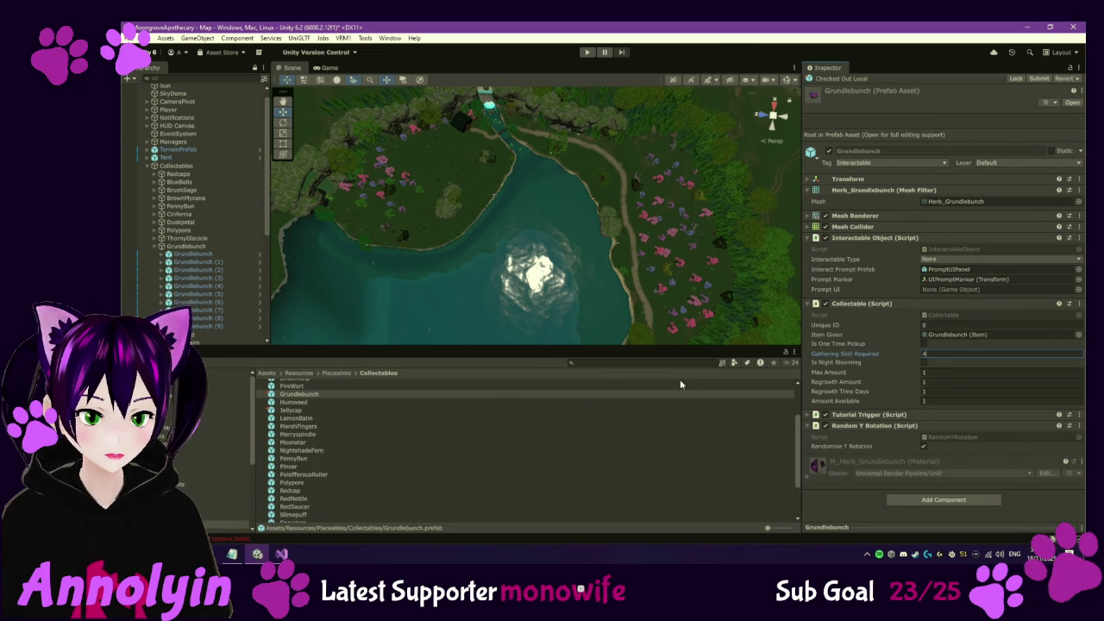
pyautogui.click(981, 335)
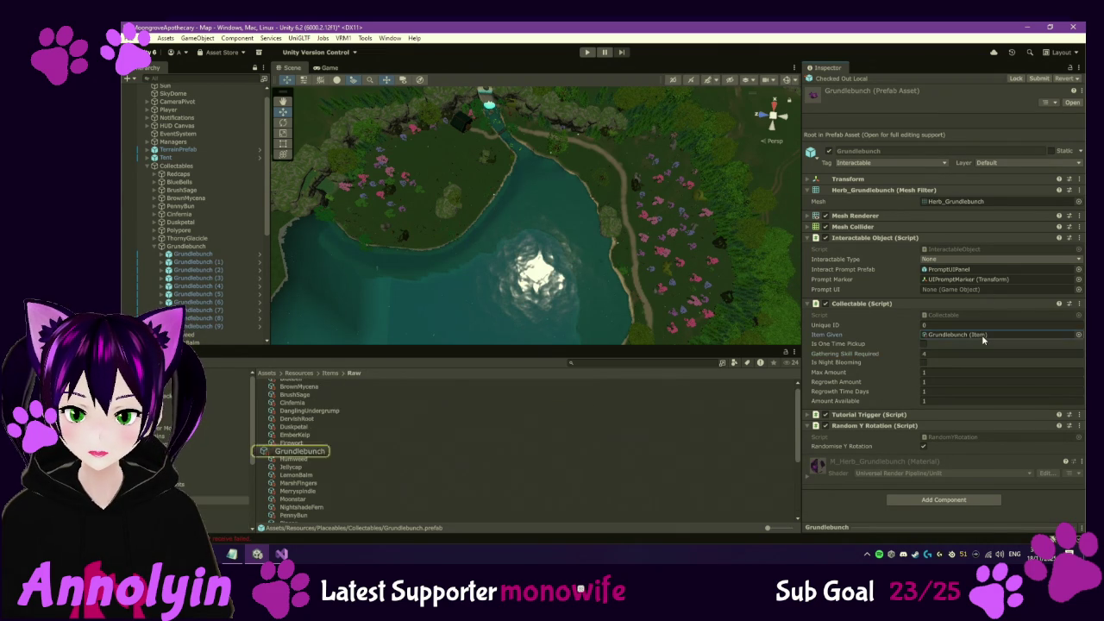
# Check out the Grundlebunch item asset and set its Value to 50
pyautogui.click(297, 451)
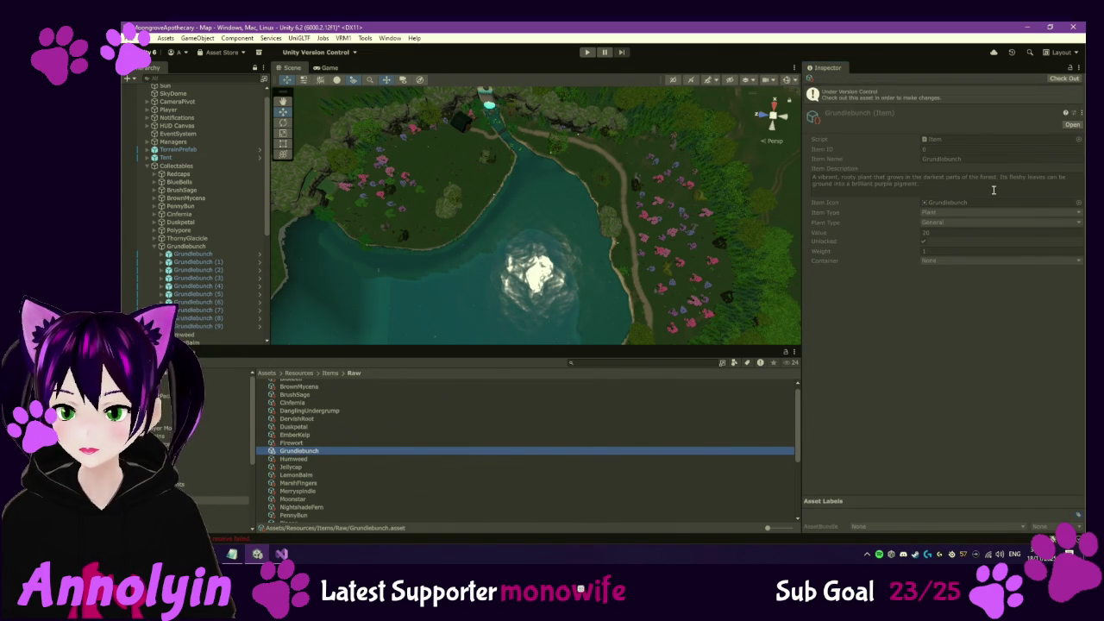
pyautogui.click(1071, 125)
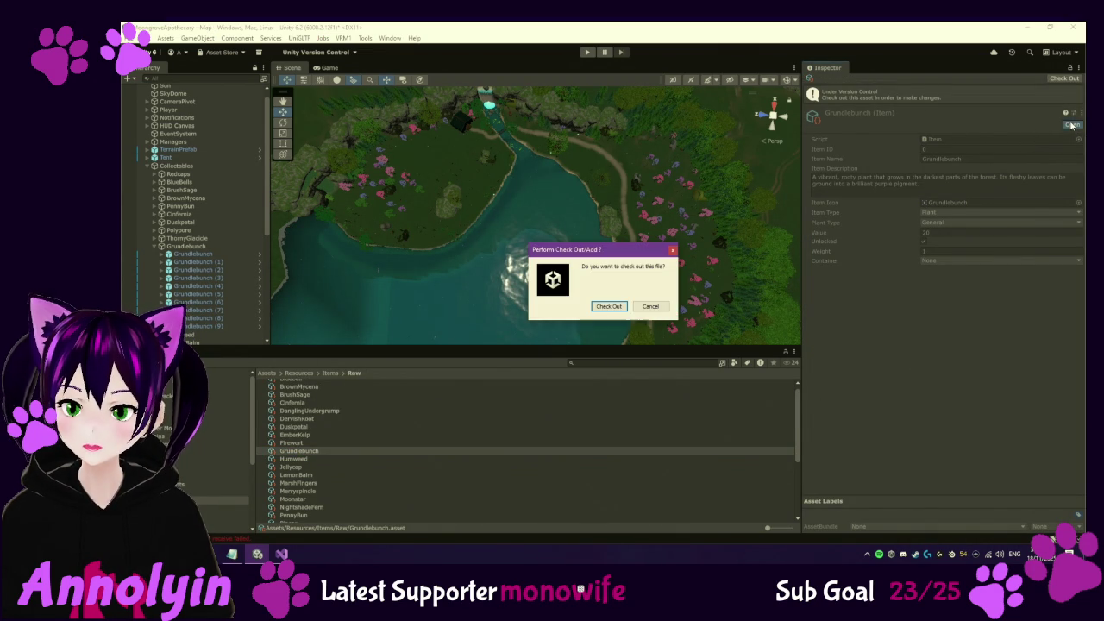
pyautogui.click(609, 308)
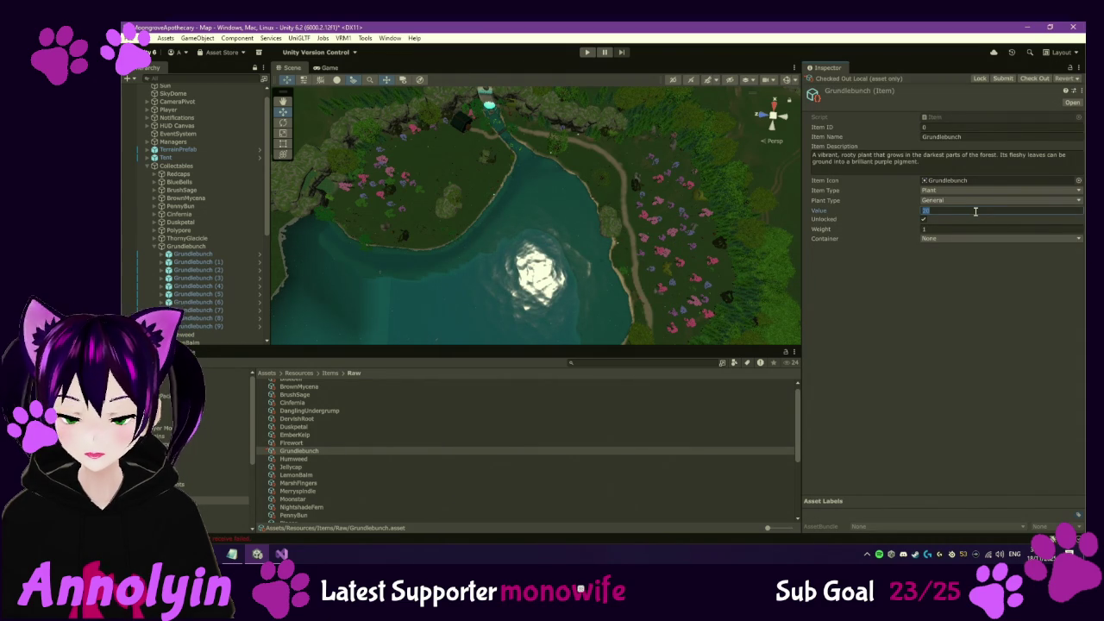
pyautogui.write('50')
pyautogui.click(950, 339)
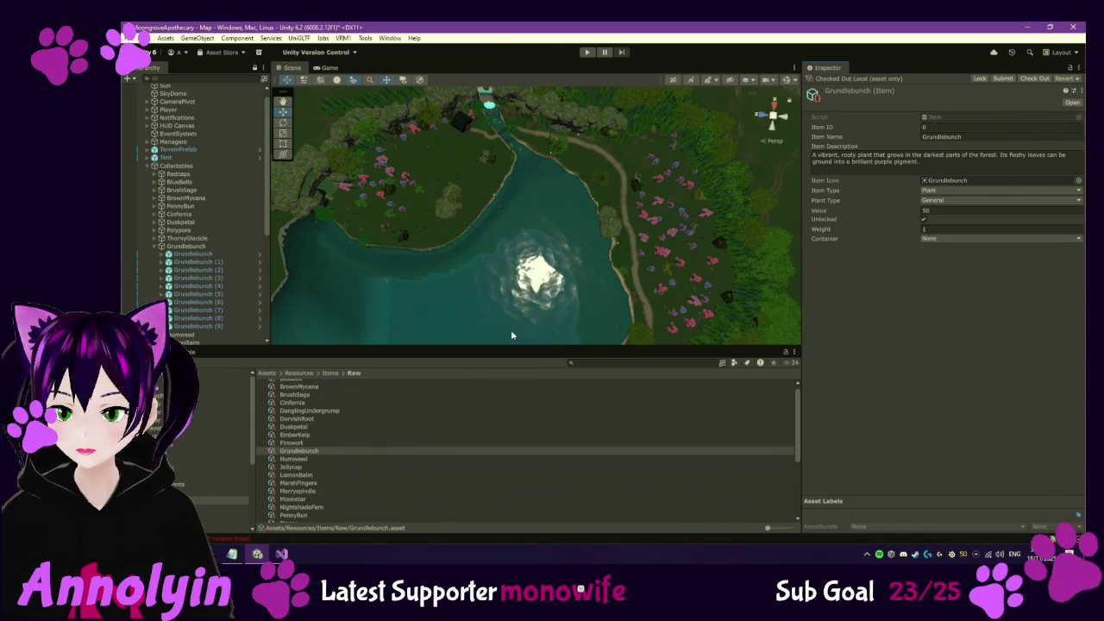
# Expand Humweed to its four instances, select Humweed (3), and ping the Humweed item asset
pyautogui.click(159, 247)
pyautogui.click(161, 255)
pyautogui.click(188, 263)
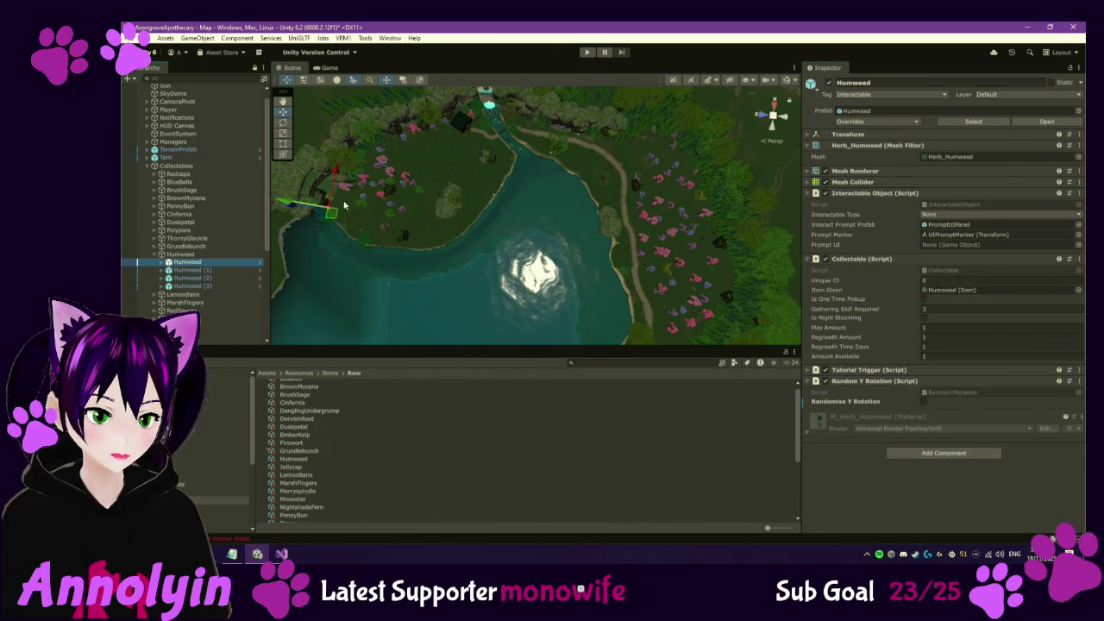
pyautogui.click(222, 270)
pyautogui.click(223, 278)
pyautogui.click(225, 285)
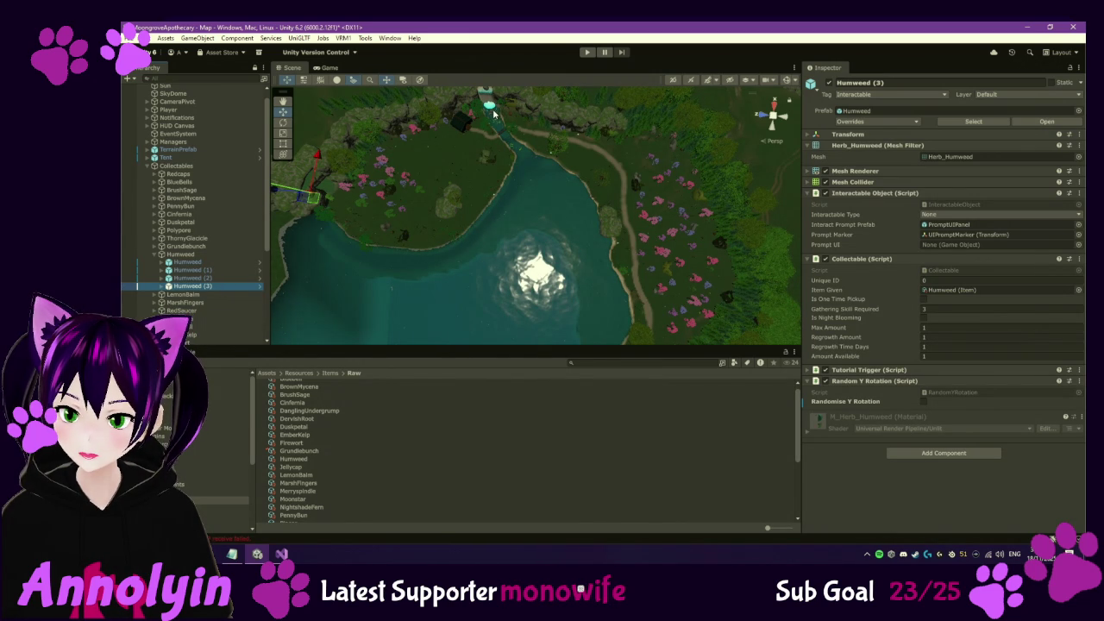
pyautogui.moveTo(495, 113)
pyautogui.mouseDown()
pyautogui.moveTo(585, 127)
pyautogui.moveTo(740, 114)
pyautogui.moveTo(608, 105)
pyautogui.mouseUp()
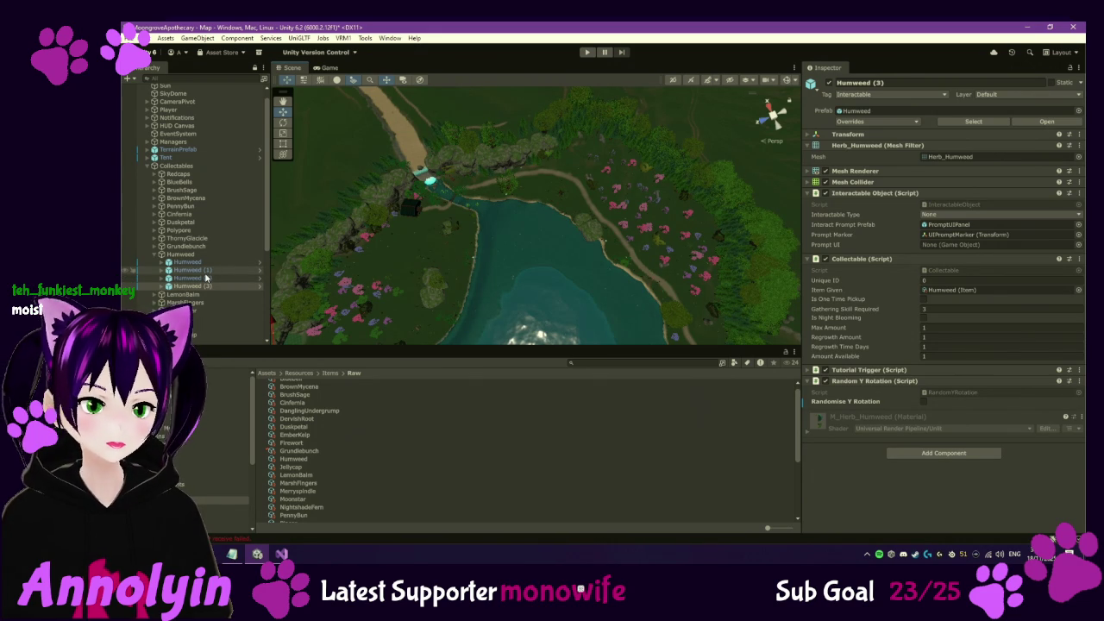
pyautogui.click(949, 291)
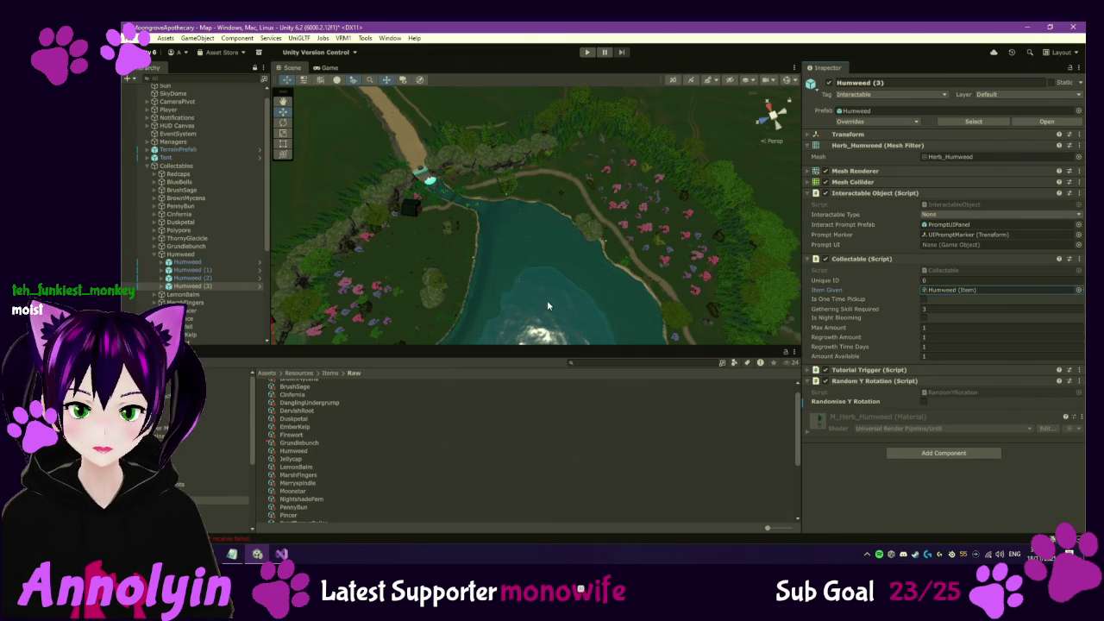
# Fold Humweed, expand LemonBalm to its seven instances, and ping the LemonBalm item asset
pyautogui.click(156, 254)
pyautogui.click(168, 263)
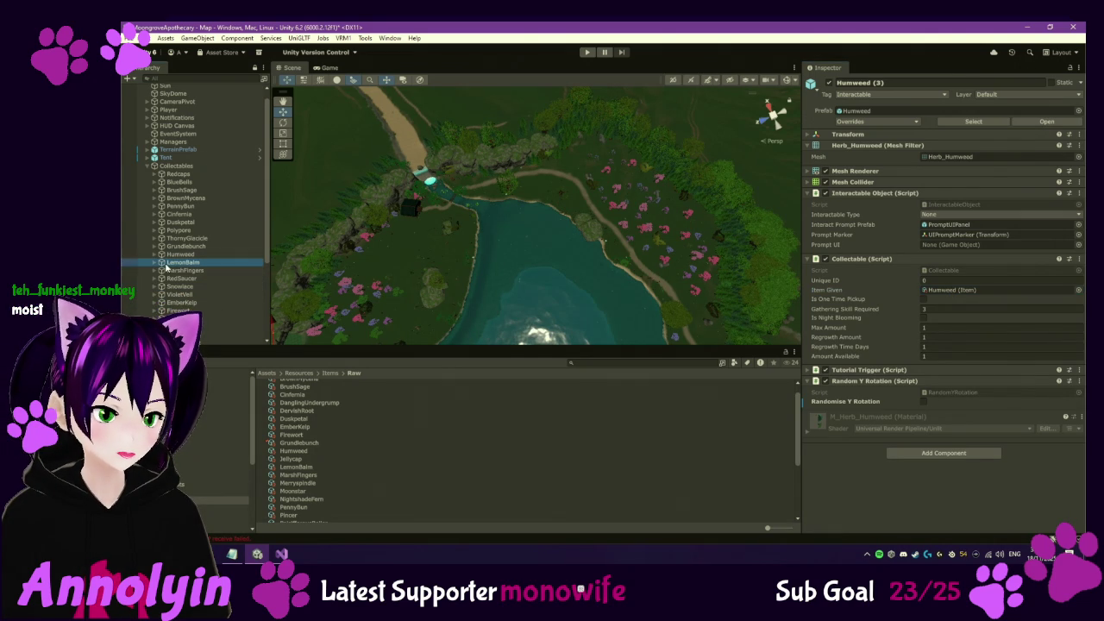
pyautogui.click(156, 262)
pyautogui.click(171, 270)
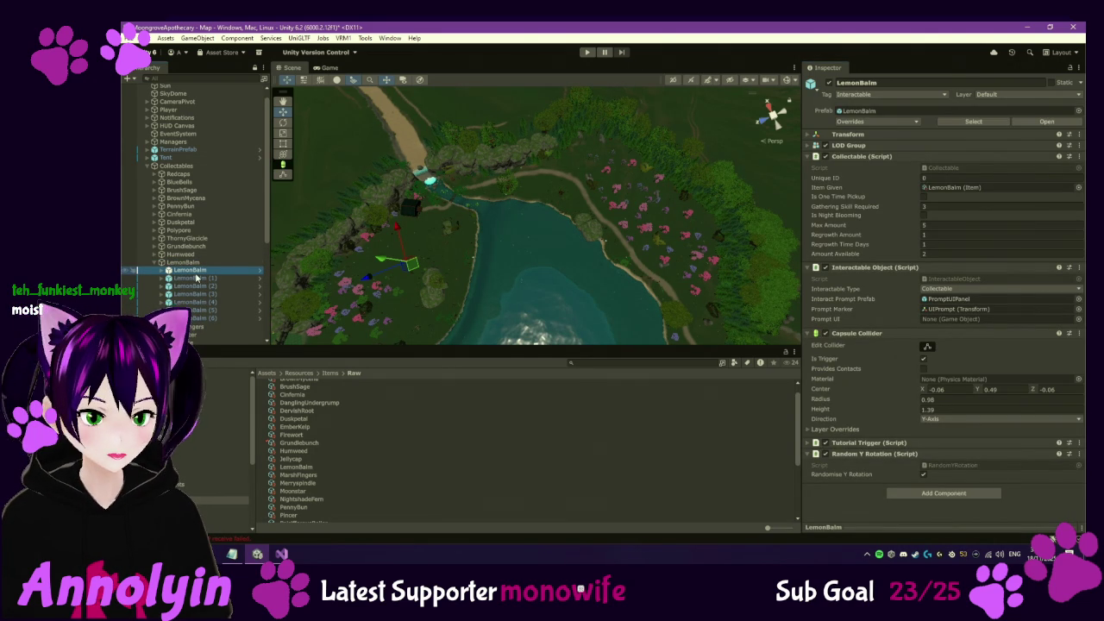
pyautogui.press('Down')
pyautogui.press('Down')
pyautogui.press('Down')
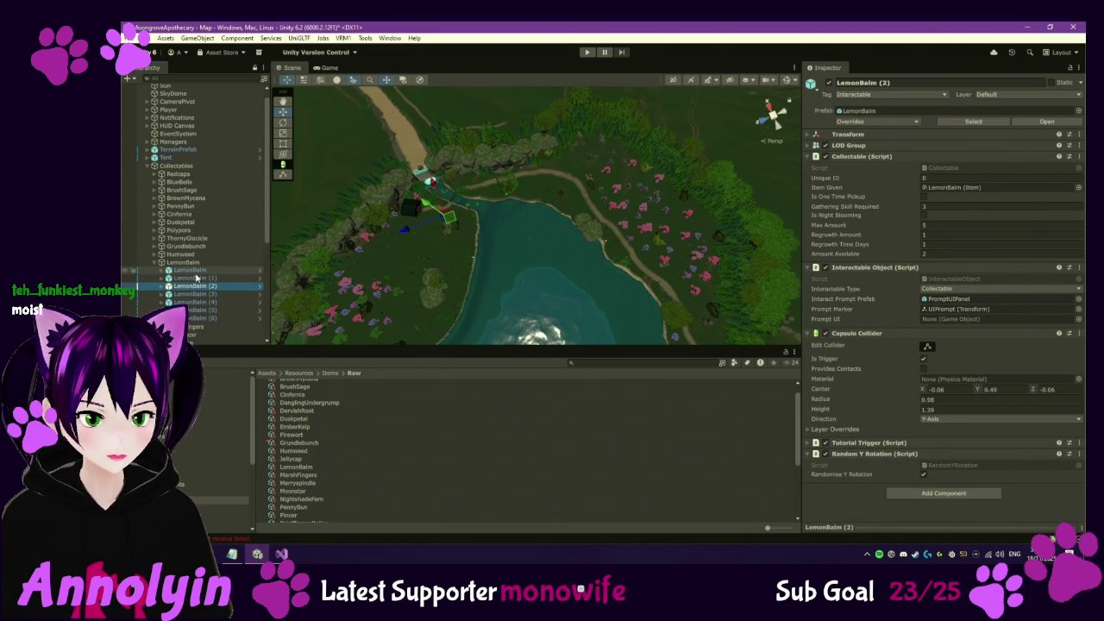
pyautogui.press('Down')
pyautogui.press('Down')
pyautogui.press('Down')
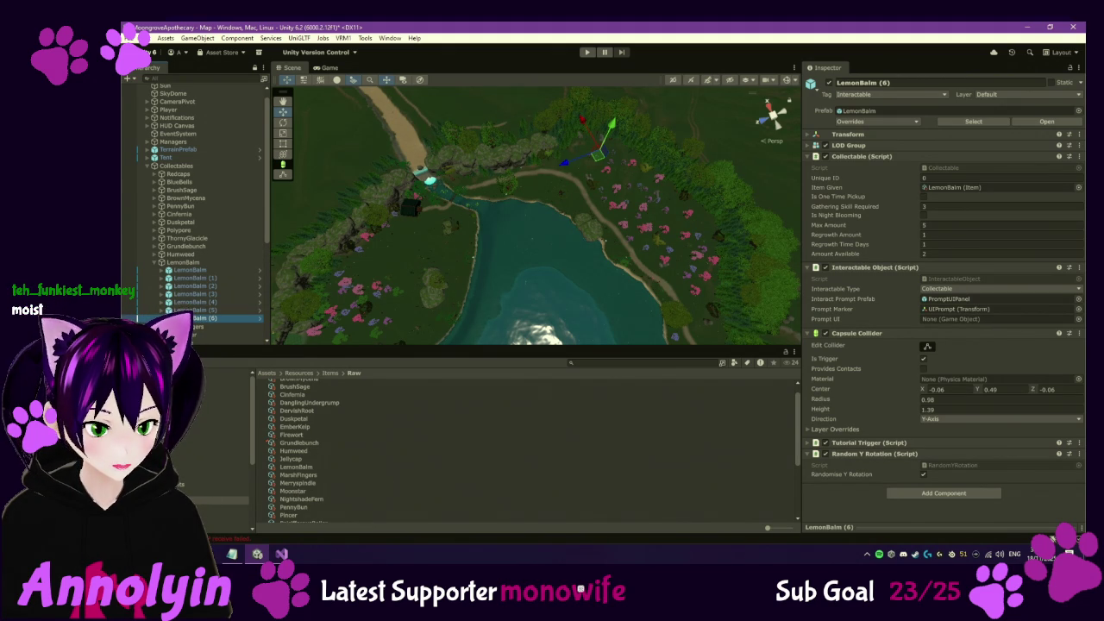
pyautogui.click(956, 188)
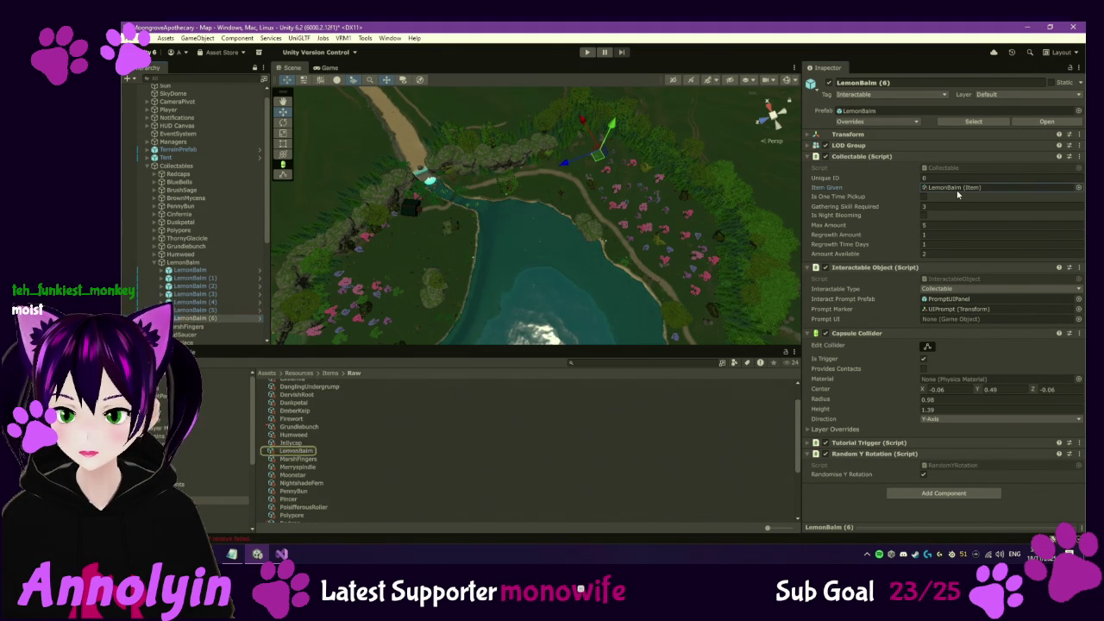
# Check out the LemonBalm item asset and raise its Value from 10 to 15
pyautogui.doubleClick(960, 190)
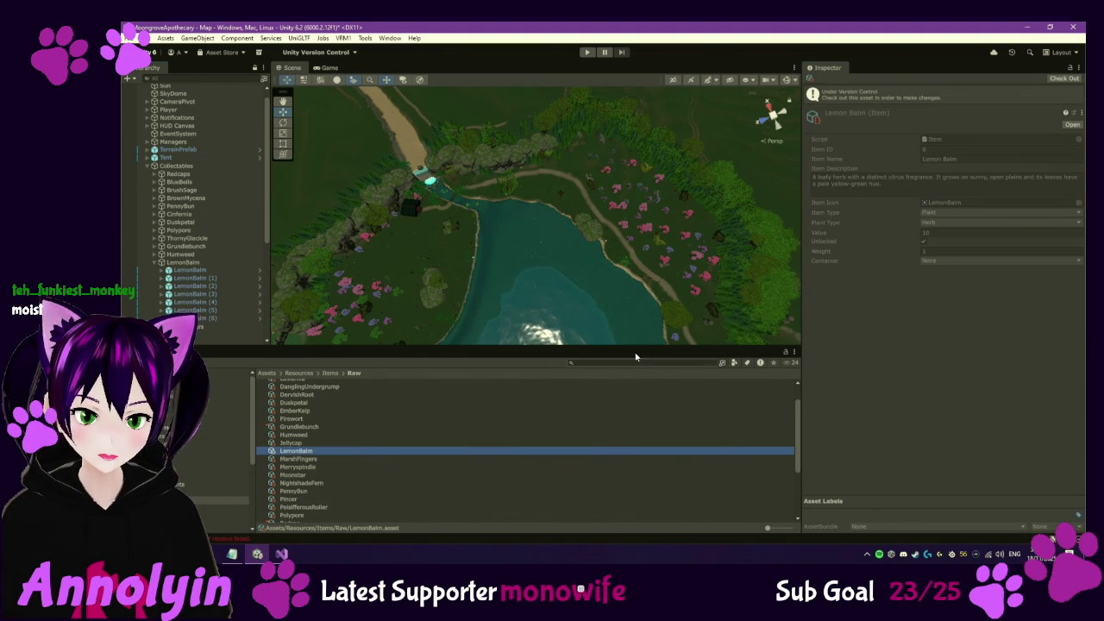
pyautogui.click(1073, 126)
pyautogui.click(603, 306)
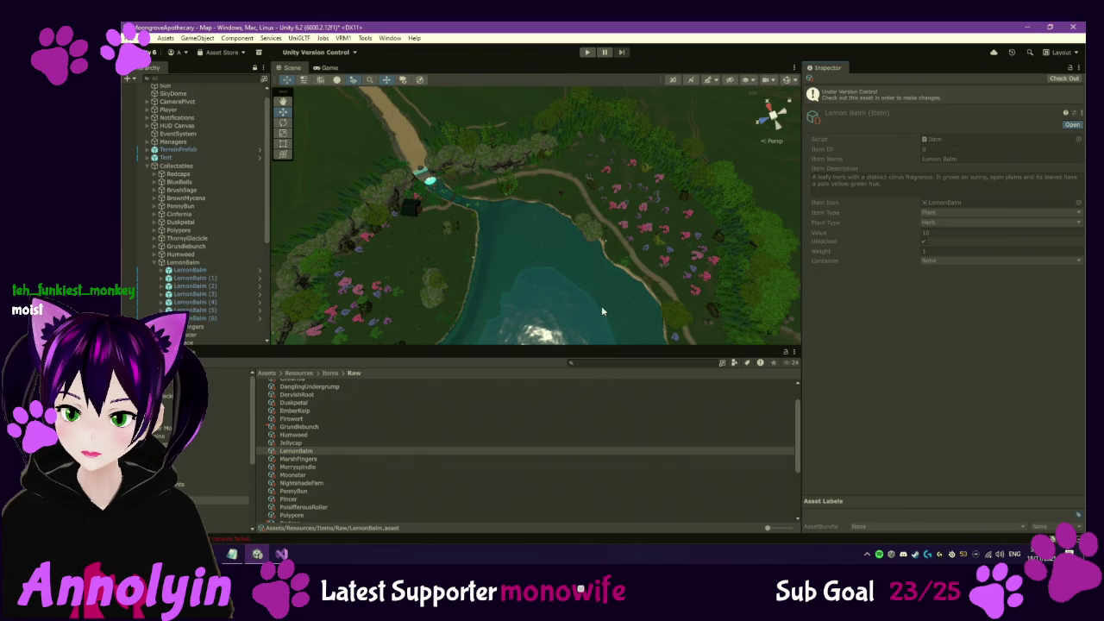
pyautogui.click(952, 209)
pyautogui.write('15')
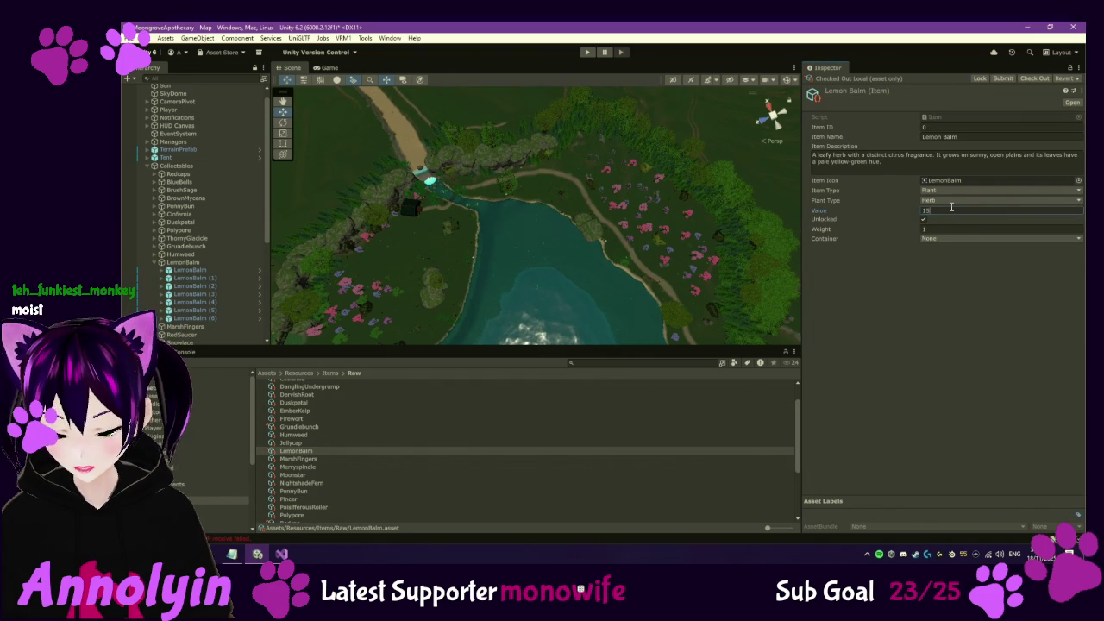
pyautogui.press('Return')
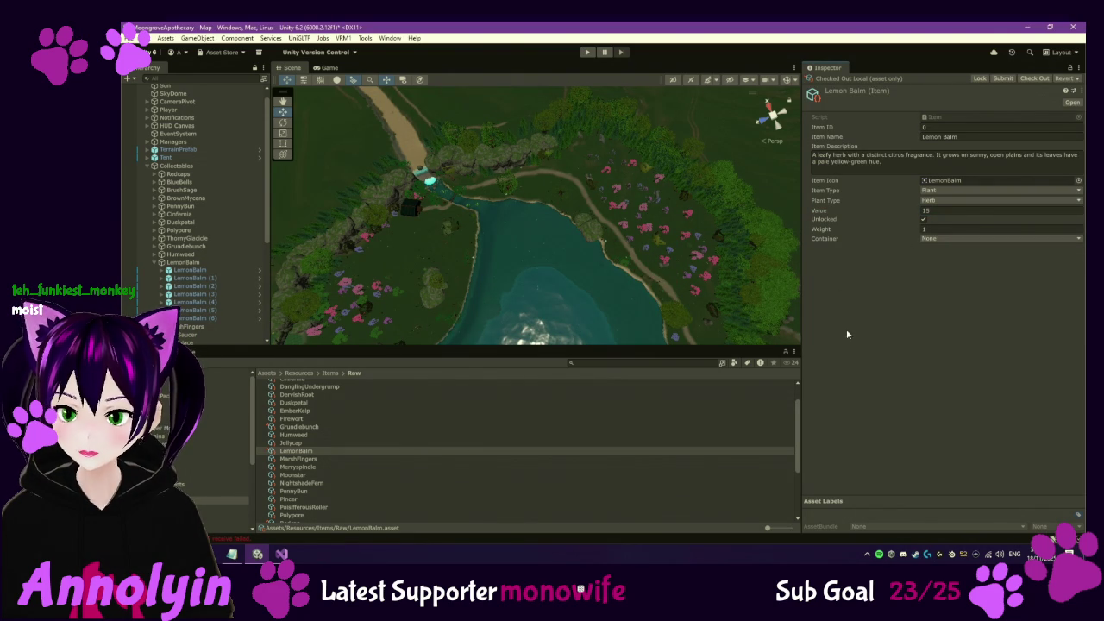
# Fold LemonBalm and expand MarshFingers, selecting its first instance
pyautogui.click(181, 262)
pyautogui.click(154, 262)
pyautogui.click(154, 270)
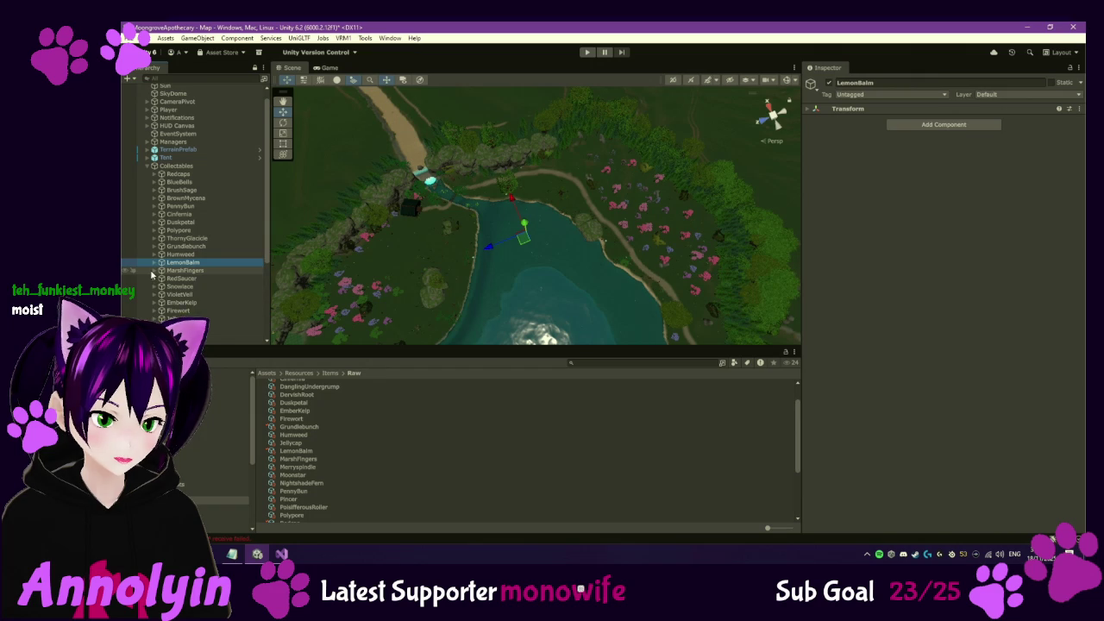
pyautogui.click(188, 278)
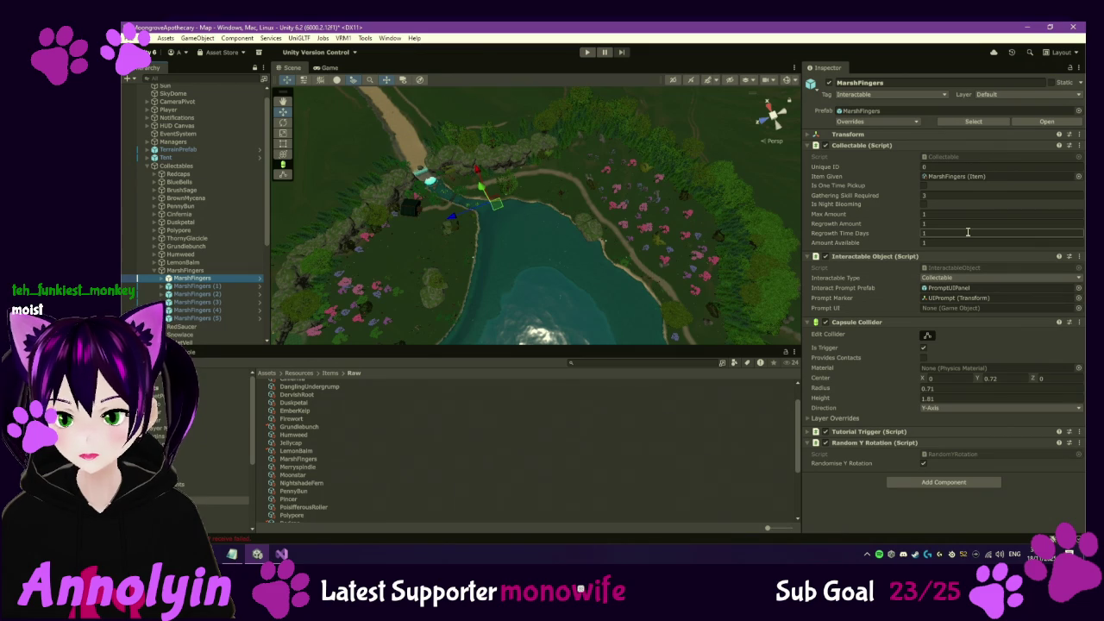
# Review the MarshFingers instances near the lake shore and browse the collectable prefabs folder
pyautogui.click(216, 285)
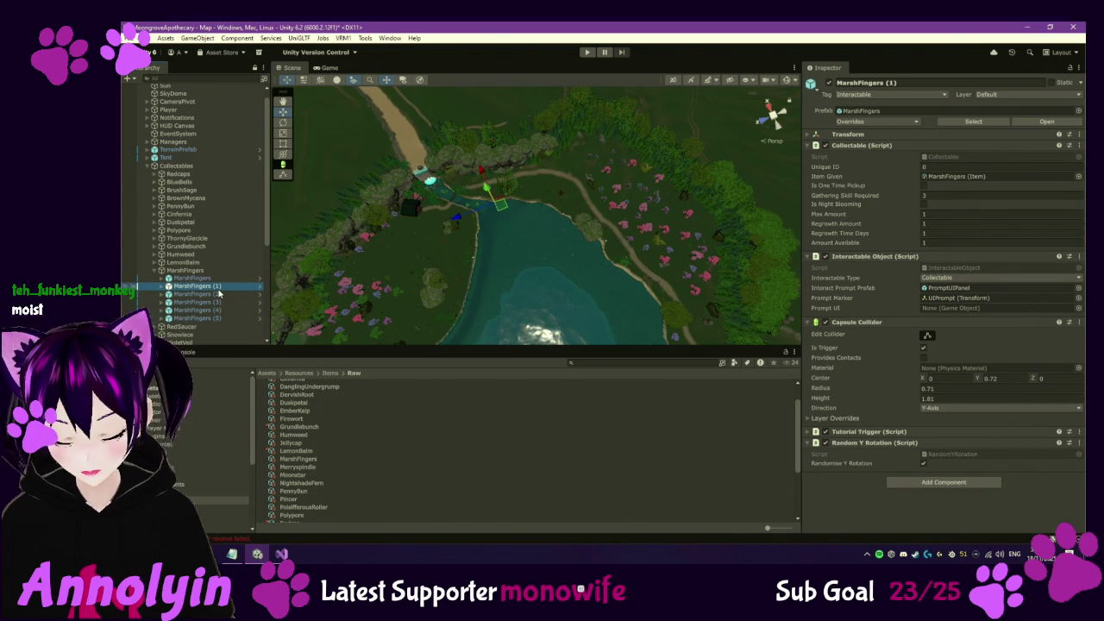
pyautogui.press('Down')
pyautogui.press('Down')
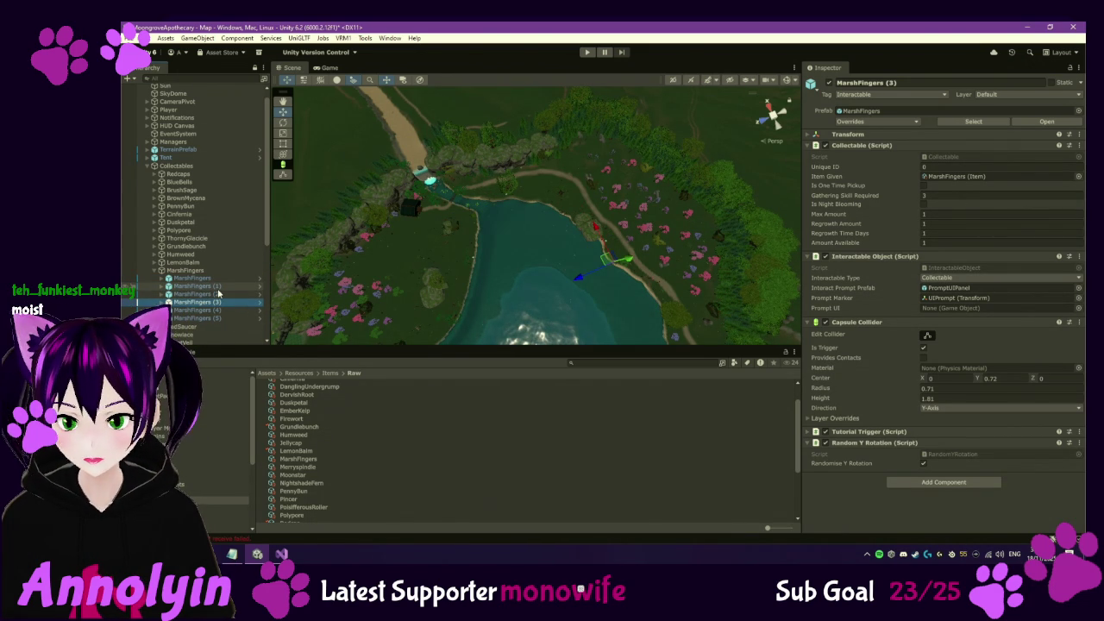
pyautogui.press('Down')
pyautogui.press('Down')
pyautogui.press('Up')
pyautogui.press('Up')
pyautogui.press('Up')
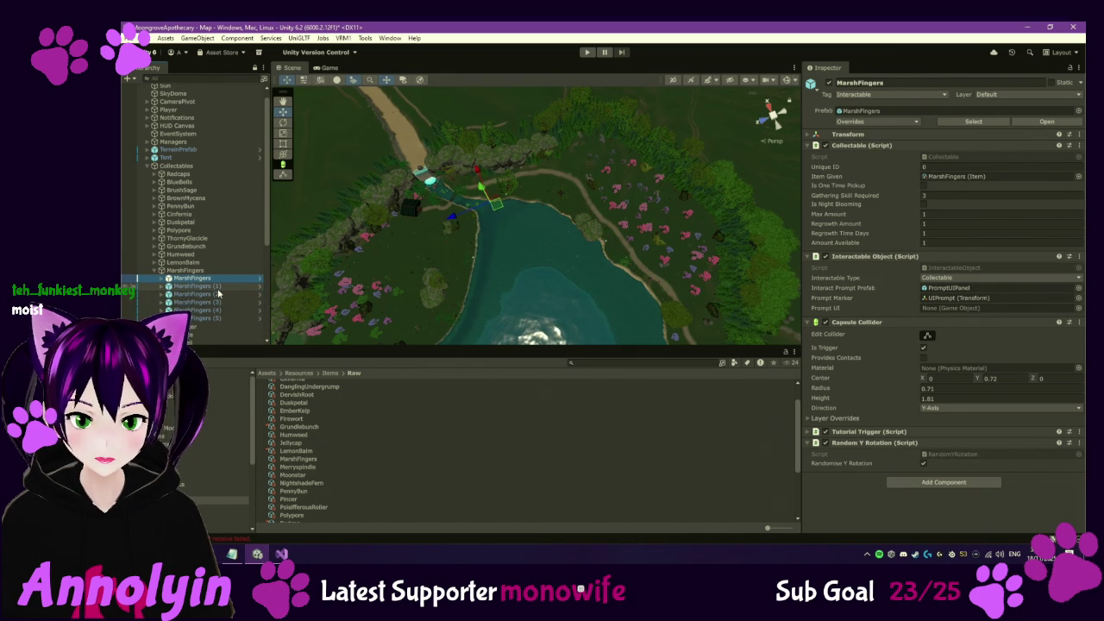
pyautogui.moveTo(455, 285)
pyautogui.mouseDown()
pyautogui.moveTo(509, 229)
pyautogui.moveTo(534, 220)
pyautogui.mouseUp()
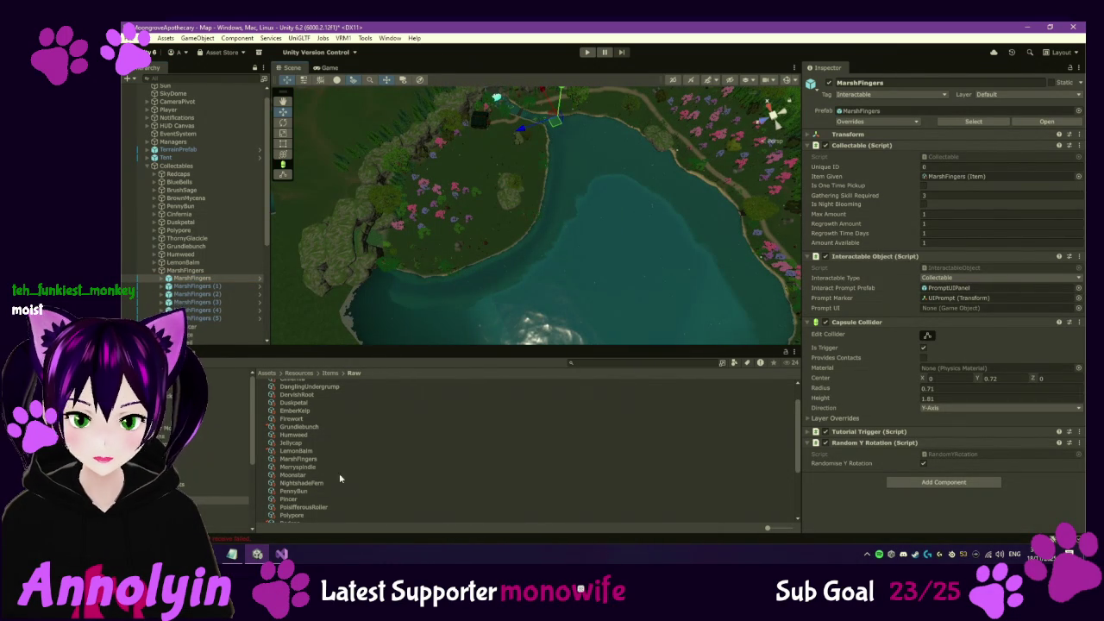
pyautogui.scroll(1, 354, 433)
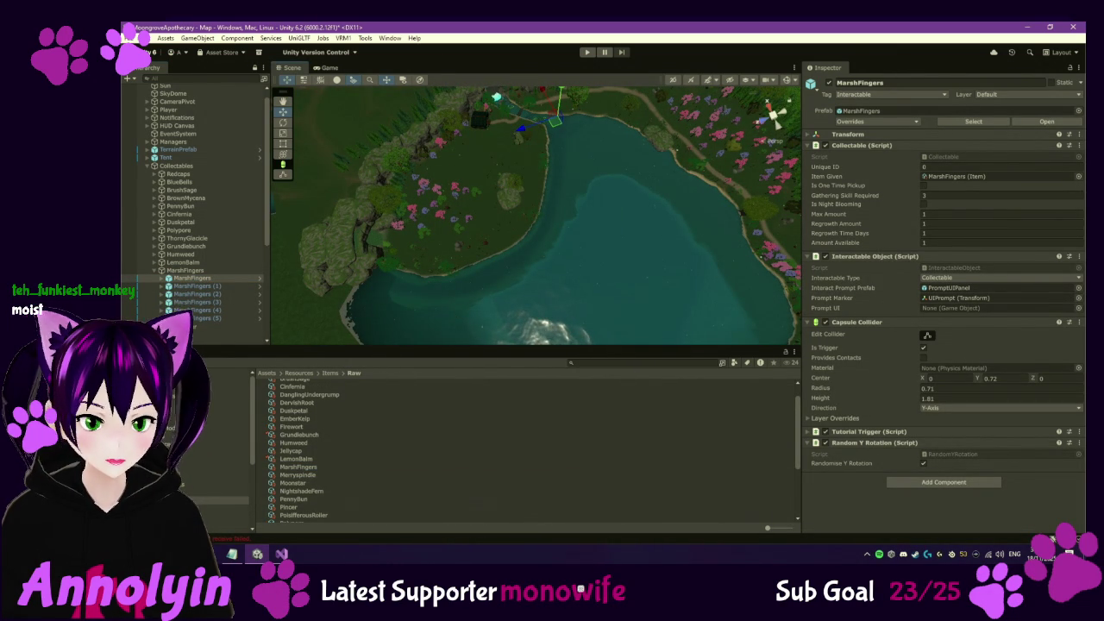
pyautogui.click(224, 494)
pyautogui.scroll(1, 299, 473)
pyautogui.moveTo(298, 474); pyautogui.dragTo(412, 276)
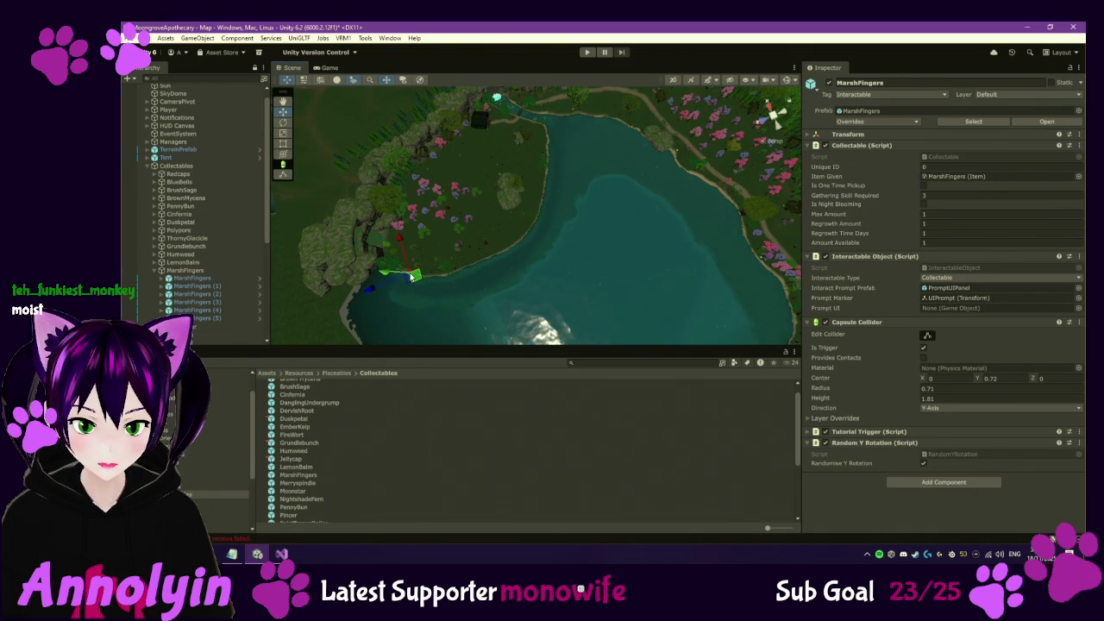
pyautogui.scroll(1, 300, 475)
pyautogui.moveTo(298, 483)
pyautogui.mouseDown()
pyautogui.moveTo(496, 246)
pyautogui.moveTo(515, 250)
pyautogui.mouseUp()
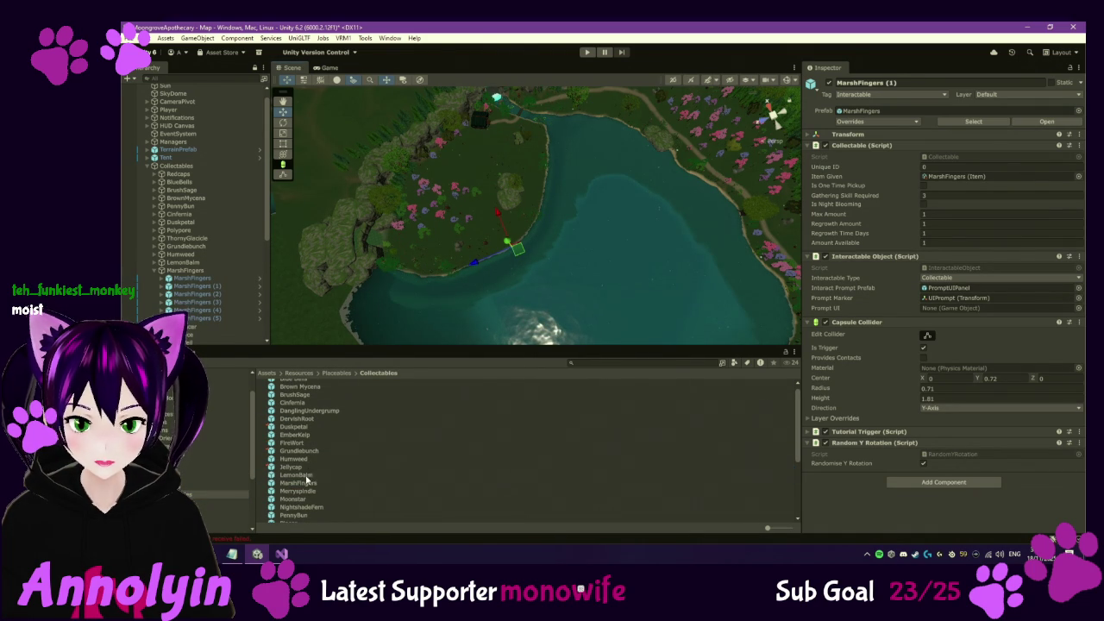
pyautogui.scroll(1, 304, 485)
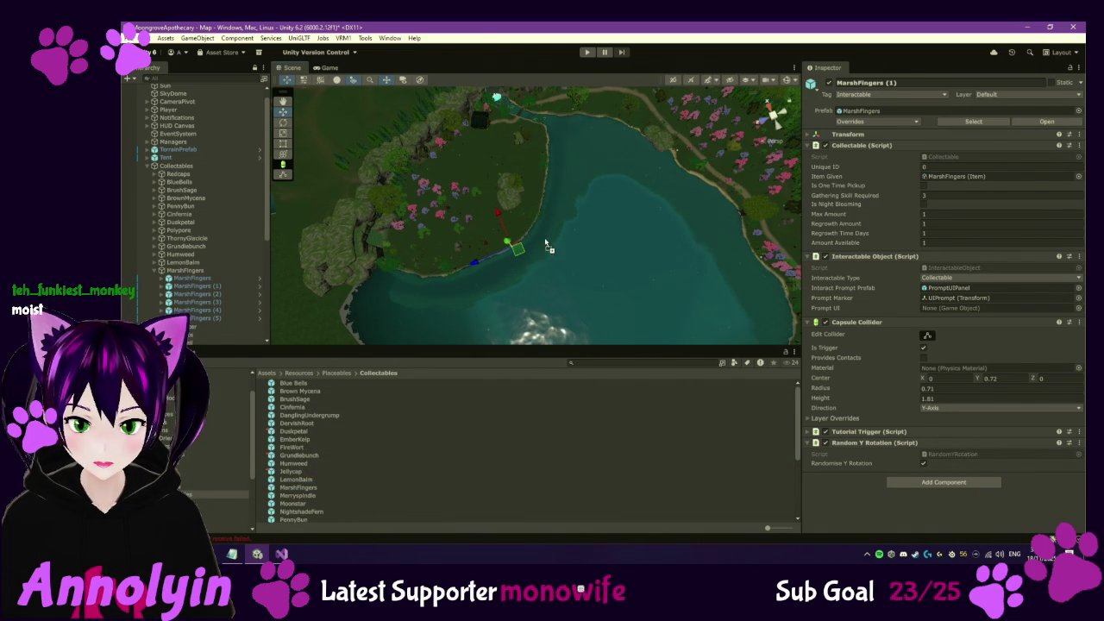
pyautogui.click(547, 178)
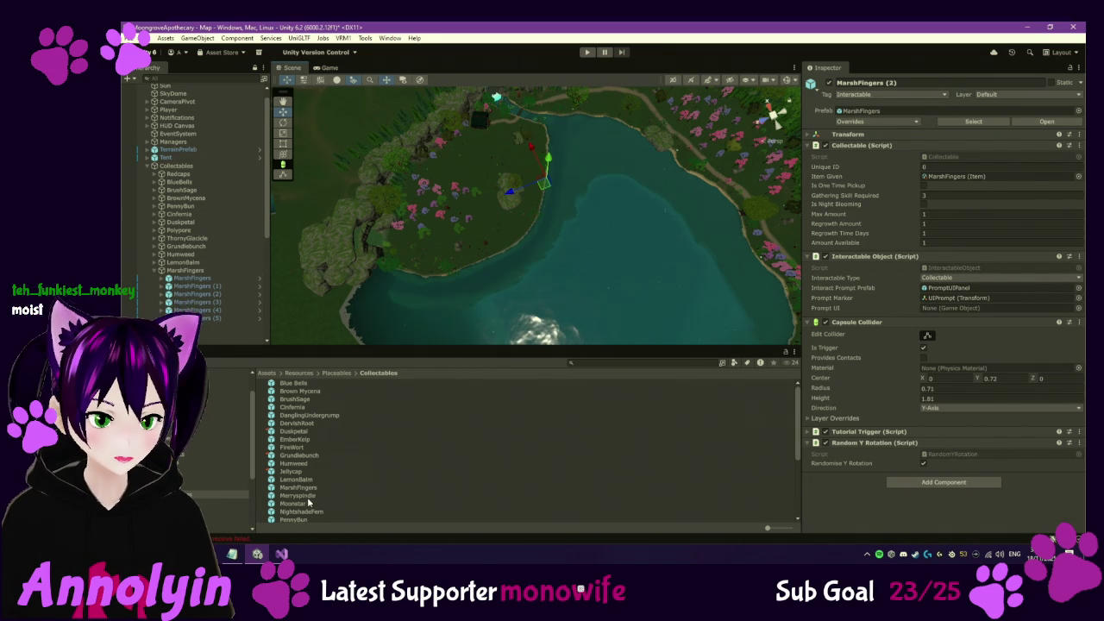
# Fold MarshFingers and expand RedSaucer, selecting the first of its four instances
pyautogui.click(156, 271)
pyautogui.click(156, 279)
pyautogui.click(177, 286)
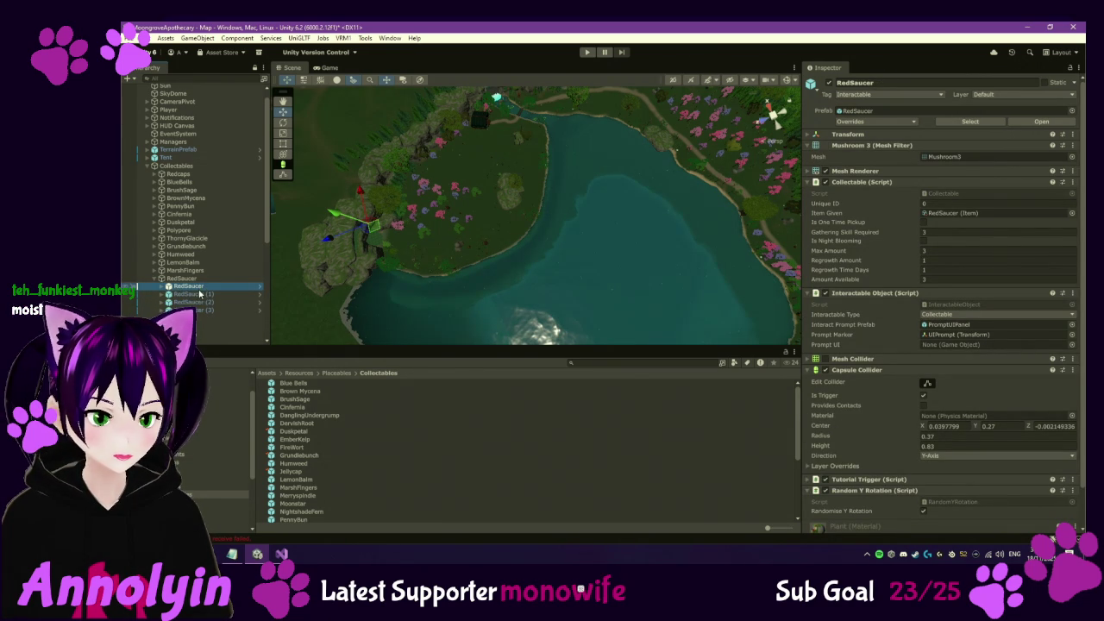
# From RedSaucer (3), open the Red Saucer item asset and lower its Value from 30 to 25
pyautogui.click(194, 302)
pyautogui.click(194, 309)
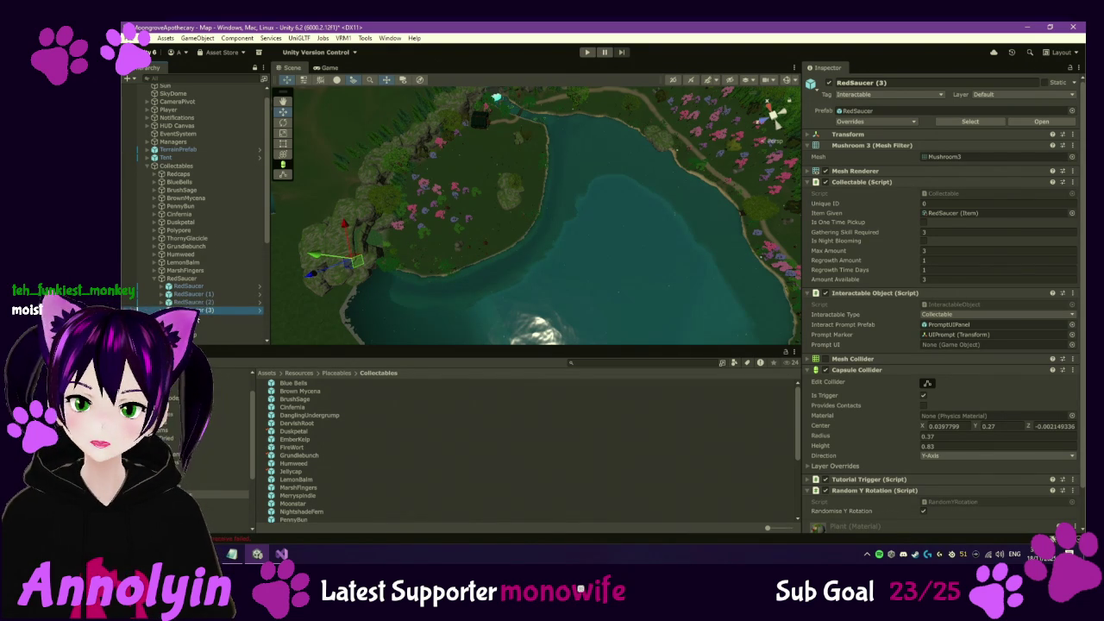
pyautogui.click(955, 217)
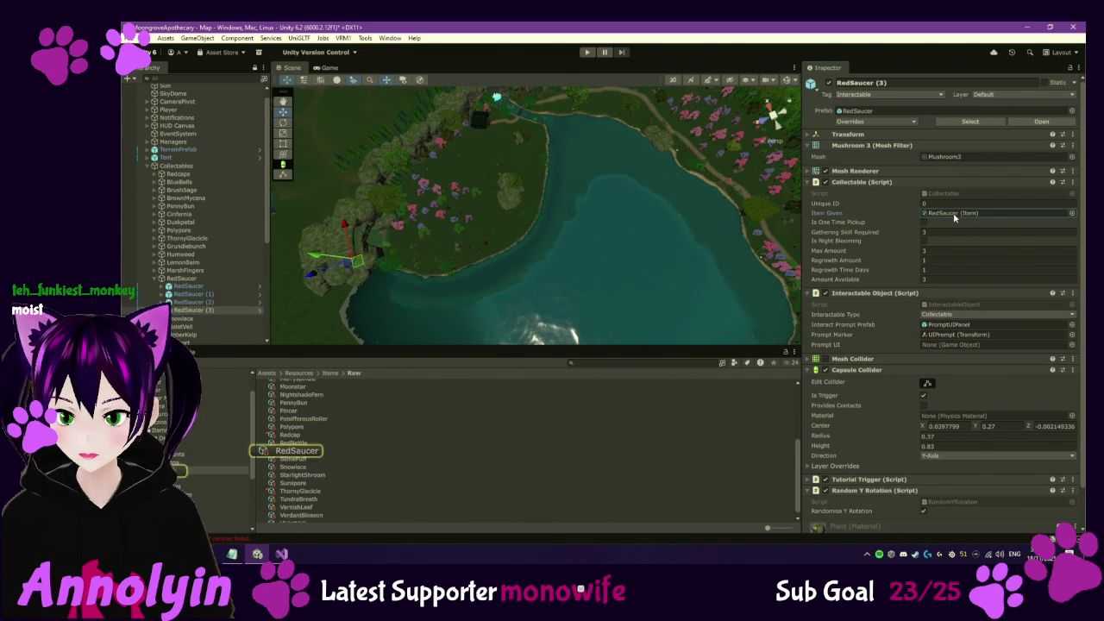
pyautogui.click(304, 450)
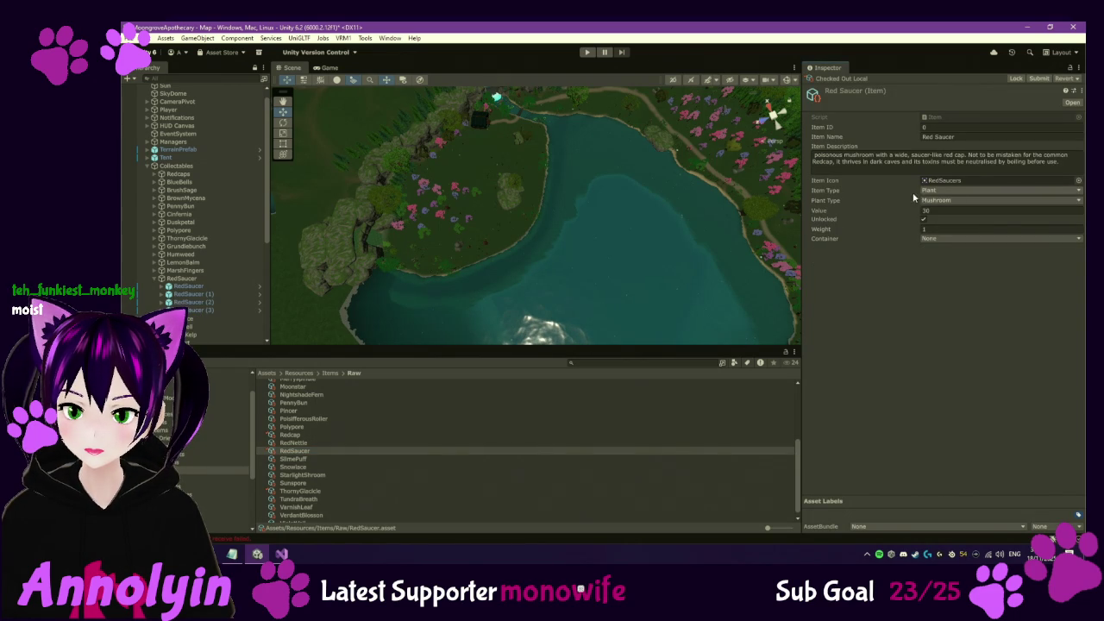
pyautogui.write('25')
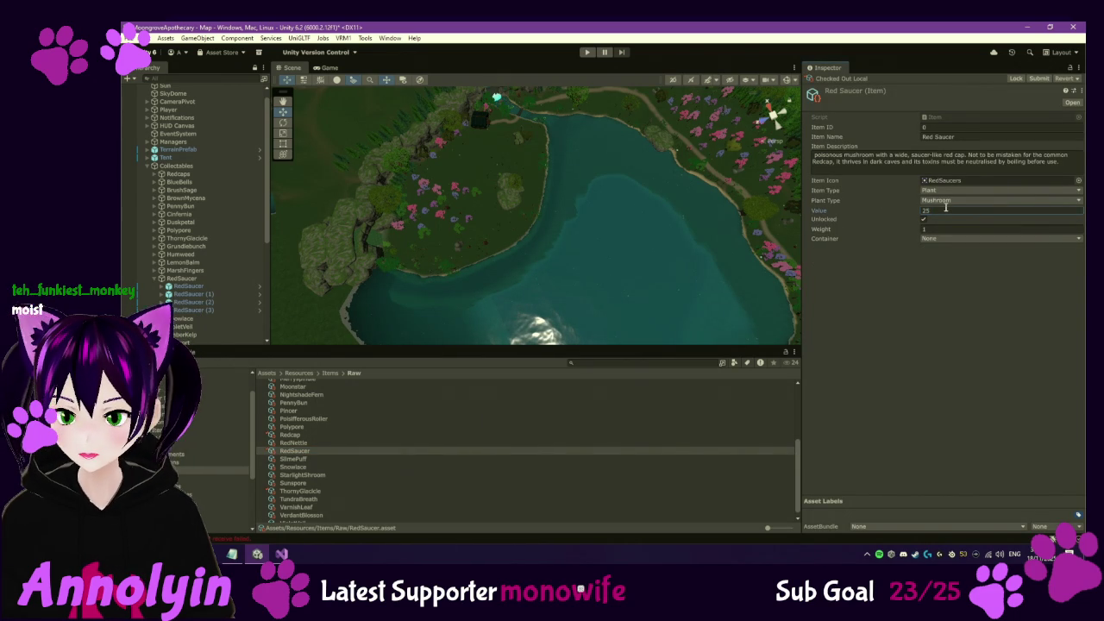
pyautogui.click(940, 386)
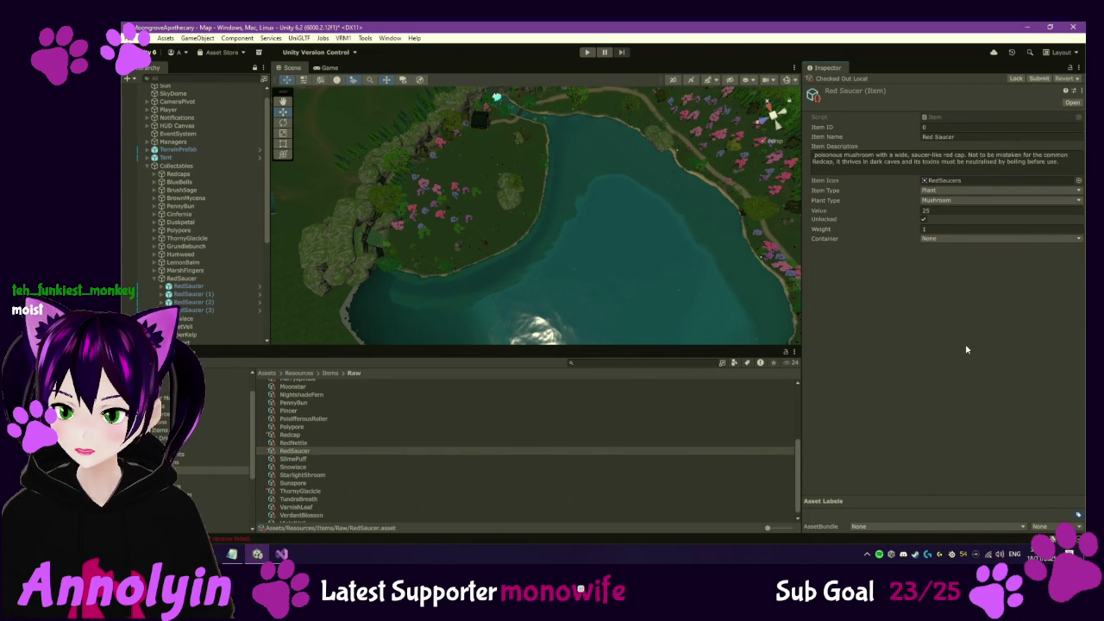
# Correct the opening words of the Red Saucer item description
pyautogui.click(815, 154)
pyautogui.click(817, 155)
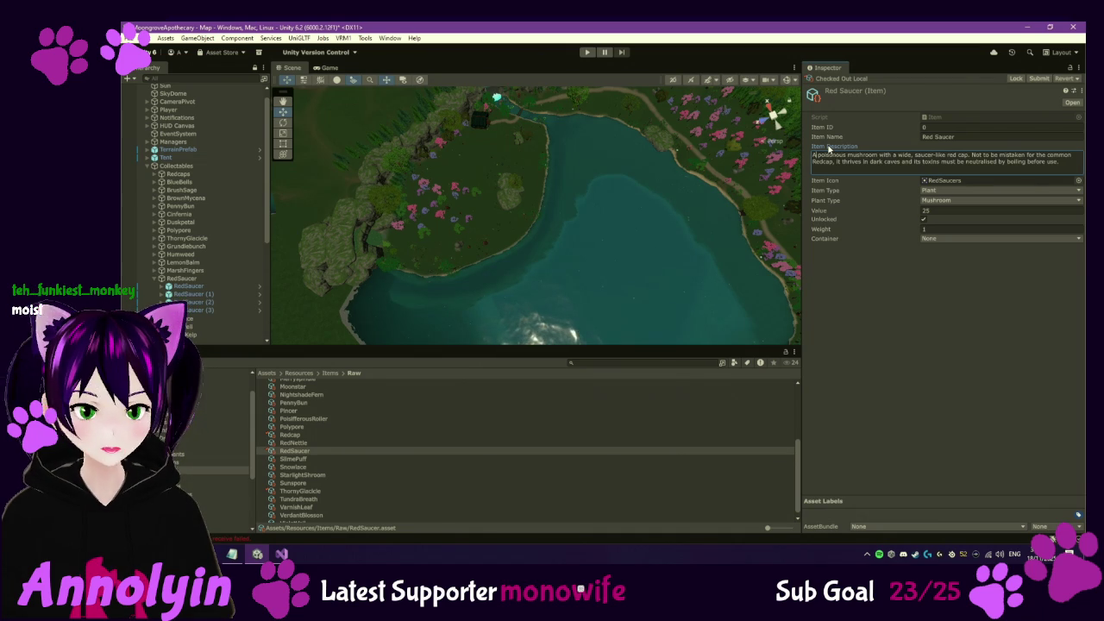
pyautogui.click(968, 324)
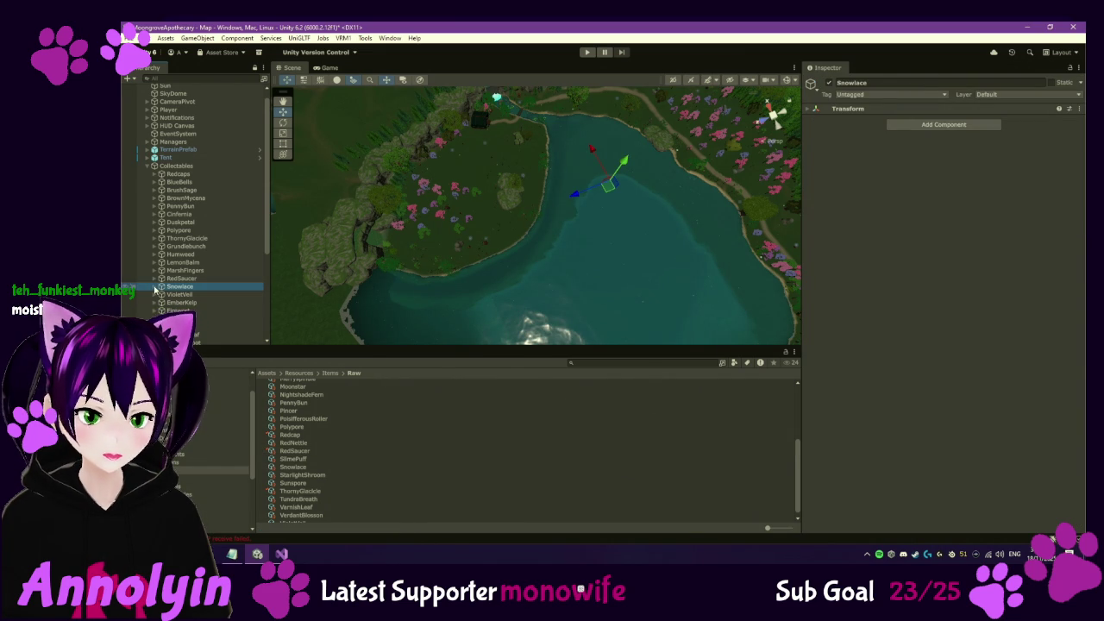
# Expand Snowlace, open its prefab in the Collectables folder, and check it out
pyautogui.click(156, 288)
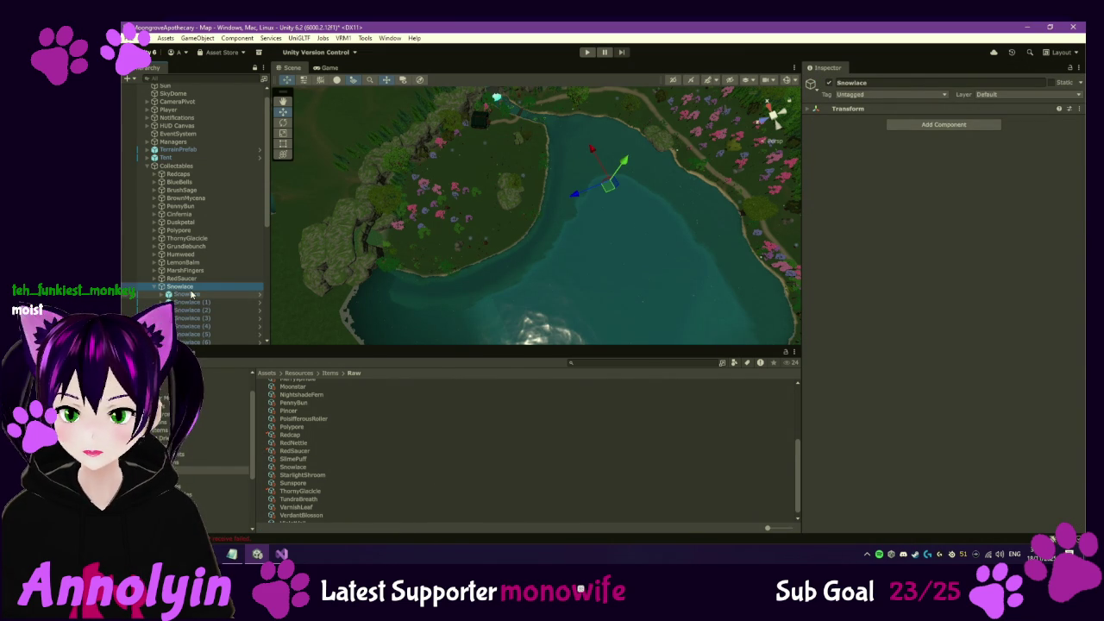
pyautogui.click(192, 294)
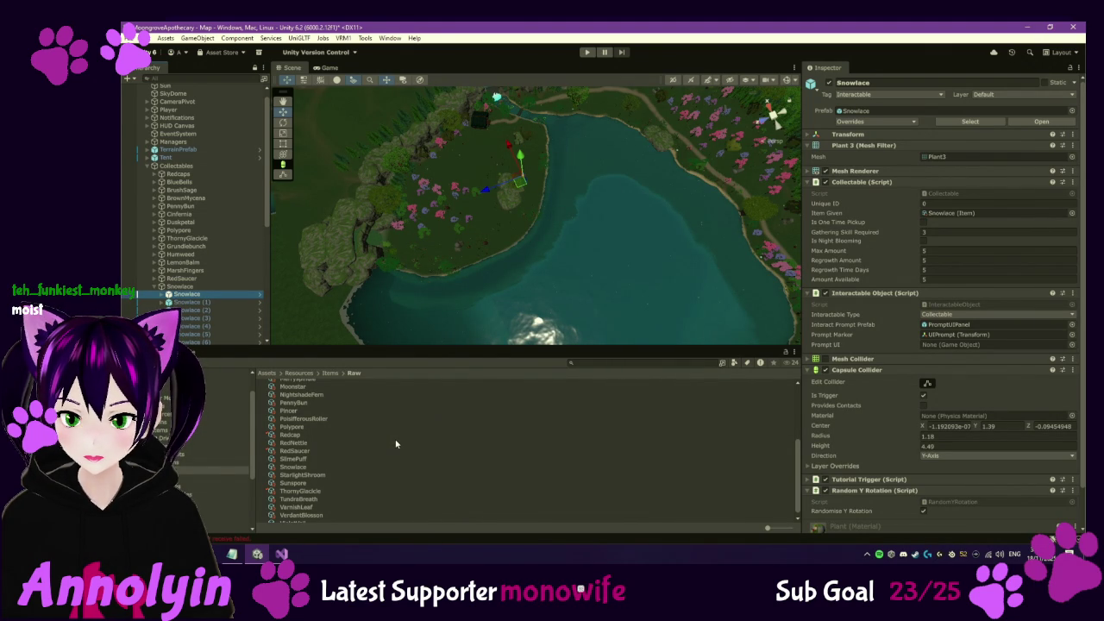
pyautogui.click(293, 467)
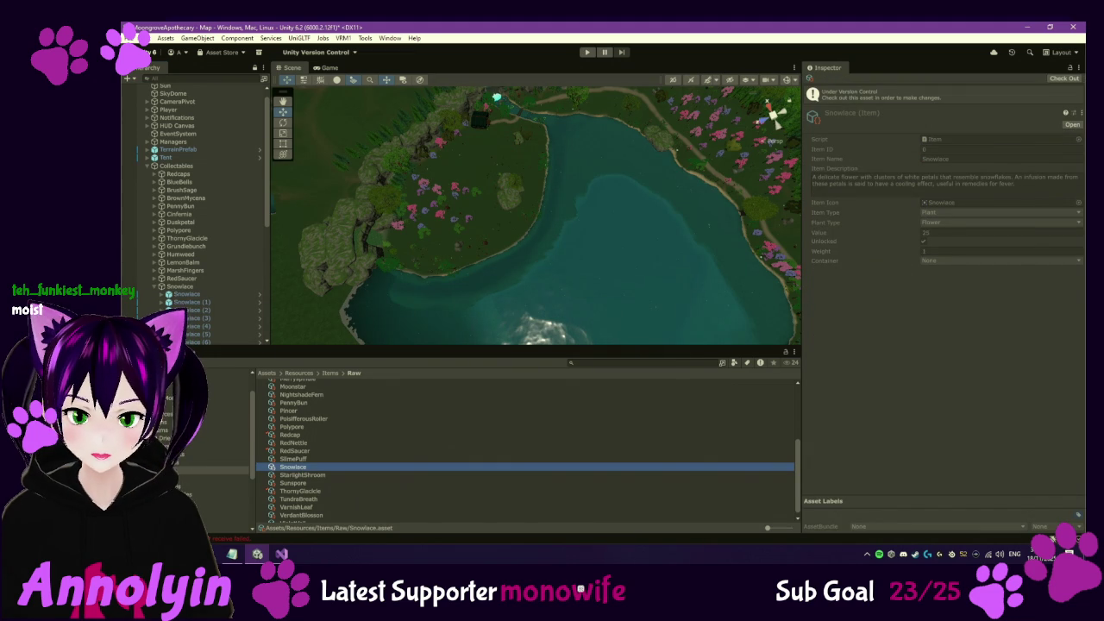
pyautogui.click(215, 494)
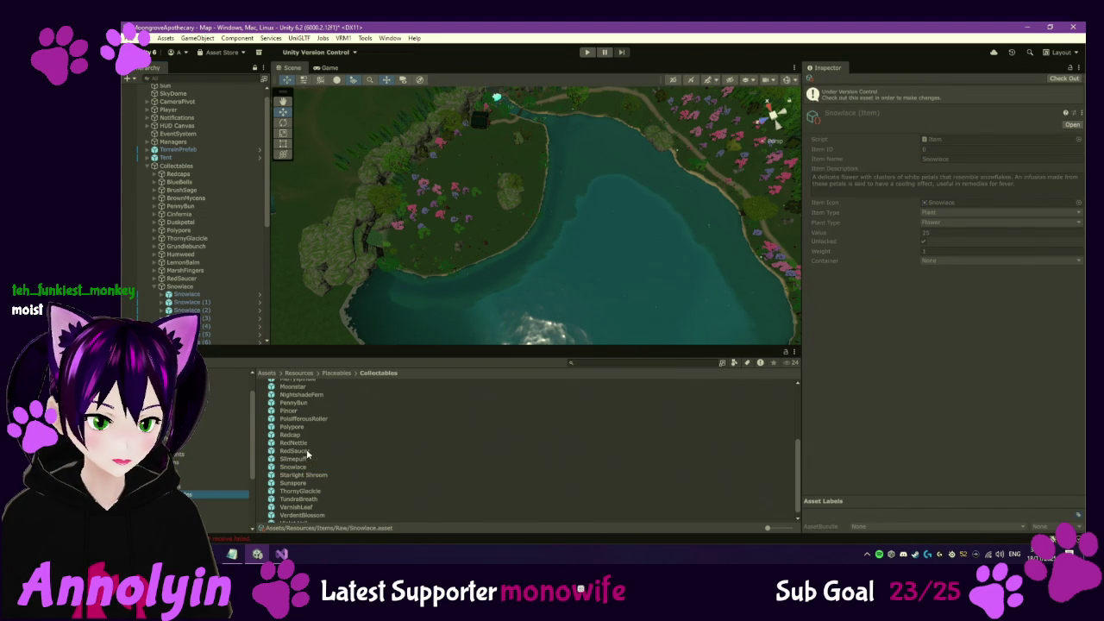
pyautogui.click(295, 466)
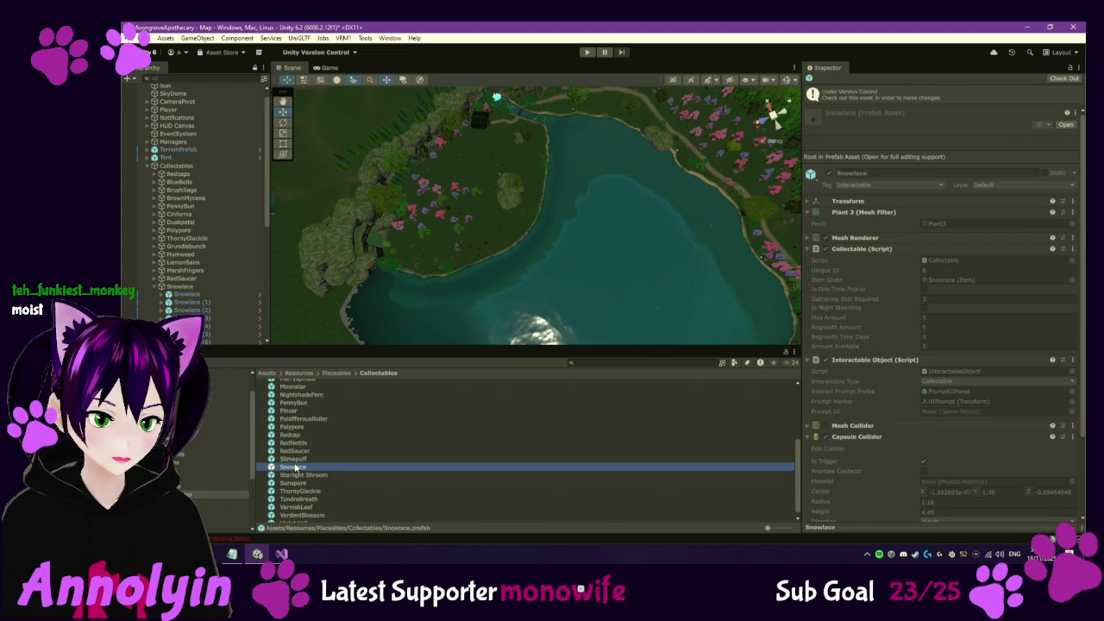
pyautogui.click(1063, 78)
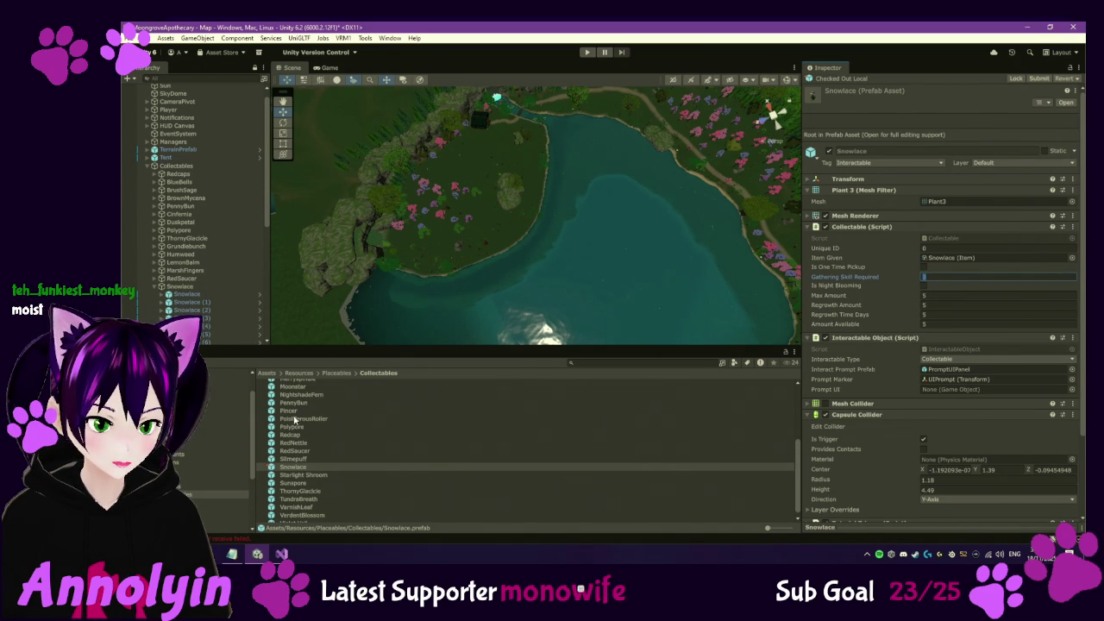
# Compare with the Jellycap prefab and a Snowlace instance, then reopen the Snowlace prefab
pyautogui.scroll(2, 295, 415)
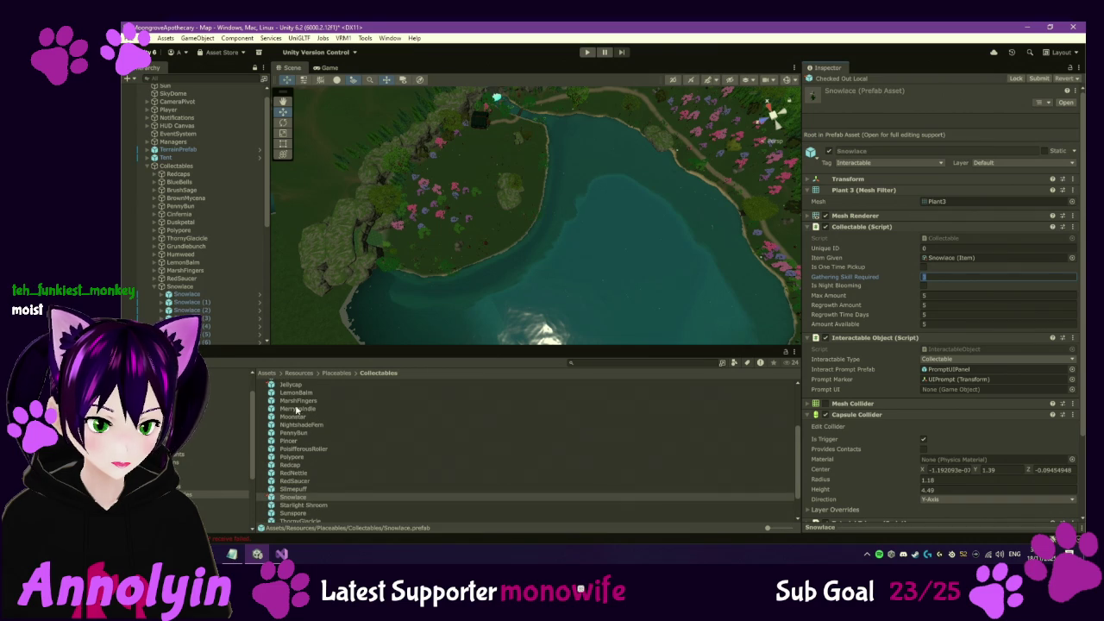
pyautogui.click(291, 384)
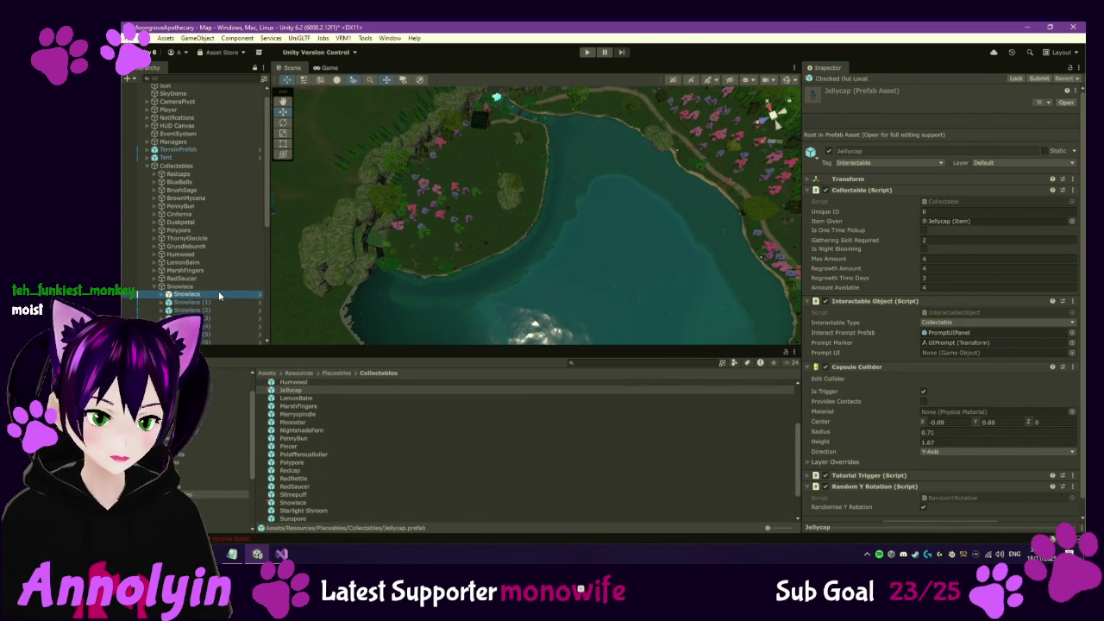
pyautogui.click(185, 294)
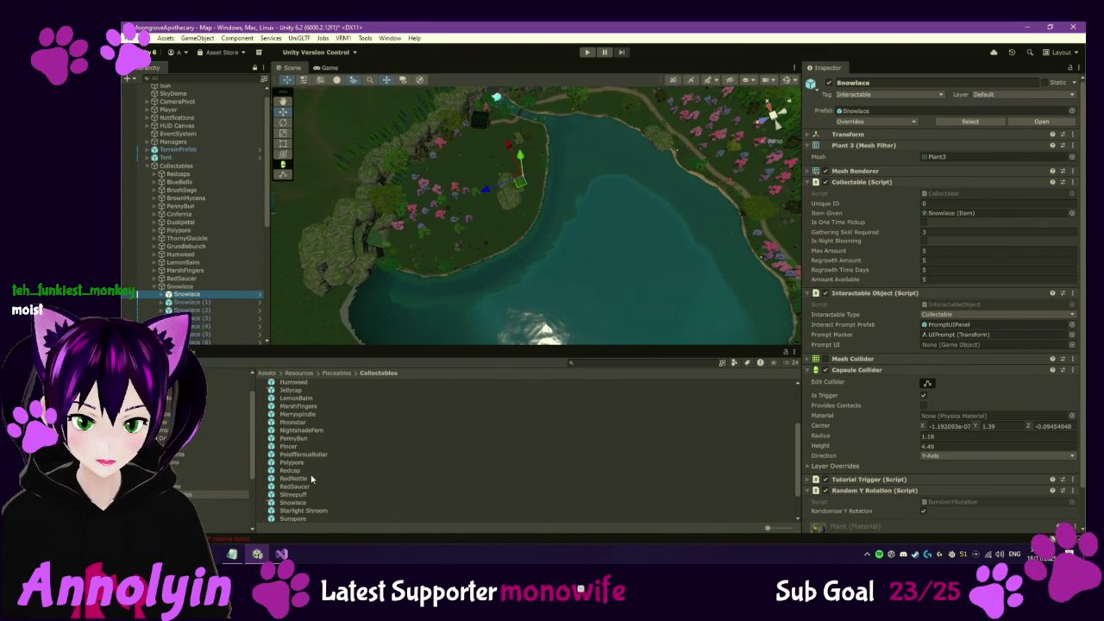
pyautogui.click(294, 503)
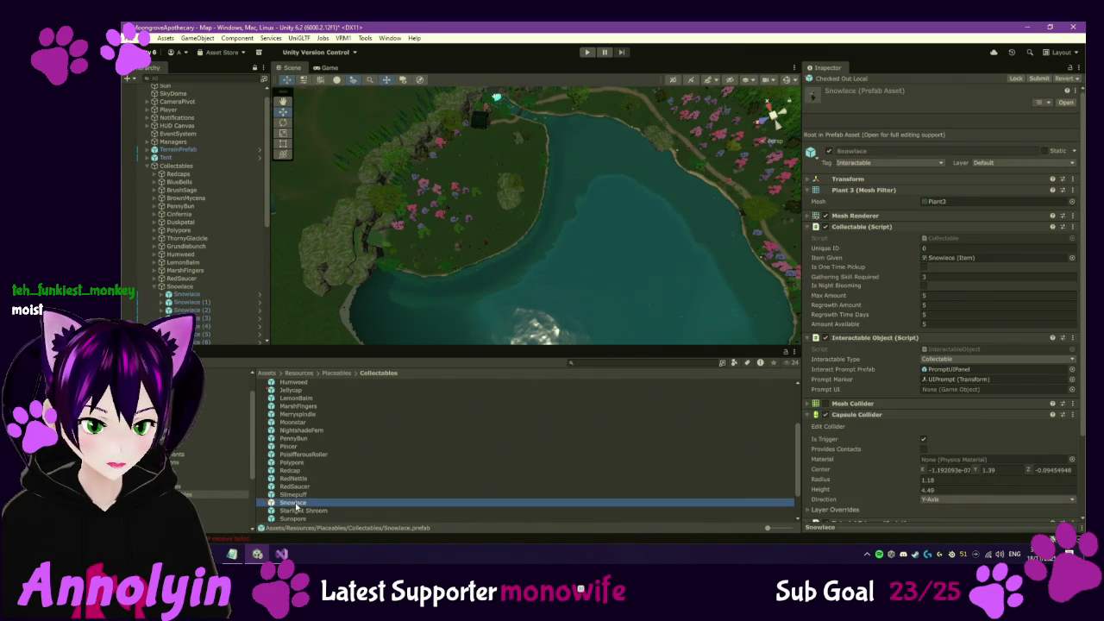
# Set the Snowlace prefab's Regrowth Amount to 1, Regrowth Time Days to 3, Amount Available to 3
pyautogui.click(934, 314)
pyautogui.click(932, 305)
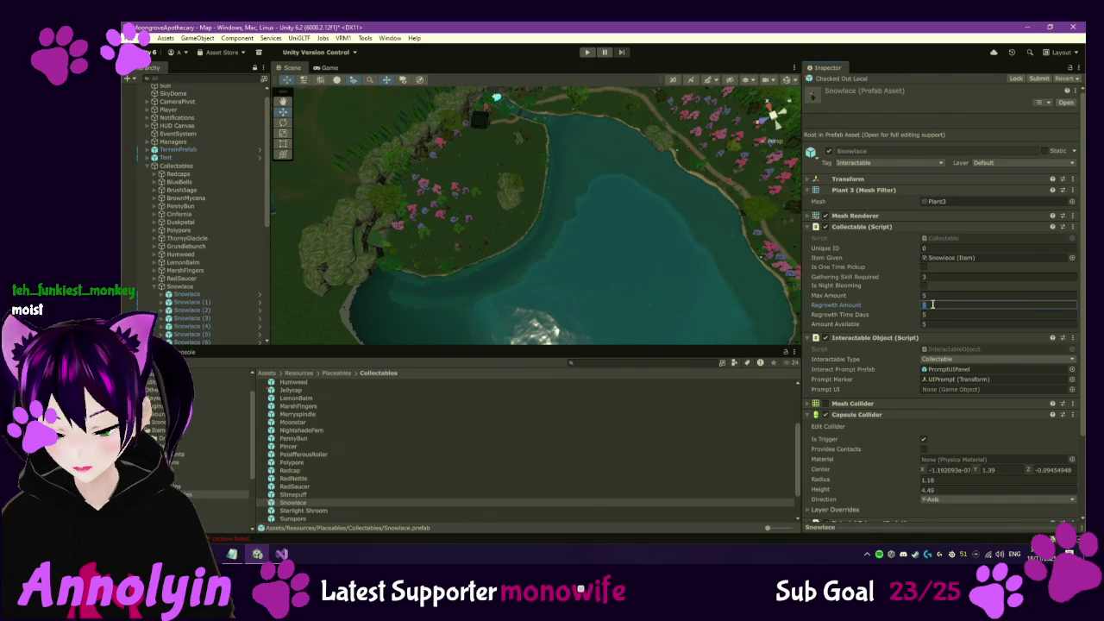
pyautogui.write('1')
pyautogui.click(934, 316)
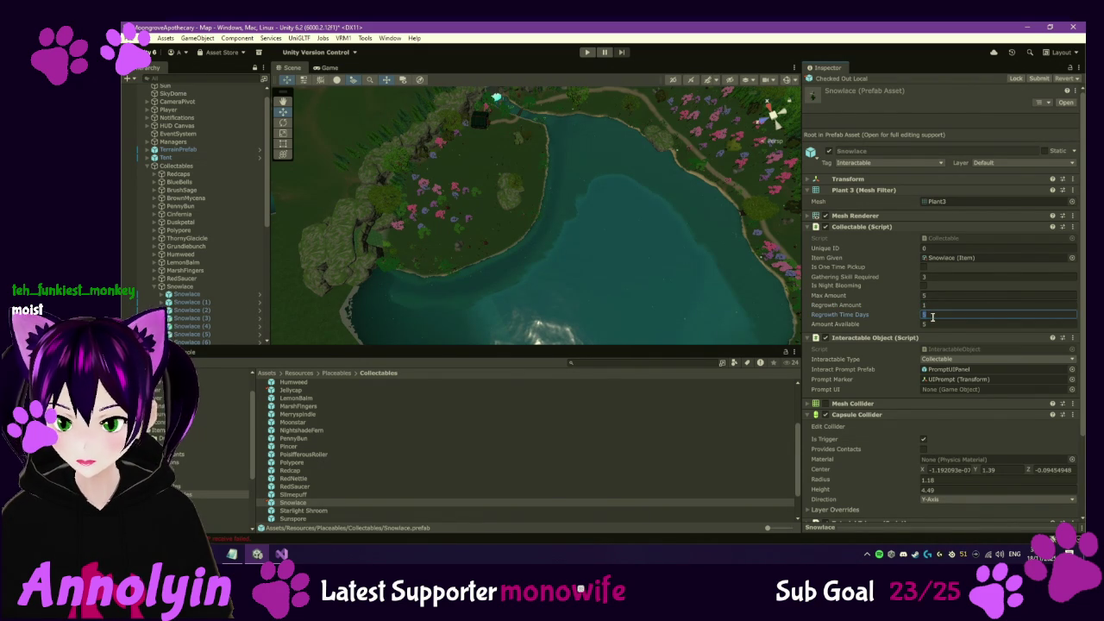
pyautogui.write('3')
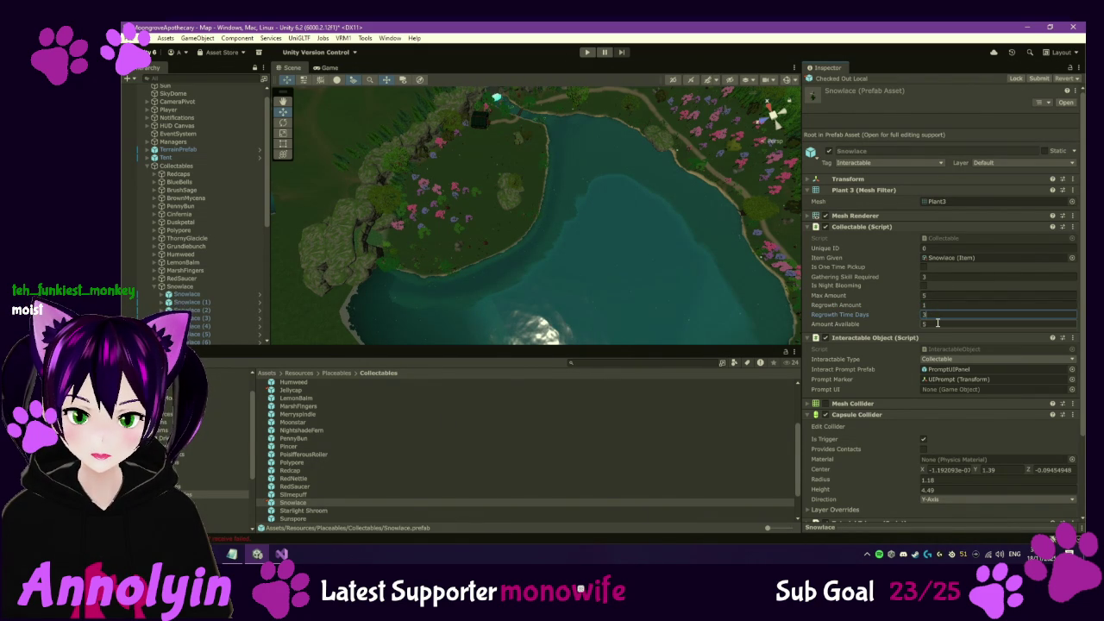
pyautogui.click(936, 323)
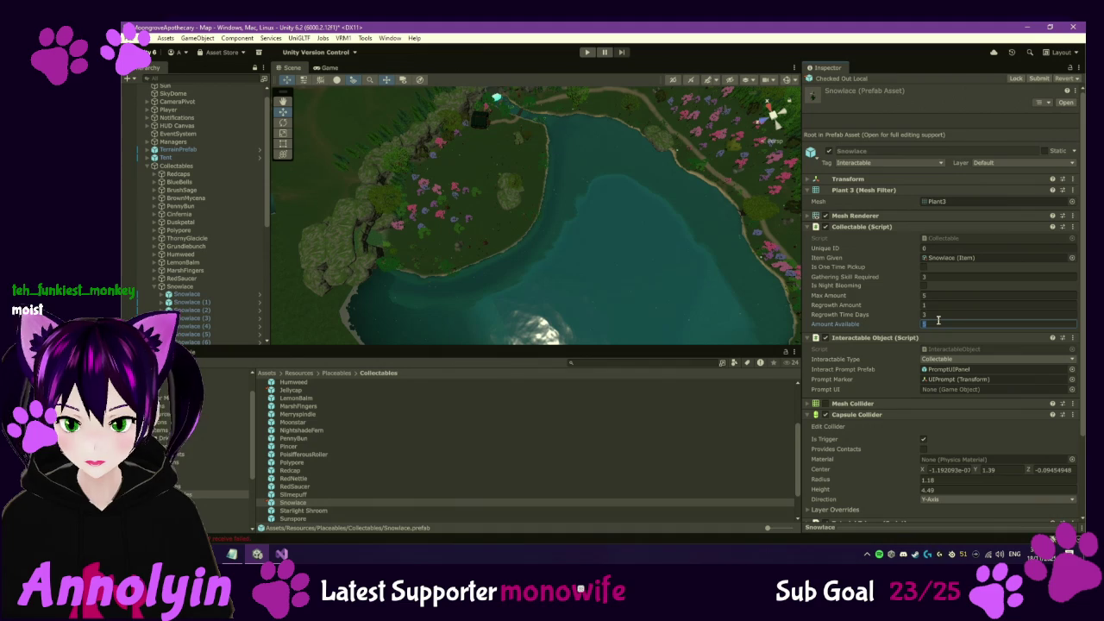
pyautogui.write('3')
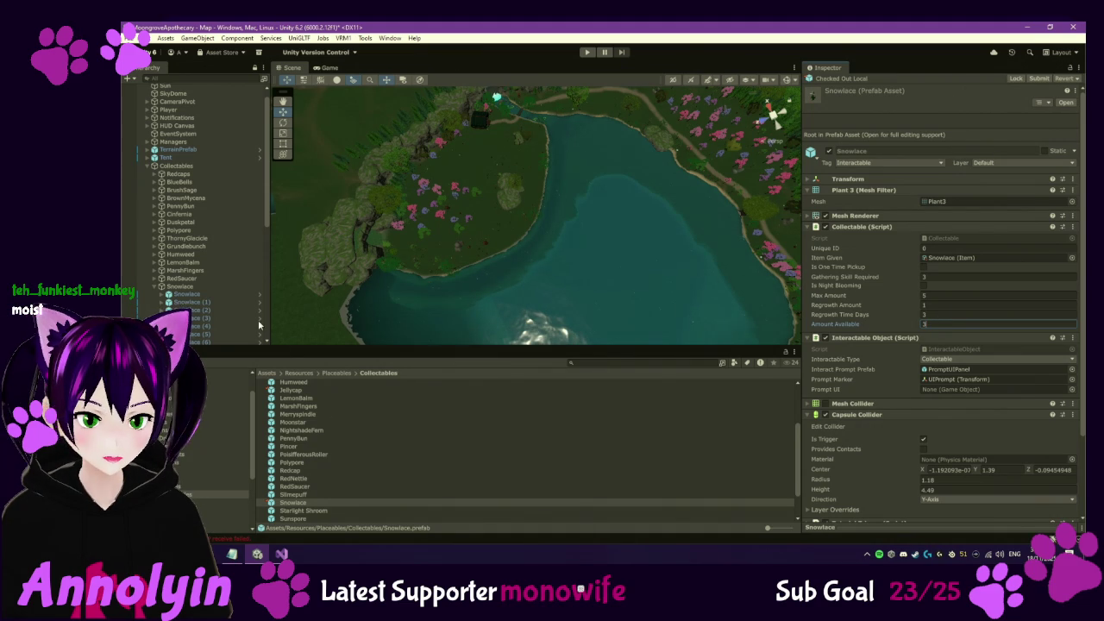
pyautogui.scroll(-3, 221, 240)
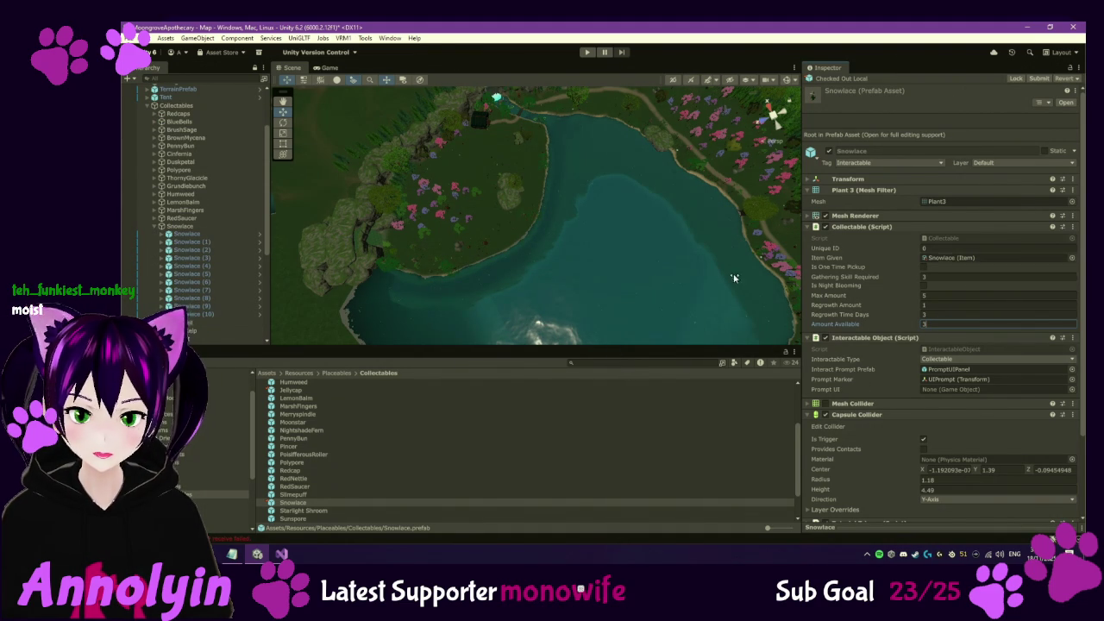
# Verify the Snowlace instances share the new values, then fold the group and select VioletVeil
pyautogui.click(211, 233)
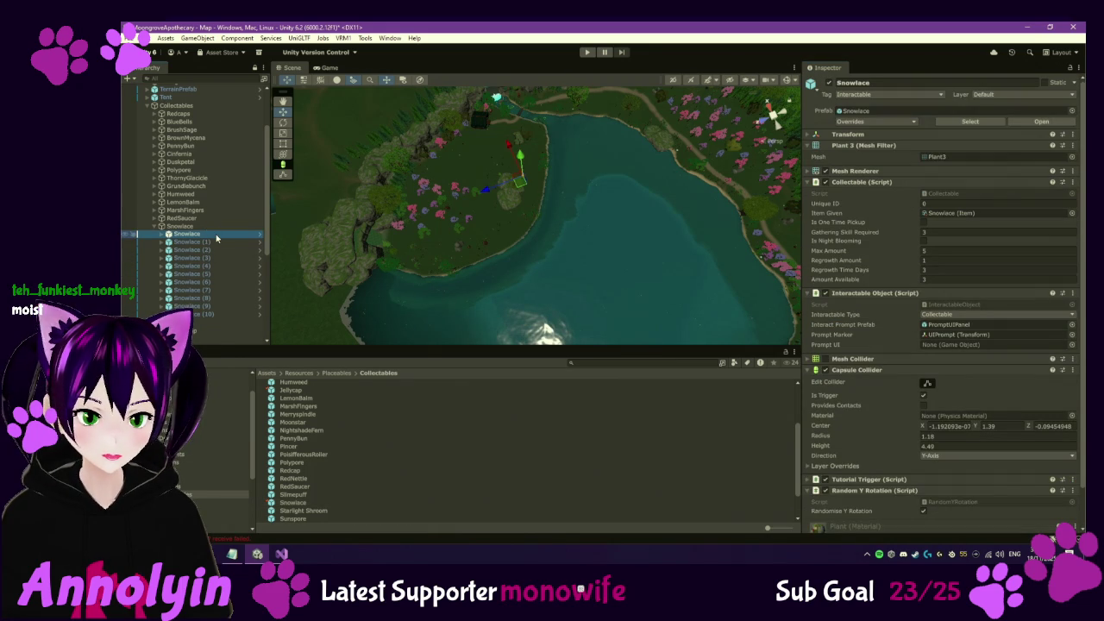
pyautogui.press('Down')
pyautogui.press('Down')
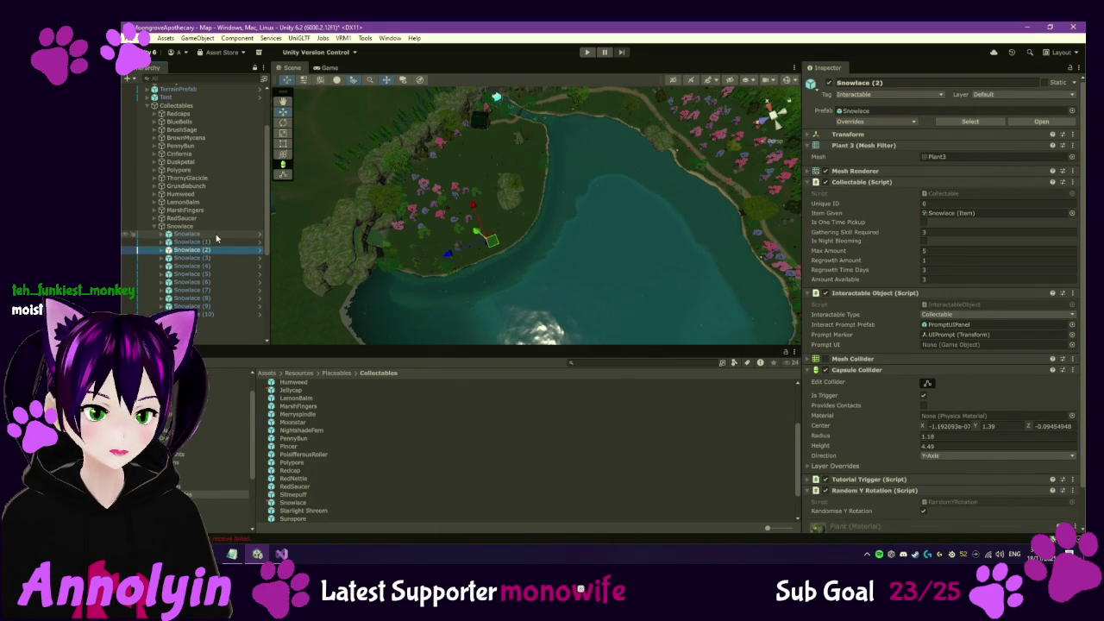
pyautogui.press('Down')
pyautogui.press('Down')
pyautogui.press('Down')
pyautogui.press('Down')
pyautogui.press('Down')
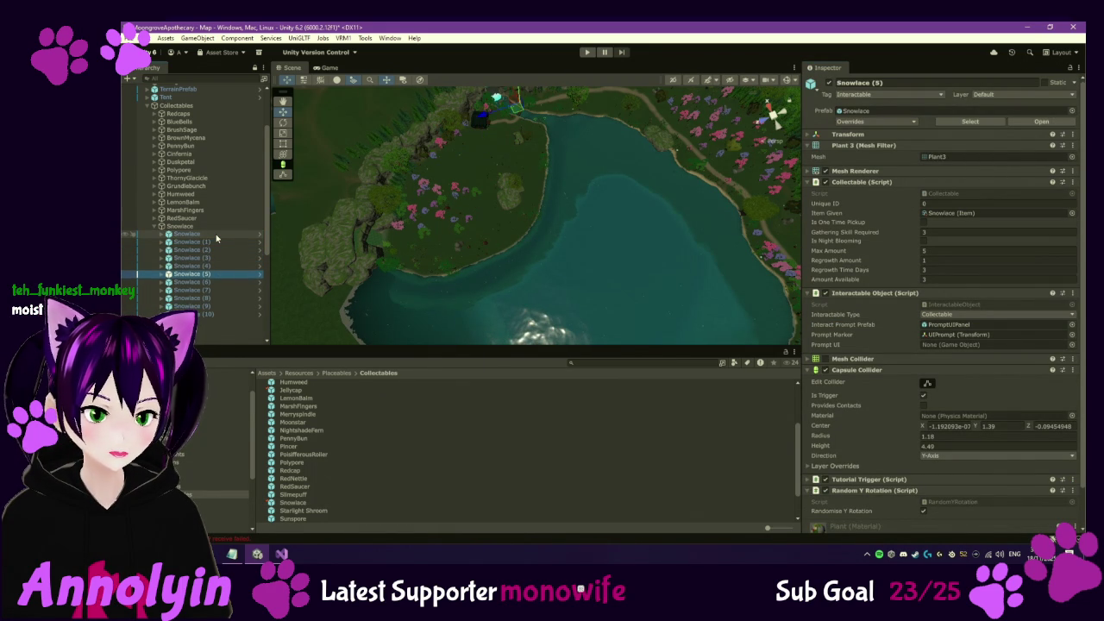
pyautogui.press('Down')
pyautogui.press('Down')
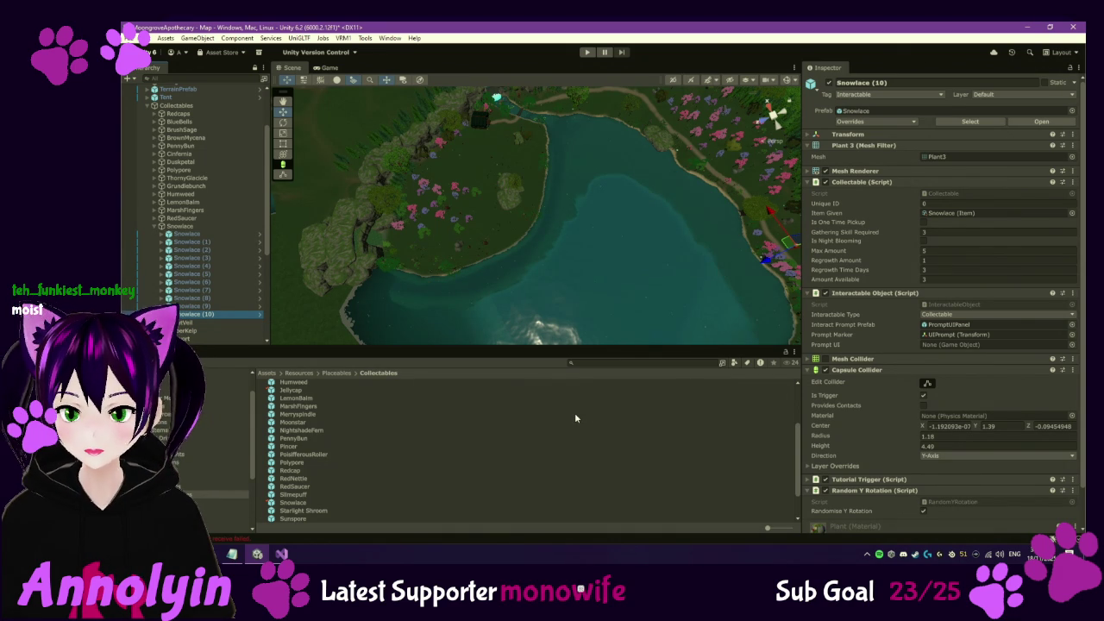
pyautogui.click(156, 226)
pyautogui.click(161, 235)
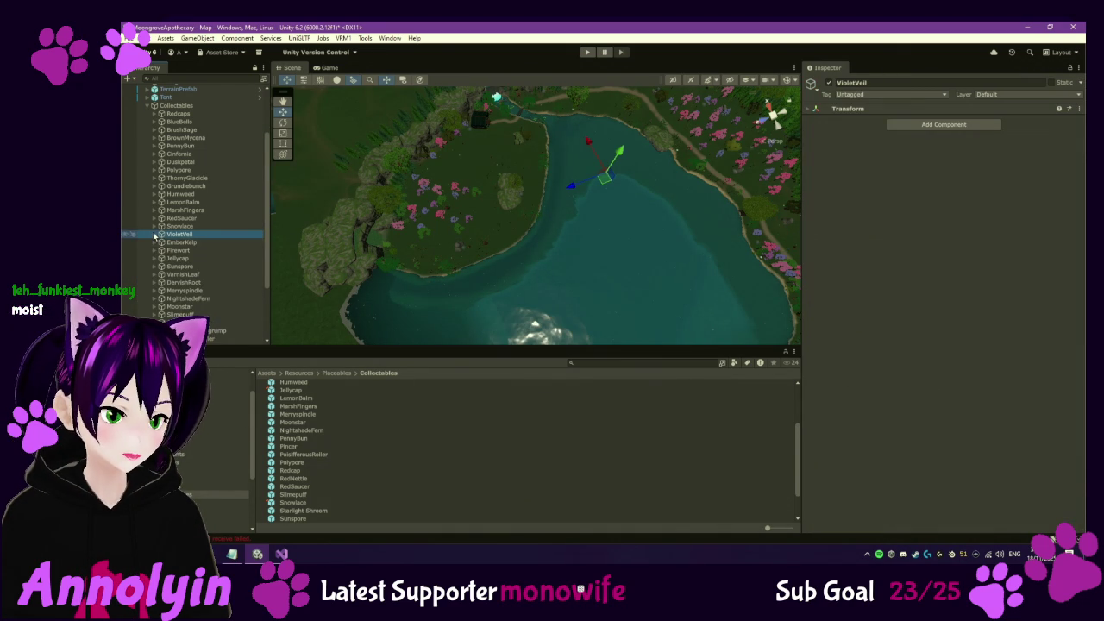
# Expand VioletVeil, check each Violet Veil instance through (10), then fold the group
pyautogui.click(156, 234)
pyautogui.click(184, 243)
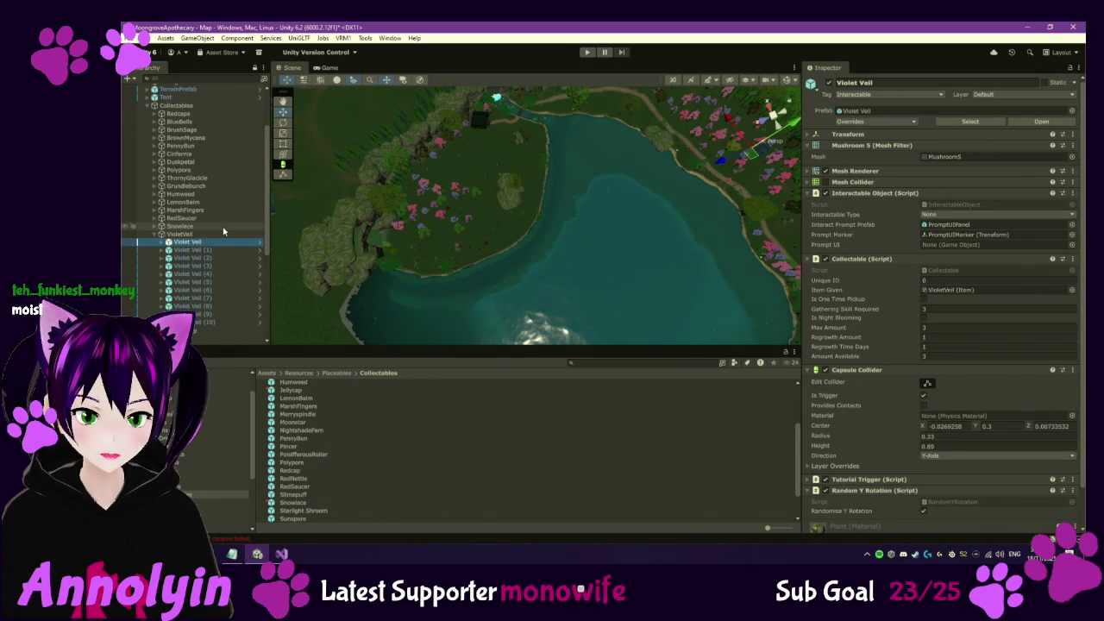
pyautogui.moveTo(495, 224); pyautogui.dragTo(638, 244)
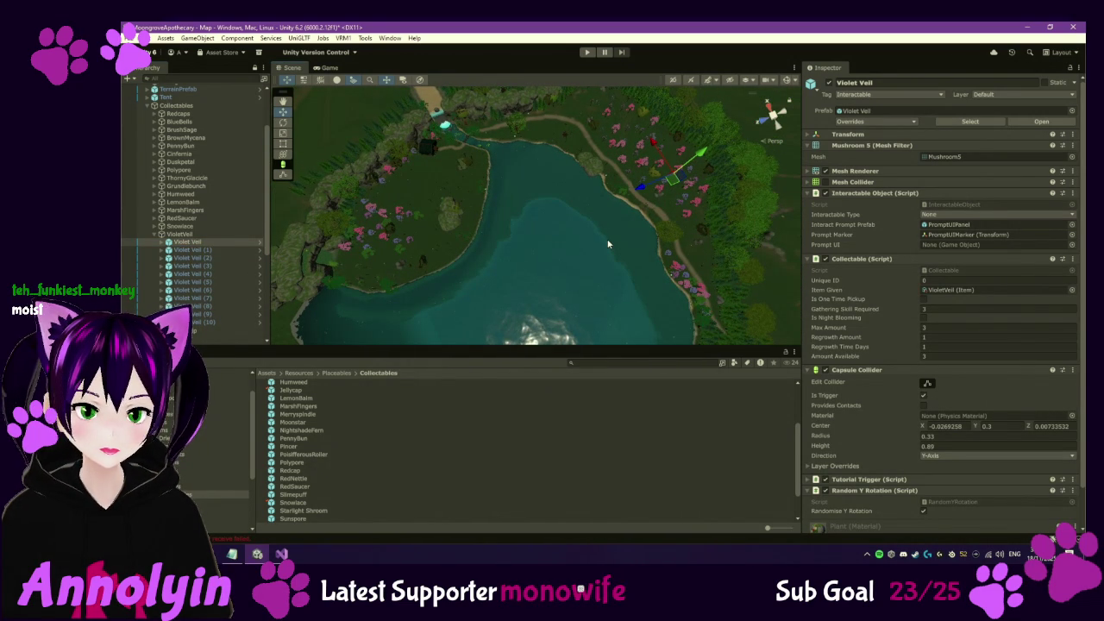
pyautogui.click(207, 245)
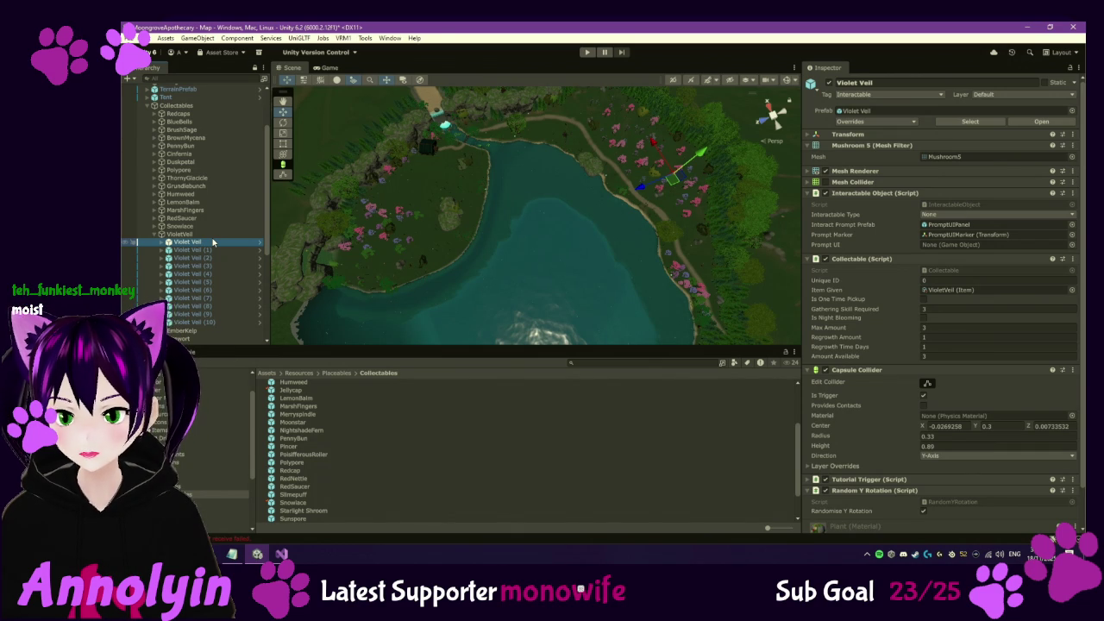
pyautogui.press('Down')
pyautogui.press('Down')
pyautogui.press('Down')
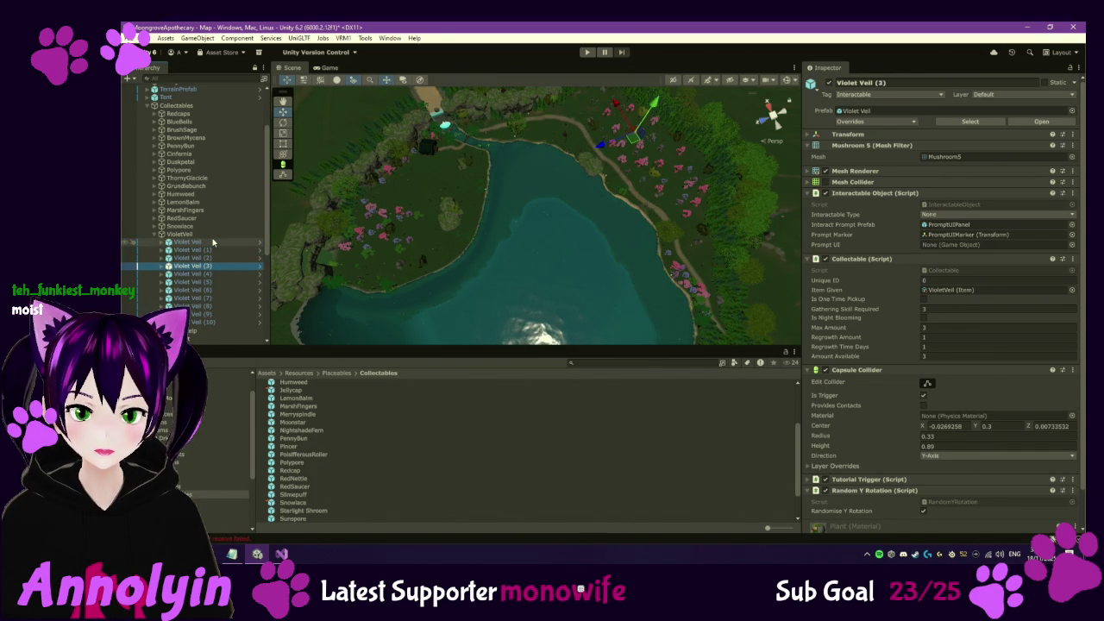
pyautogui.press('Down')
pyautogui.press('Down')
pyautogui.press('Down')
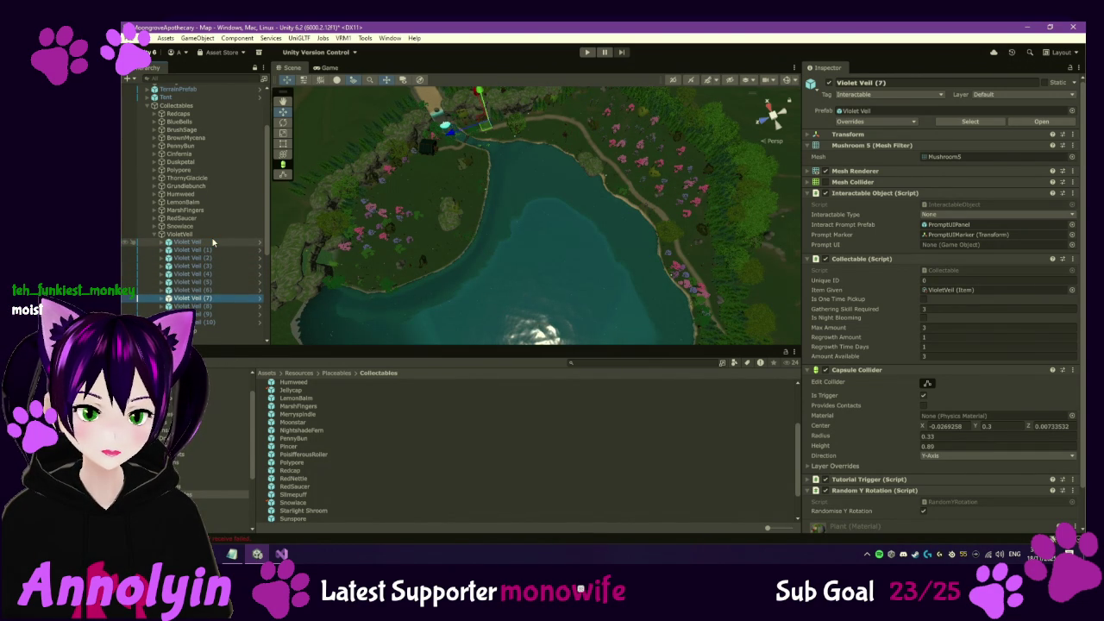
pyautogui.press('Down')
pyautogui.press('Down')
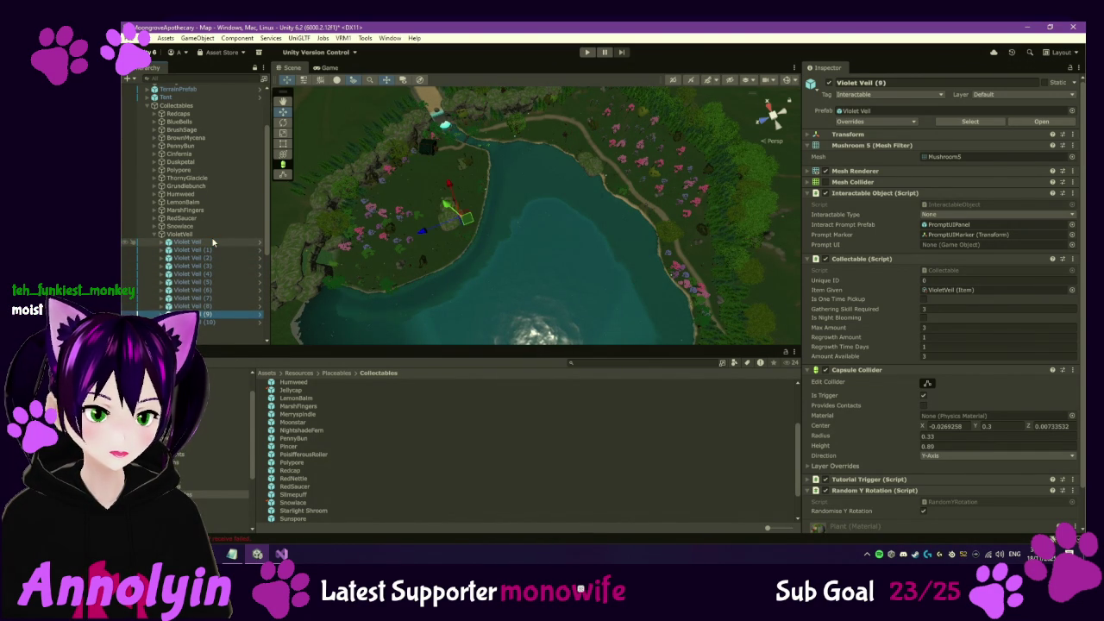
pyautogui.press('Down')
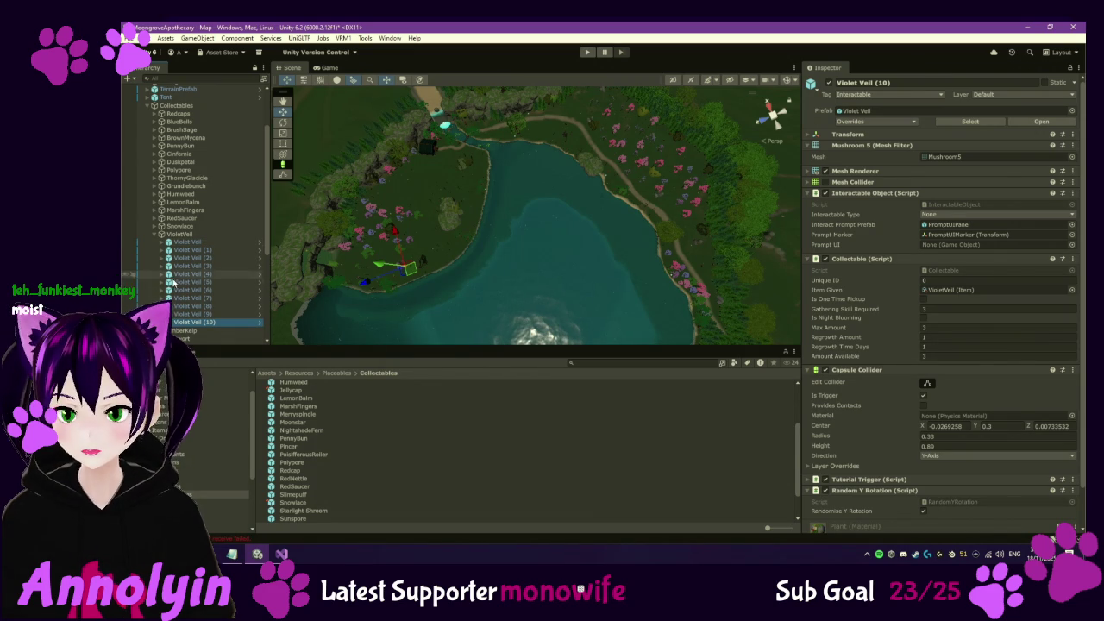
pyautogui.click(157, 234)
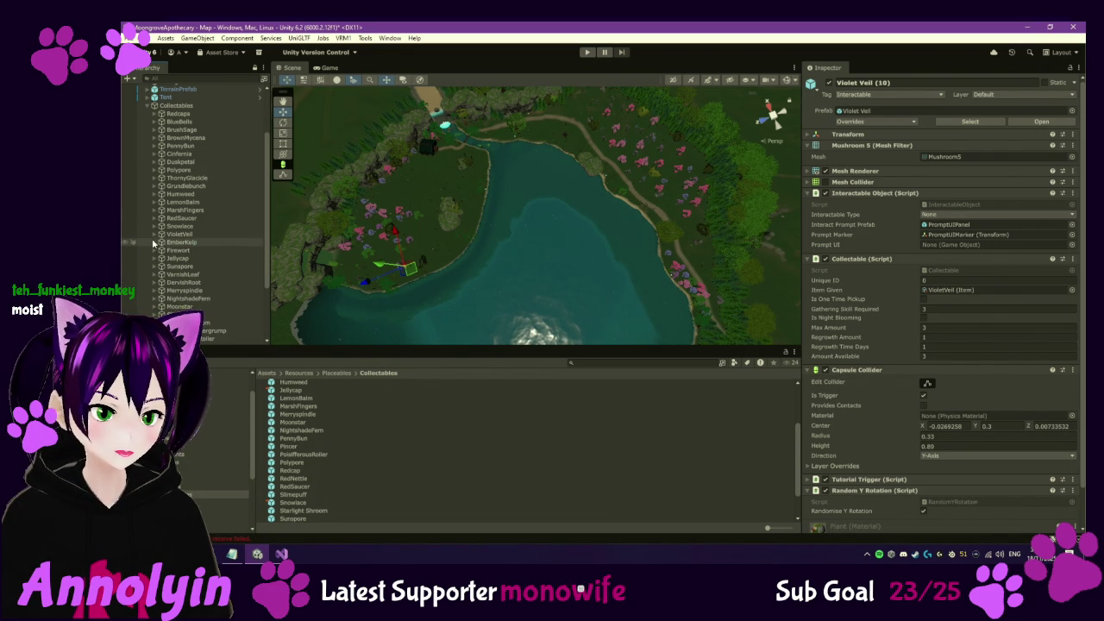
# Expand EmberKelp and set the first instance's Max Amount from 2 to 3
pyautogui.click(161, 243)
pyautogui.click(177, 250)
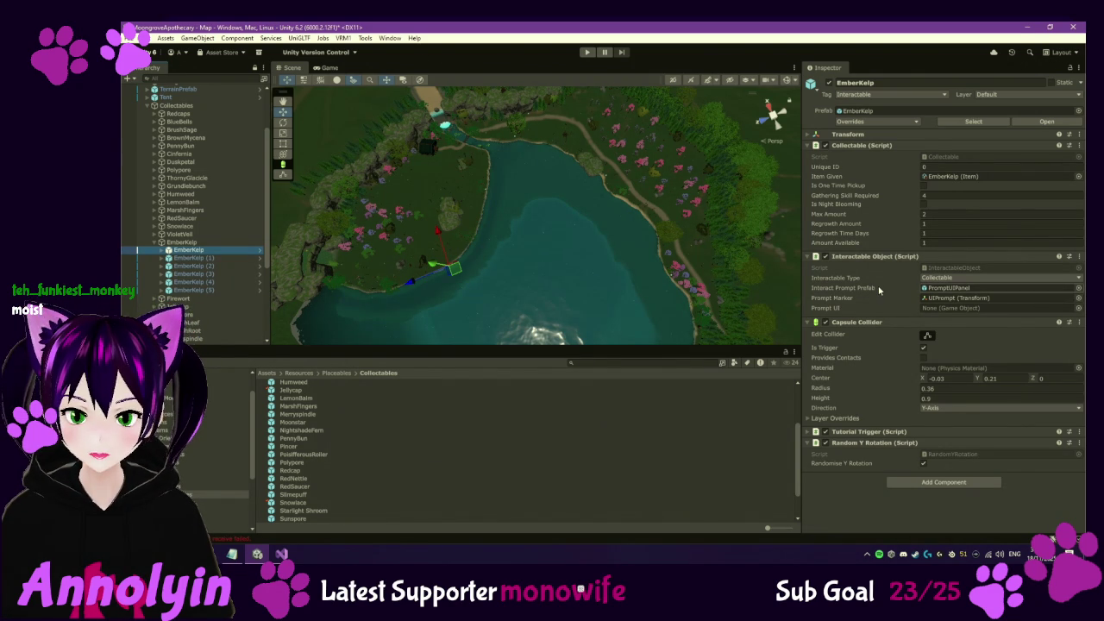
pyautogui.click(936, 213)
pyautogui.write('3')
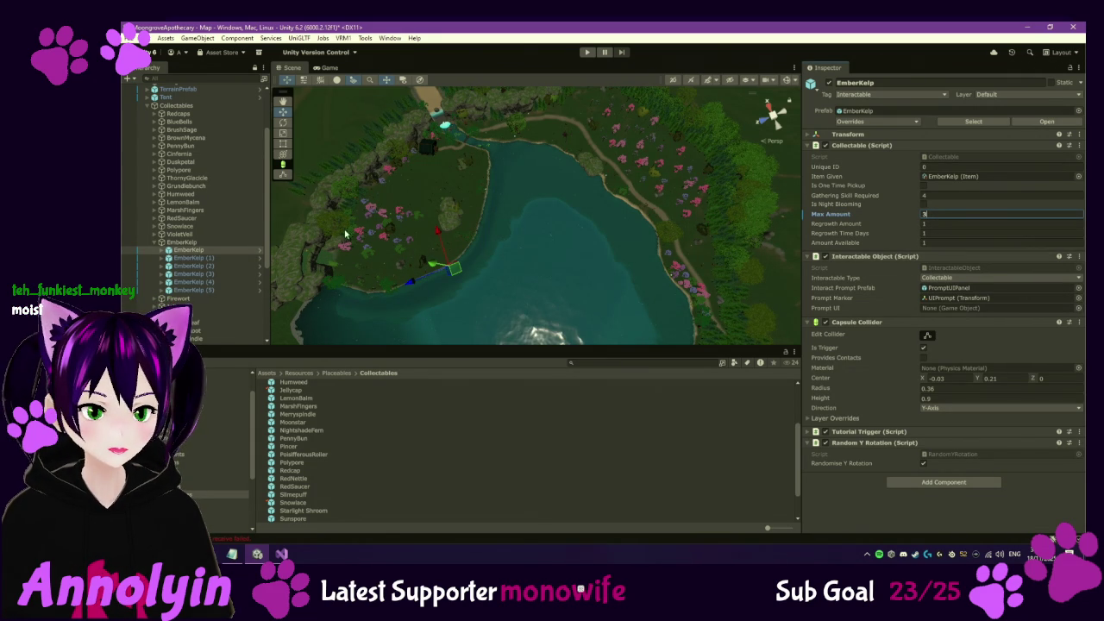
pyautogui.click(215, 250)
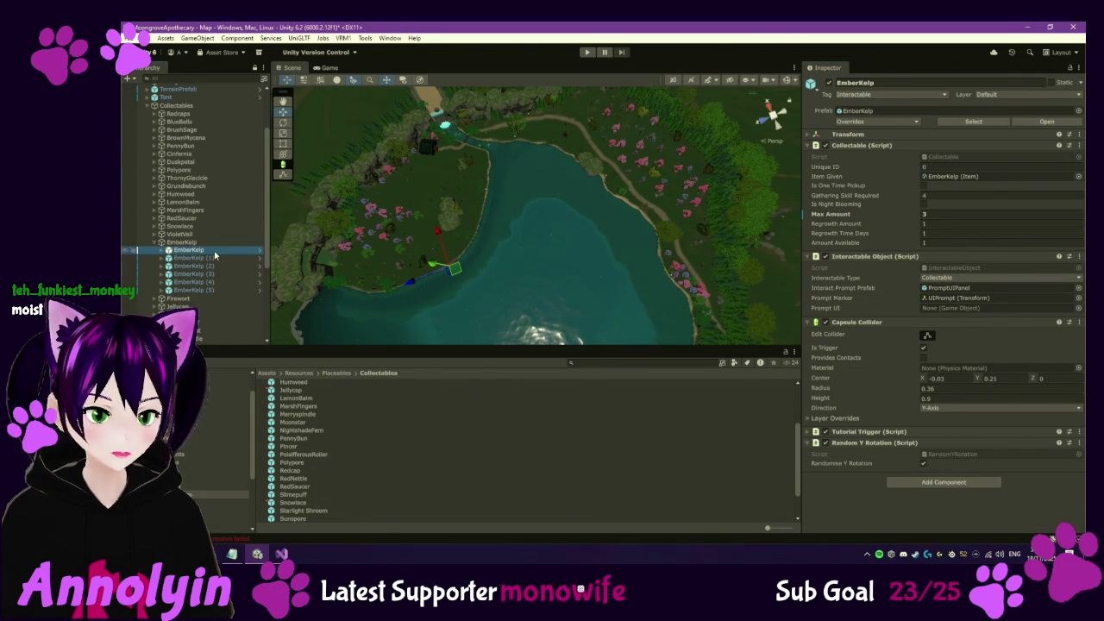
# Compare against EmberKelp (2) and (3), then reselect the first EmberKelp
pyautogui.press('Down')
pyautogui.press('Down')
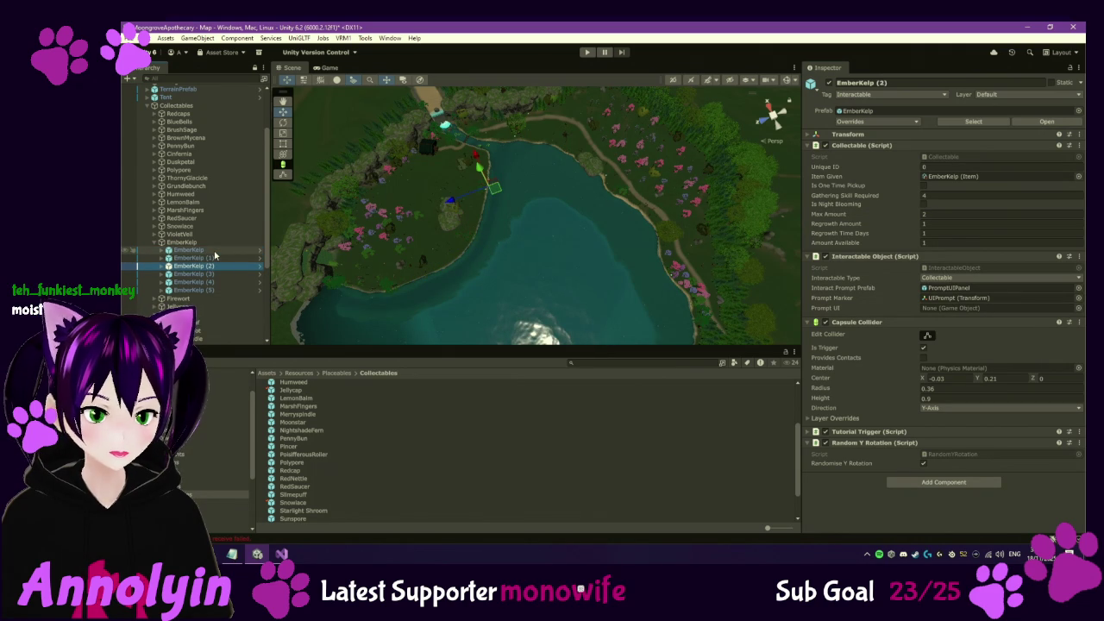
pyautogui.press('Down')
pyautogui.press('Down')
pyautogui.press('Down')
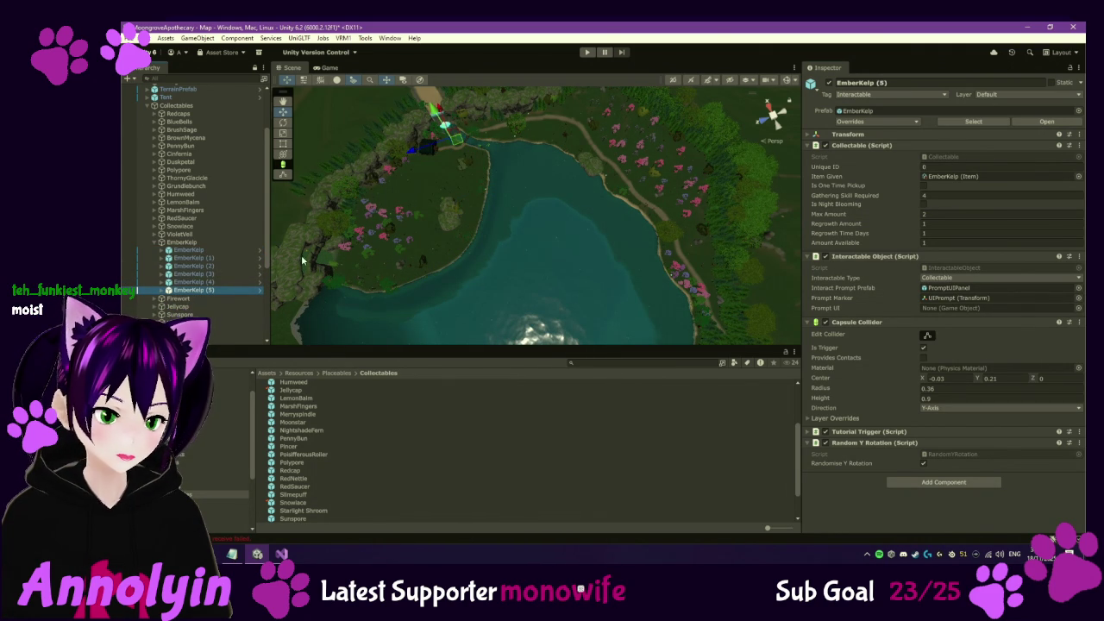
pyautogui.click(214, 250)
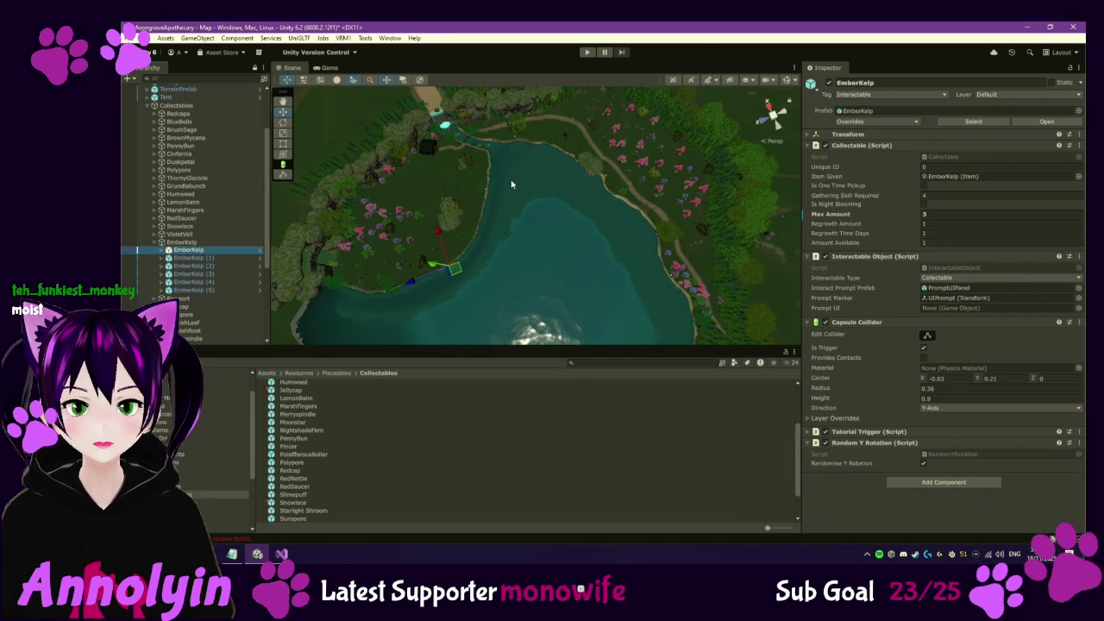
pyautogui.scroll(8, 519, 176)
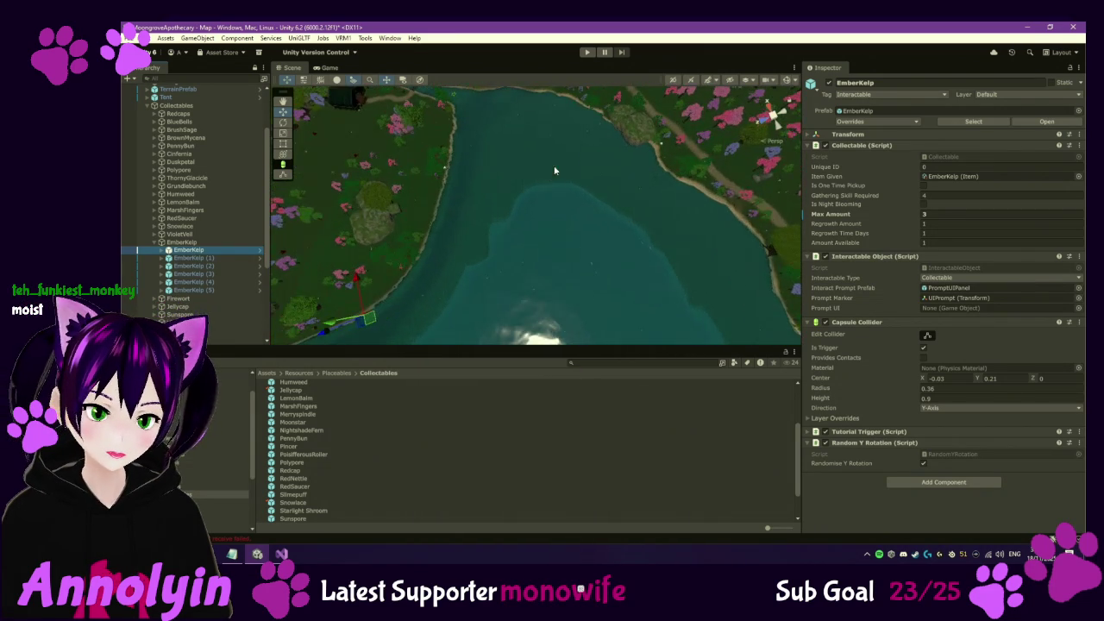
pyautogui.scroll(-5, 568, 150)
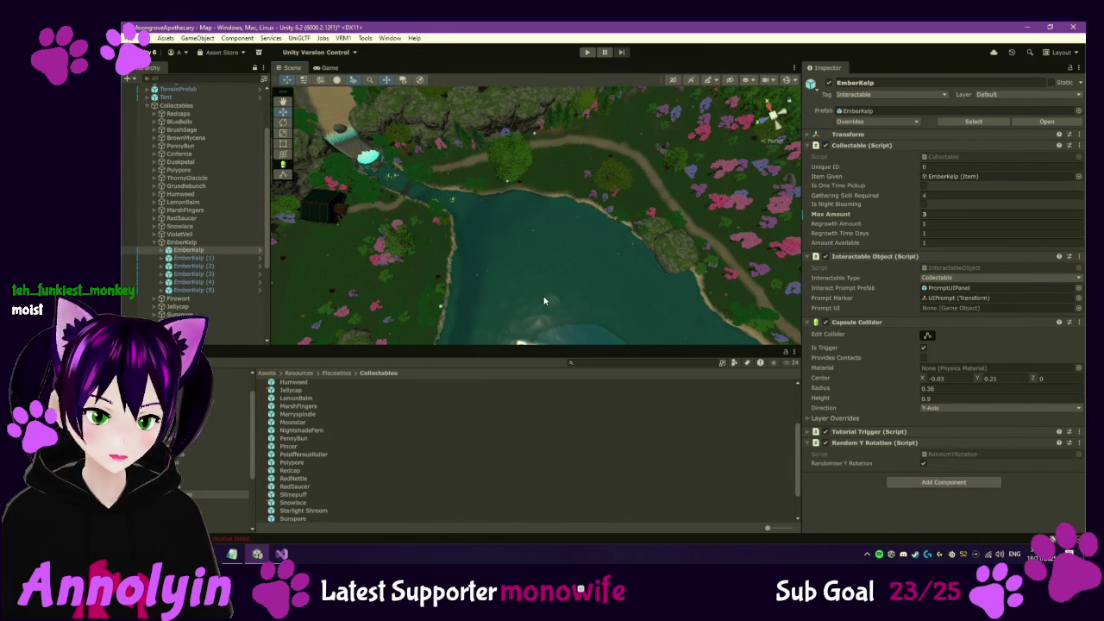
pyautogui.scroll(5, 620, 256)
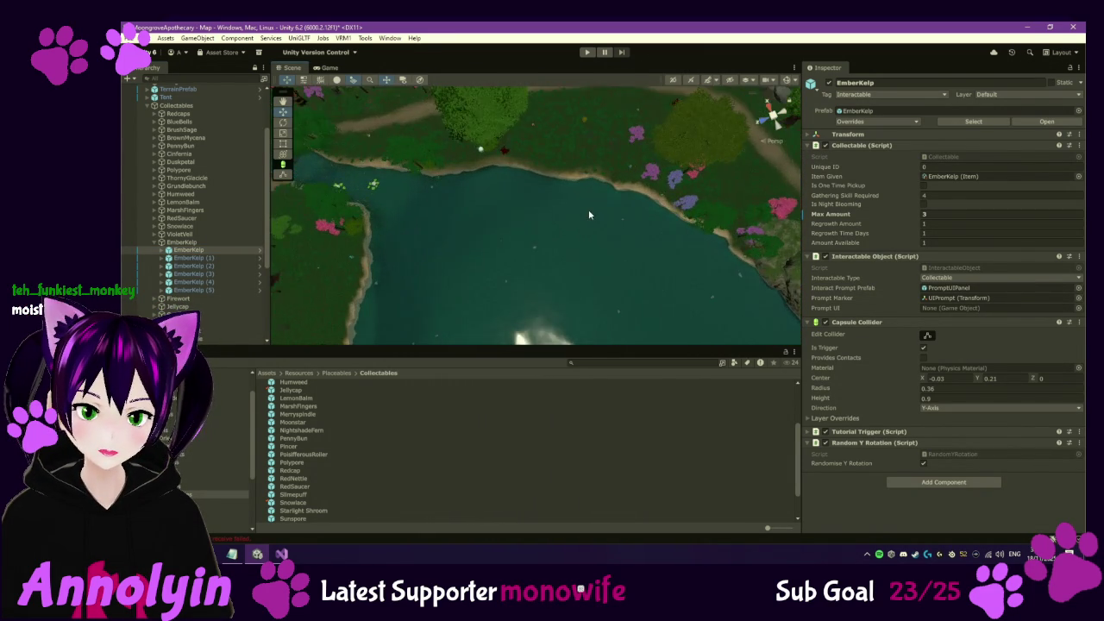
pyautogui.moveTo(581, 211); pyautogui.dragTo(508, 234)
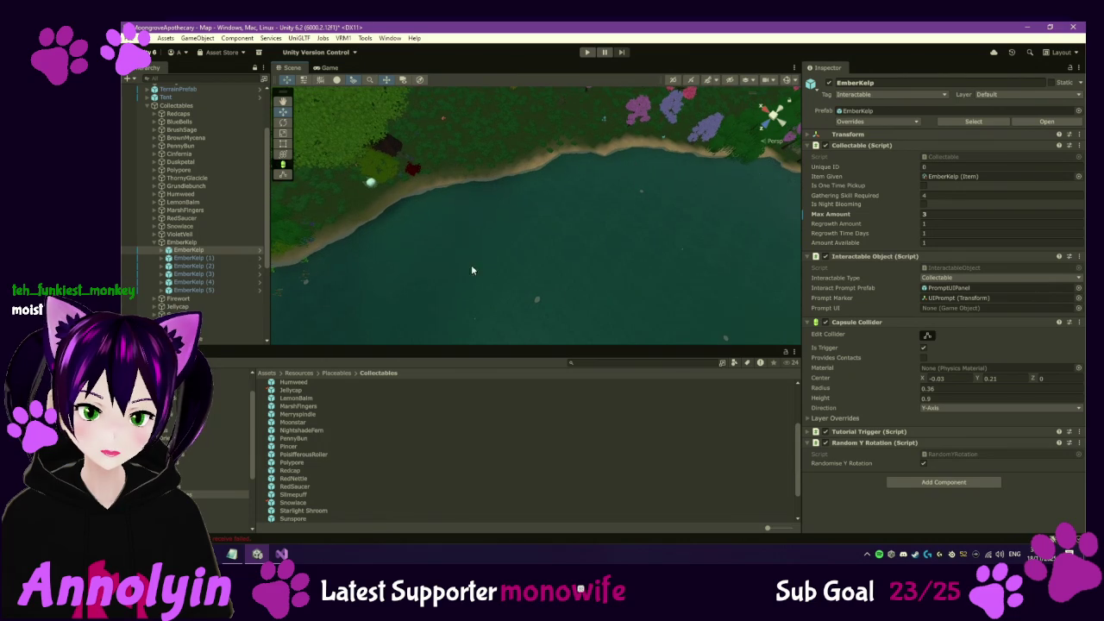
pyautogui.scroll(3, 294, 407)
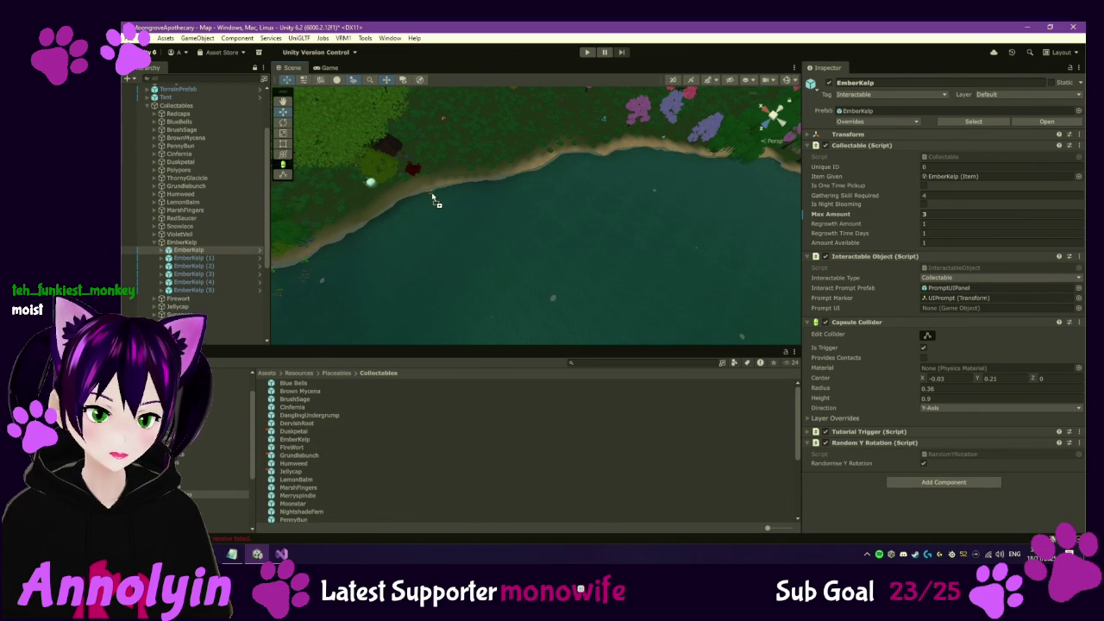
pyautogui.moveTo(432, 186)
pyautogui.mouseDown()
pyautogui.moveTo(548, 222)
pyautogui.moveTo(577, 195)
pyautogui.mouseUp()
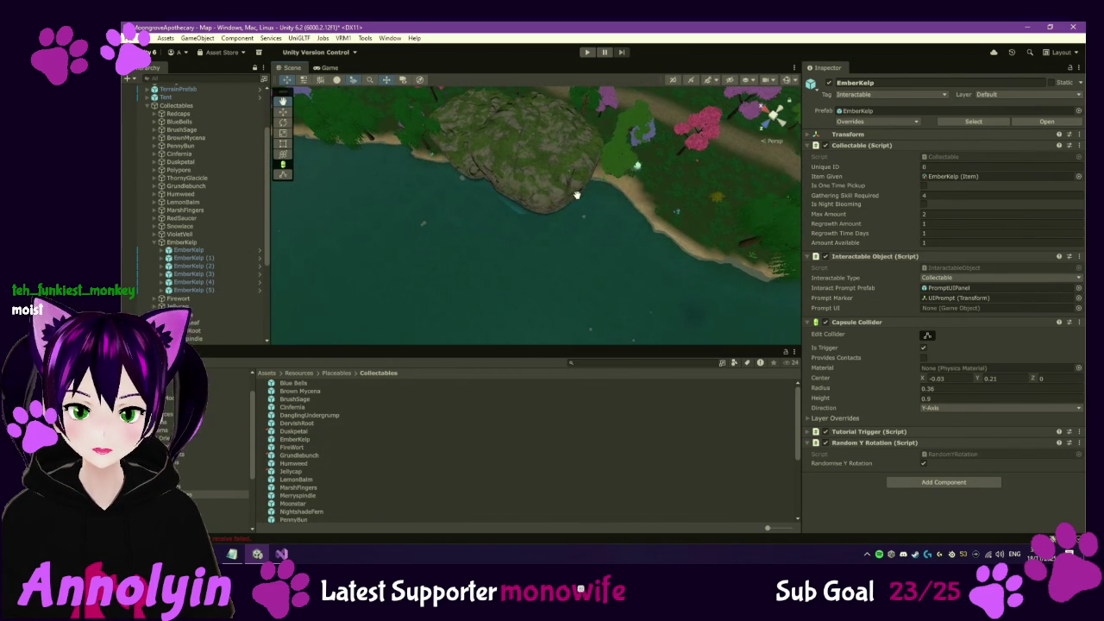
pyautogui.moveTo(624, 237); pyautogui.dragTo(430, 263)
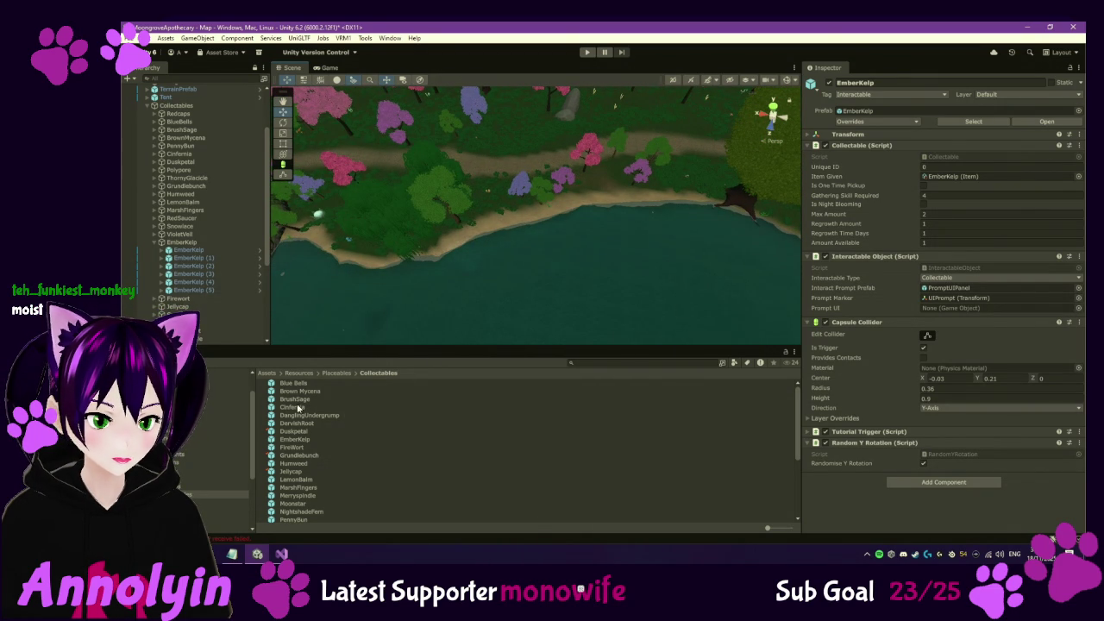
pyautogui.click(602, 210)
pyautogui.press('f')
pyautogui.moveTo(759, 197)
pyautogui.mouseDown()
pyautogui.moveTo(471, 294)
pyautogui.moveTo(516, 248)
pyautogui.moveTo(433, 240)
pyautogui.moveTo(534, 259)
pyautogui.moveTo(448, 281)
pyautogui.mouseUp()
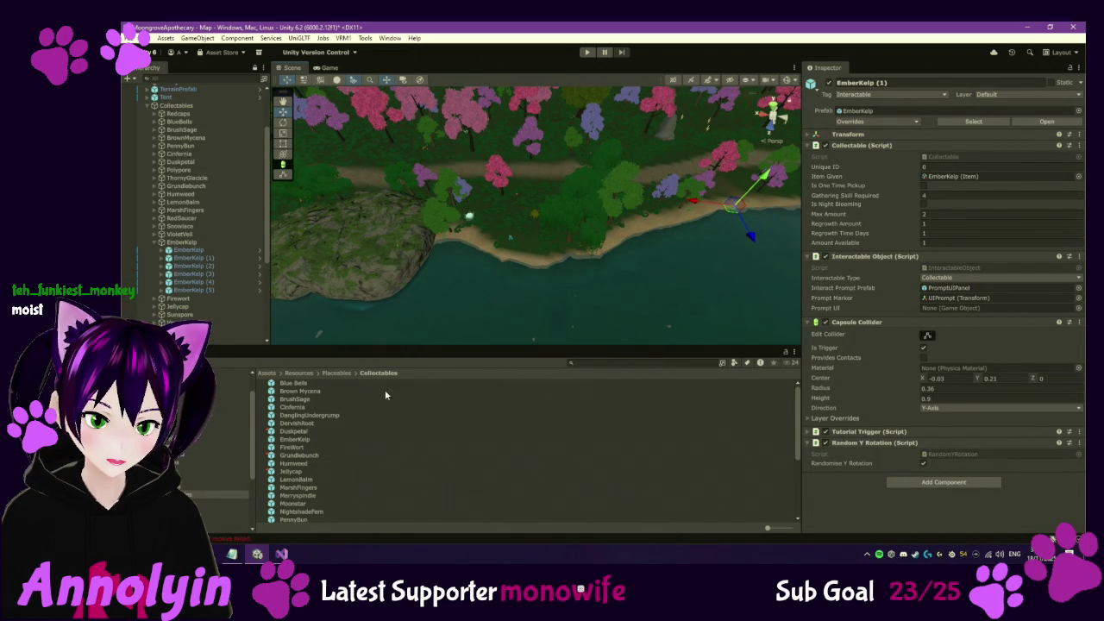
pyautogui.click(553, 268)
pyautogui.click(213, 250)
pyautogui.doubleClick(214, 252)
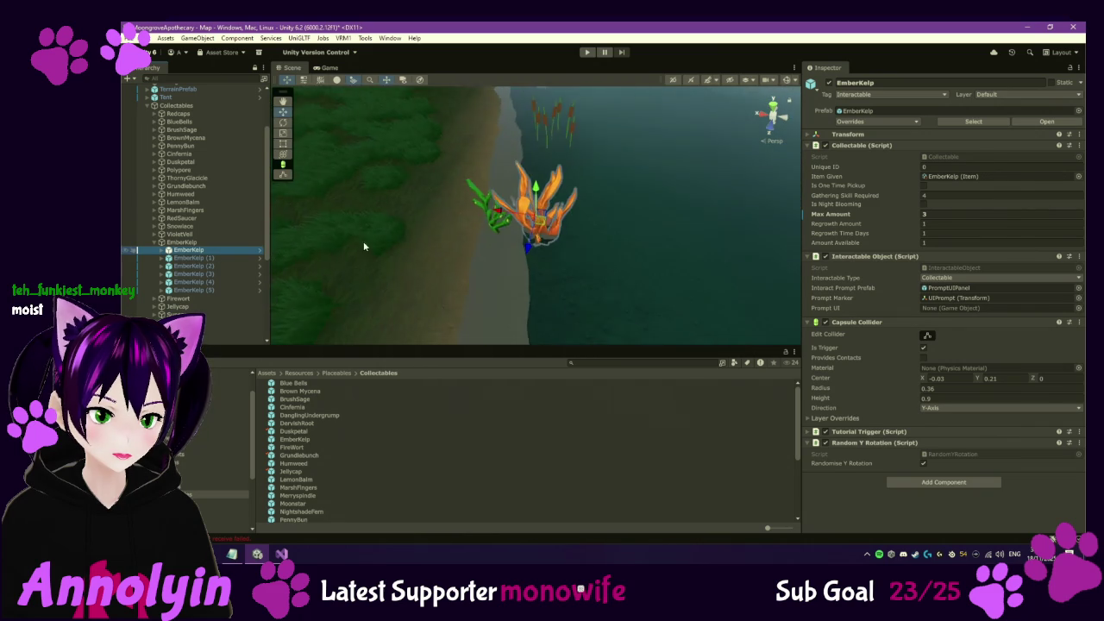
pyautogui.scroll(-5, 682, 216)
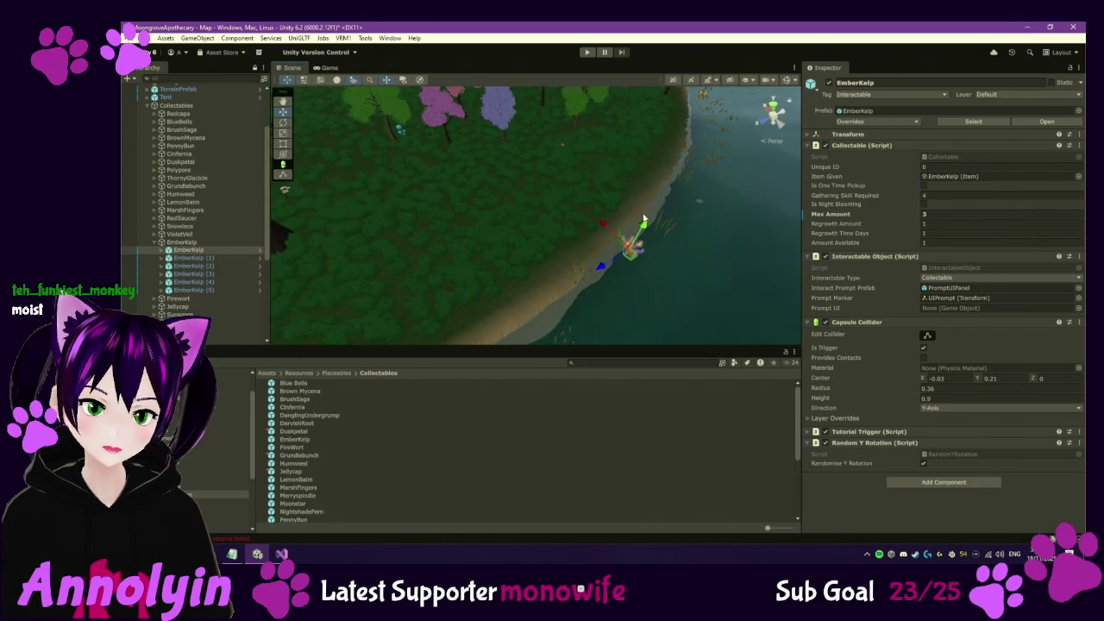
pyautogui.moveTo(642, 227); pyautogui.dragTo(602, 233)
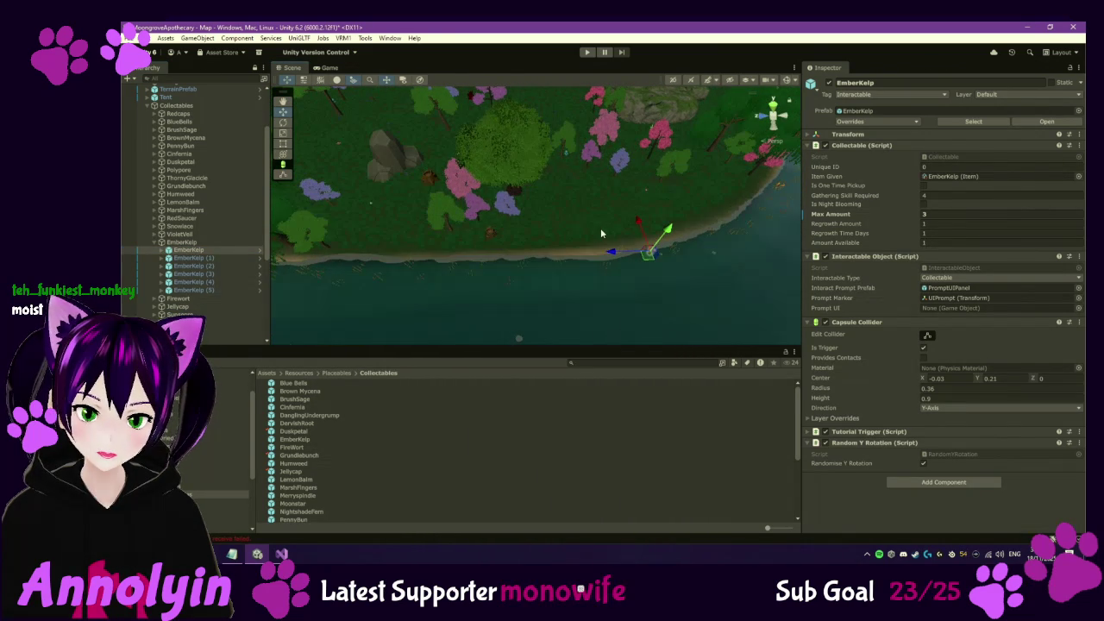
pyautogui.click(602, 233)
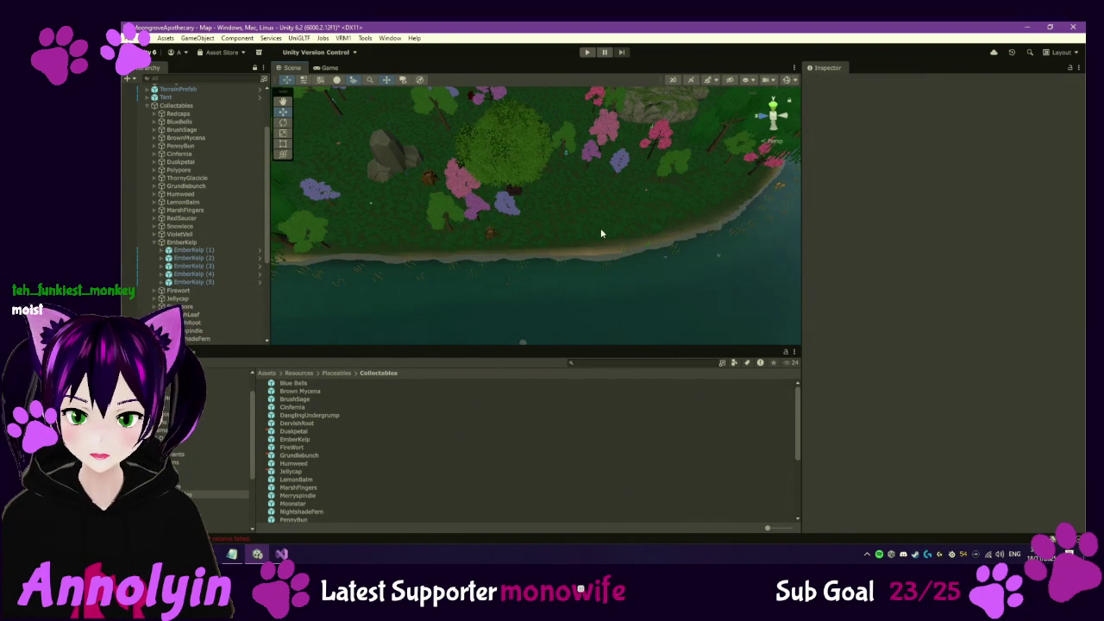
# Frame EmberKelp (1) in the scene and inspect EmberKelp (2) and (3)
pyautogui.click(236, 250)
pyautogui.doubleClick(237, 251)
pyautogui.moveTo(513, 229)
pyautogui.mouseDown()
pyautogui.moveTo(661, 211)
pyautogui.moveTo(505, 334)
pyautogui.moveTo(522, 321)
pyautogui.mouseUp()
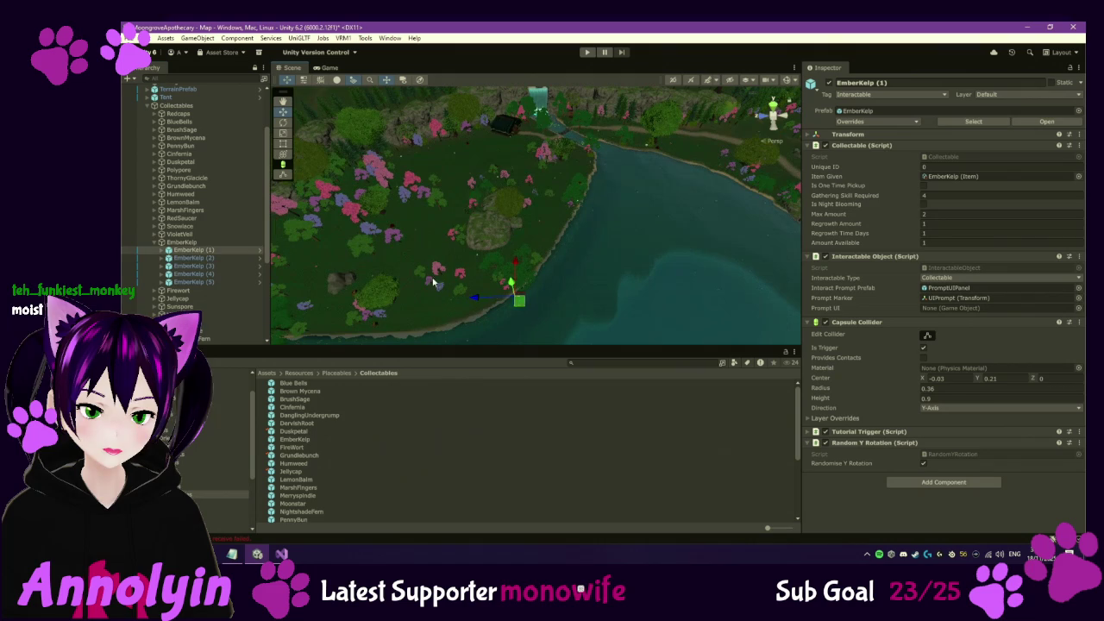
pyautogui.click(188, 258)
pyautogui.click(181, 267)
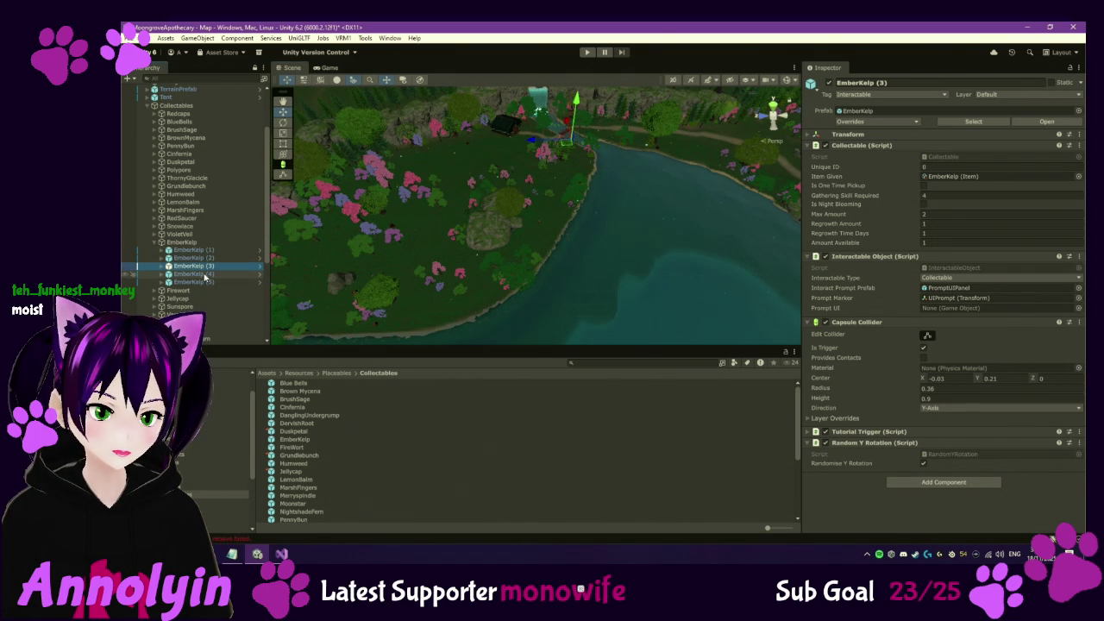
pyautogui.scroll(-5, 182, 274)
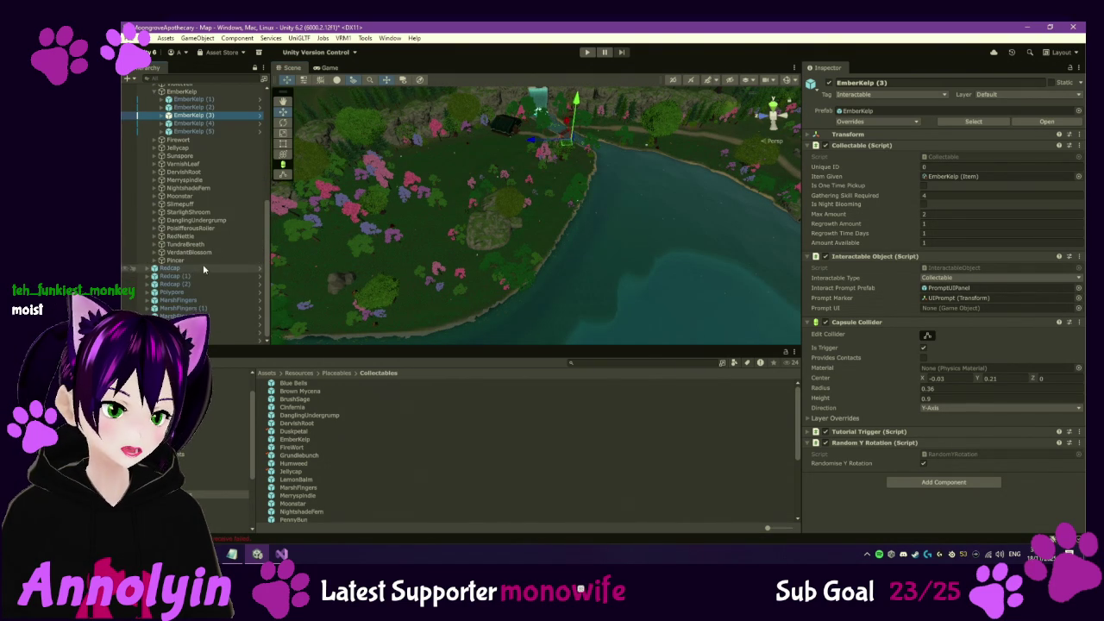
# Select the loose Redcap instances and move the loose Polypore into the Polypore group
pyautogui.click(185, 268)
pyautogui.keyDown('shift'); pyautogui.click(185, 284); pyautogui.keyUp('shift')
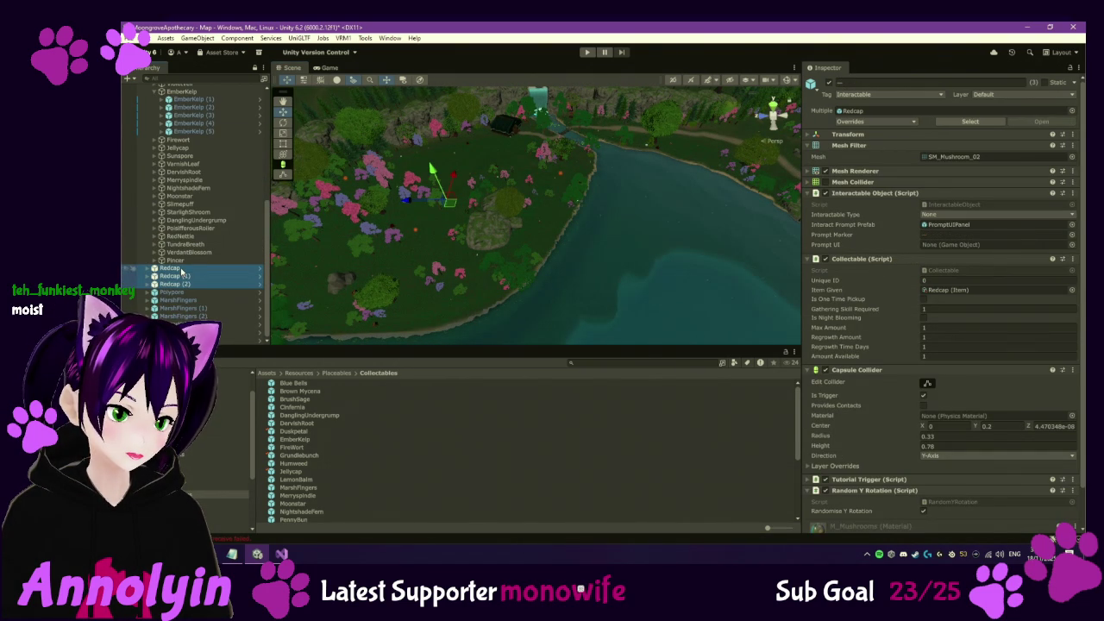
pyautogui.scroll(6, 211, 95)
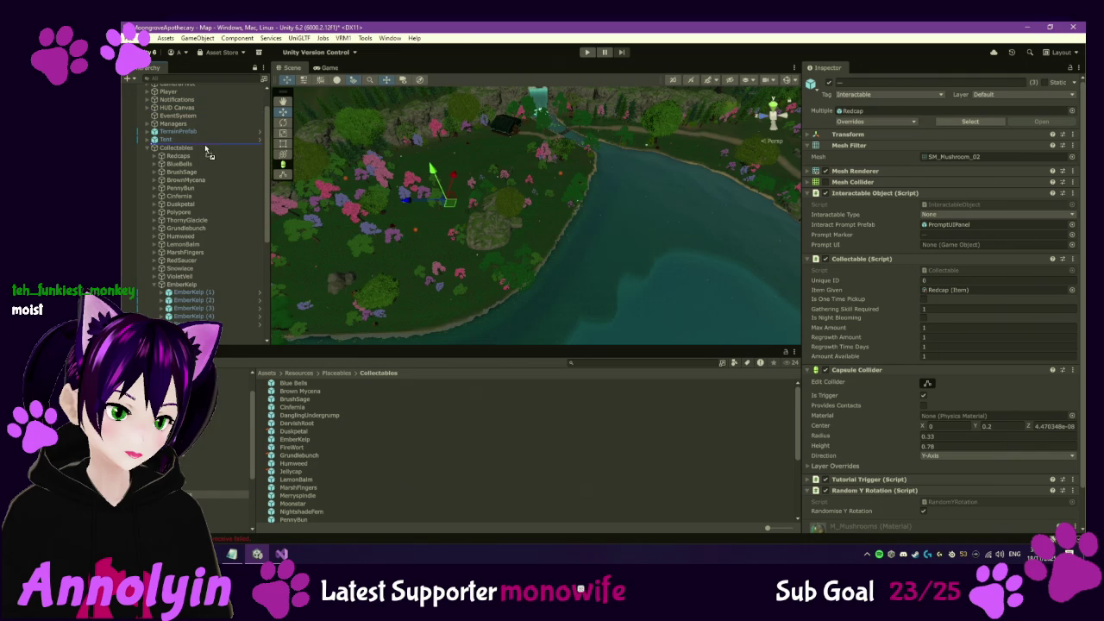
pyautogui.moveTo(200, 161); pyautogui.dragTo(198, 154)
pyautogui.scroll(-6, 206, 242)
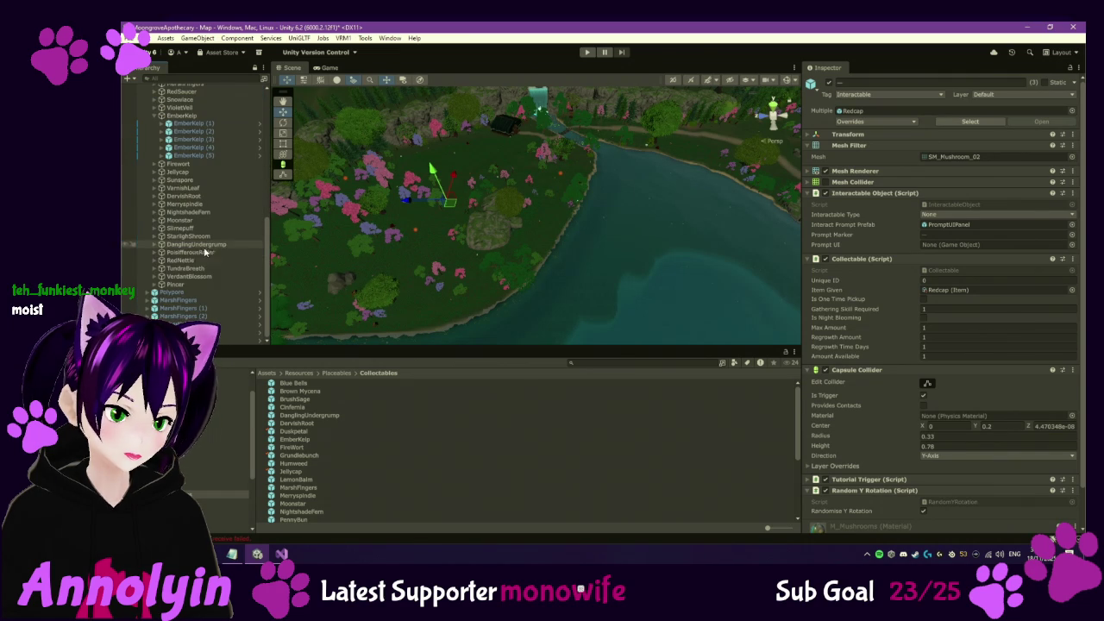
pyautogui.moveTo(188, 291)
pyautogui.mouseDown()
pyautogui.moveTo(218, 172)
pyautogui.moveTo(187, 128)
pyautogui.mouseUp()
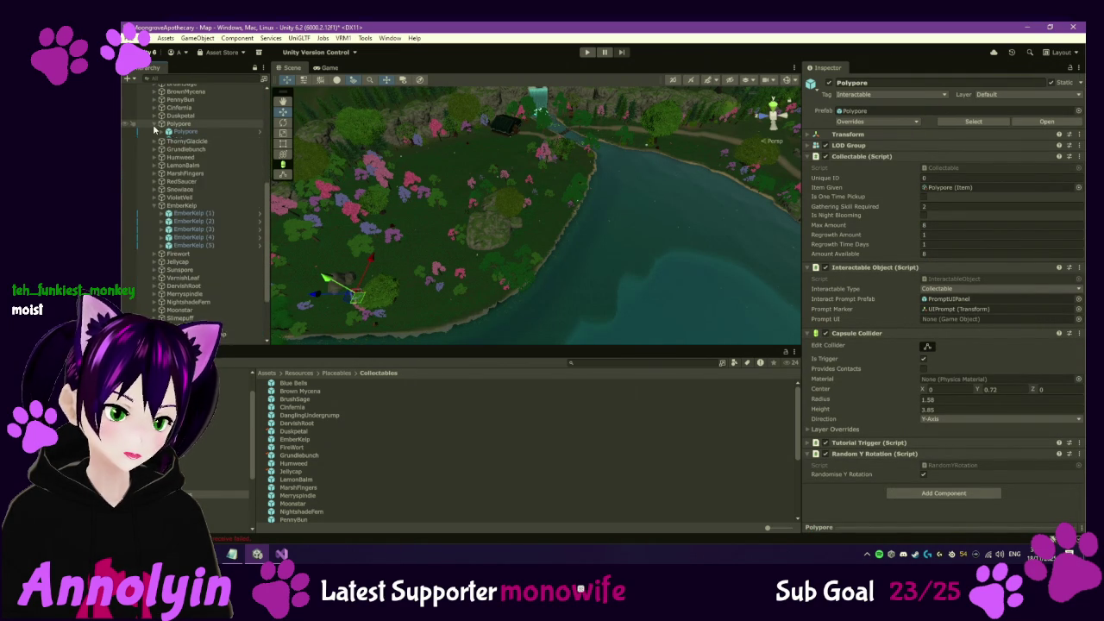
# Move the loose MarshFingers and stray EmberKelp instances into their matching parent groups
pyautogui.scroll(-3, 197, 211)
pyautogui.click(183, 300)
pyautogui.keyDown('shift'); pyautogui.click(186, 316); pyautogui.keyUp('shift')
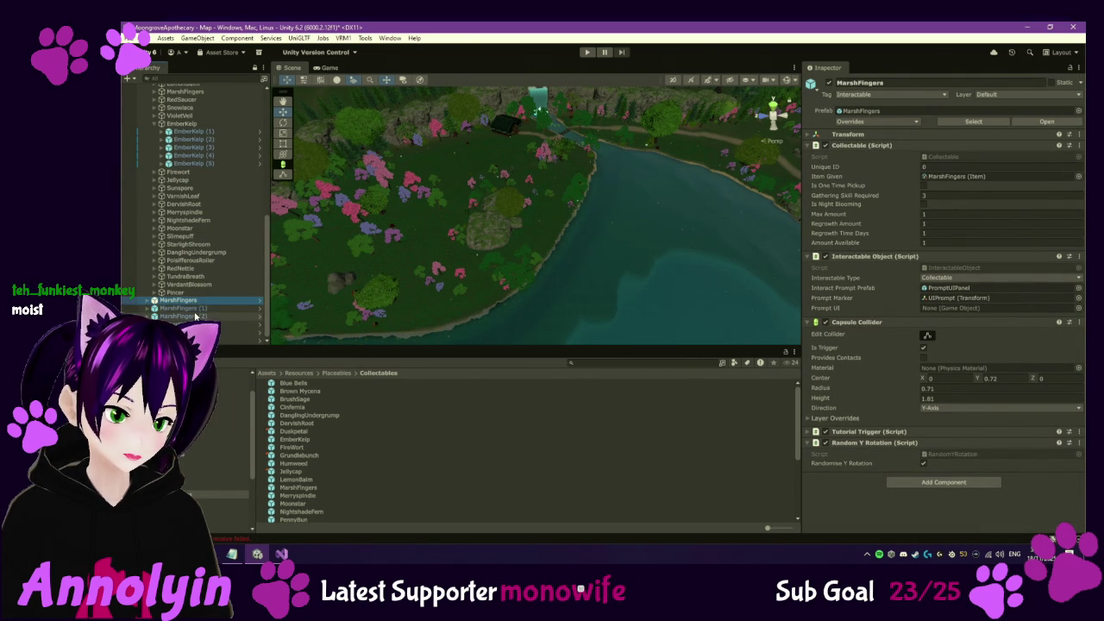
pyautogui.moveTo(189, 305)
pyautogui.mouseDown()
pyautogui.moveTo(195, 108)
pyautogui.moveTo(198, 184)
pyautogui.mouseUp()
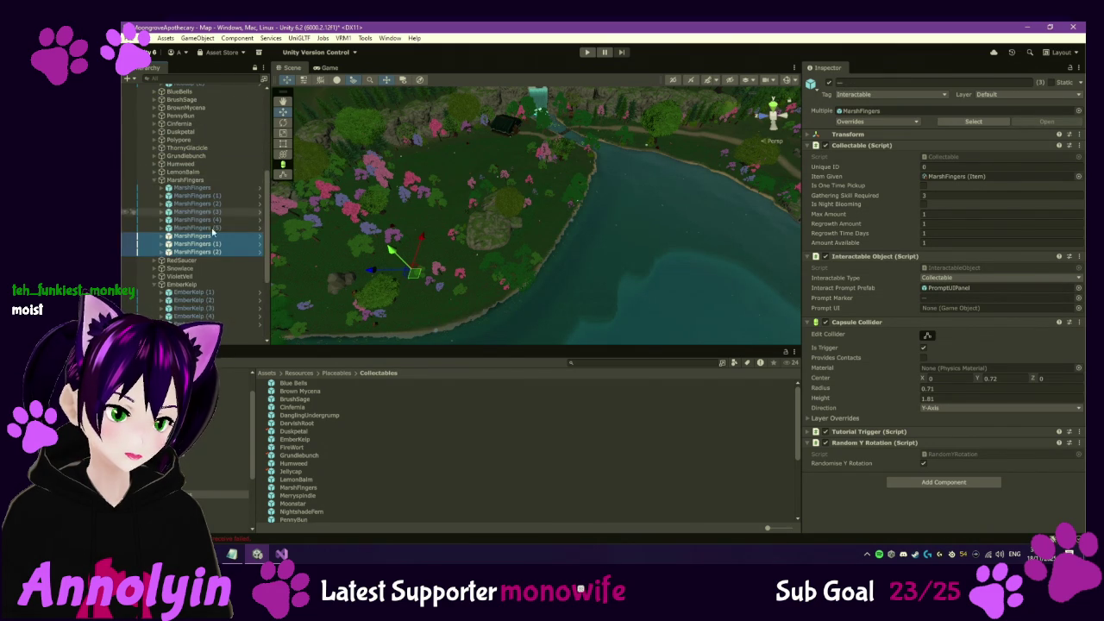
pyautogui.scroll(-3, 214, 253)
pyautogui.click(233, 324)
pyautogui.keyDown('shift'); pyautogui.click(233, 338); pyautogui.keyUp('shift')
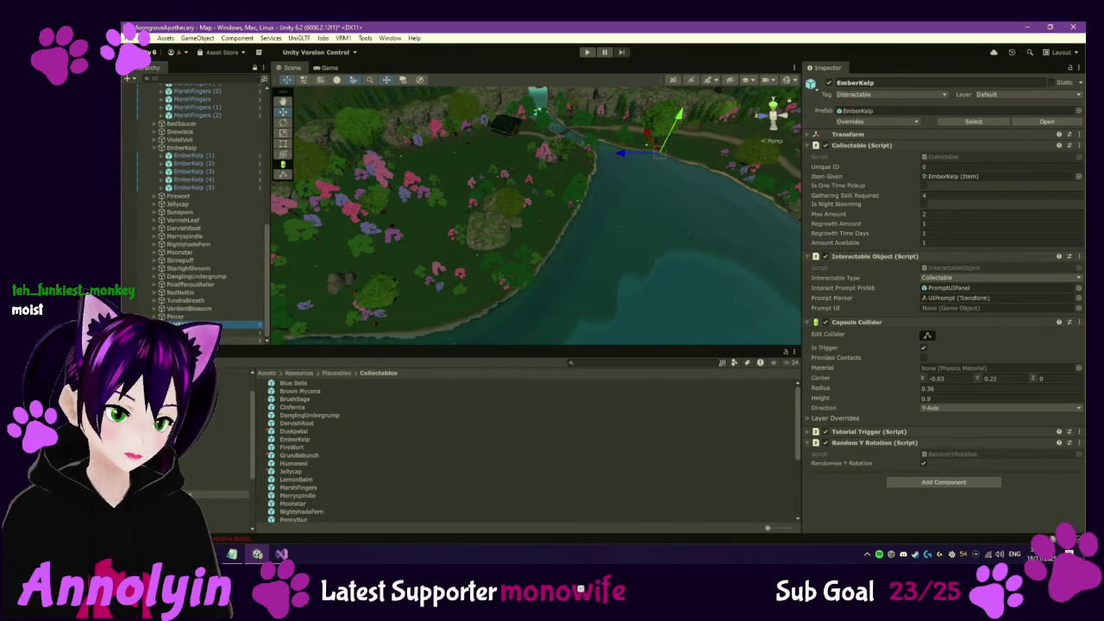
pyautogui.moveTo(225, 328)
pyautogui.mouseDown()
pyautogui.moveTo(211, 293)
pyautogui.moveTo(216, 147)
pyautogui.mouseUp()
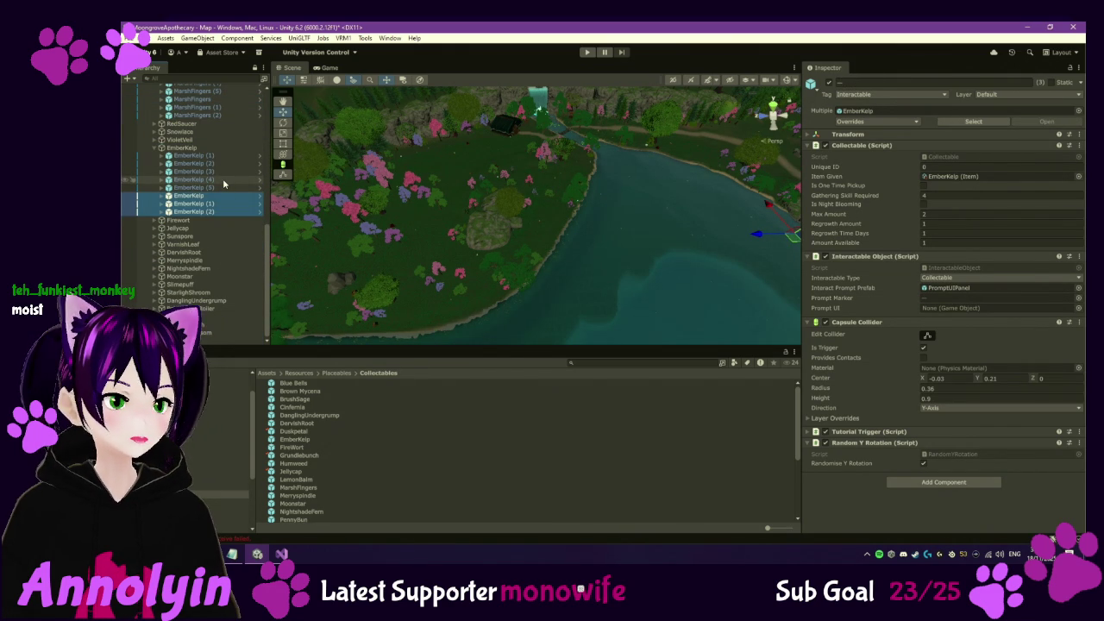
# Step through the EmberKelp instances and delete EmberKelp (5) from the scene
pyautogui.click(220, 156)
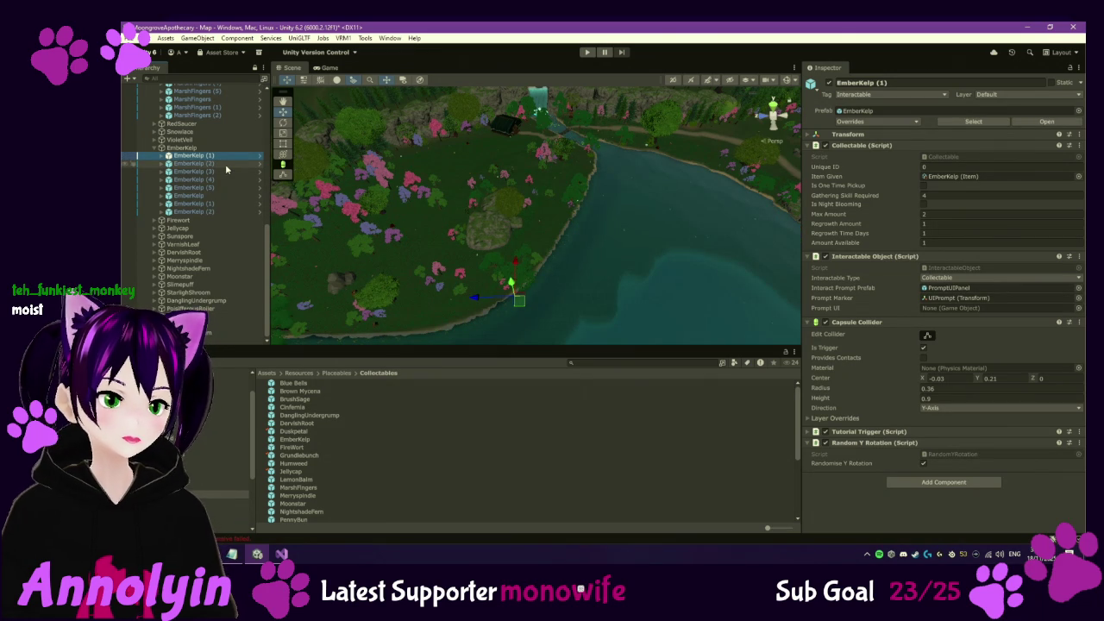
pyautogui.press('Down')
pyautogui.press('Down')
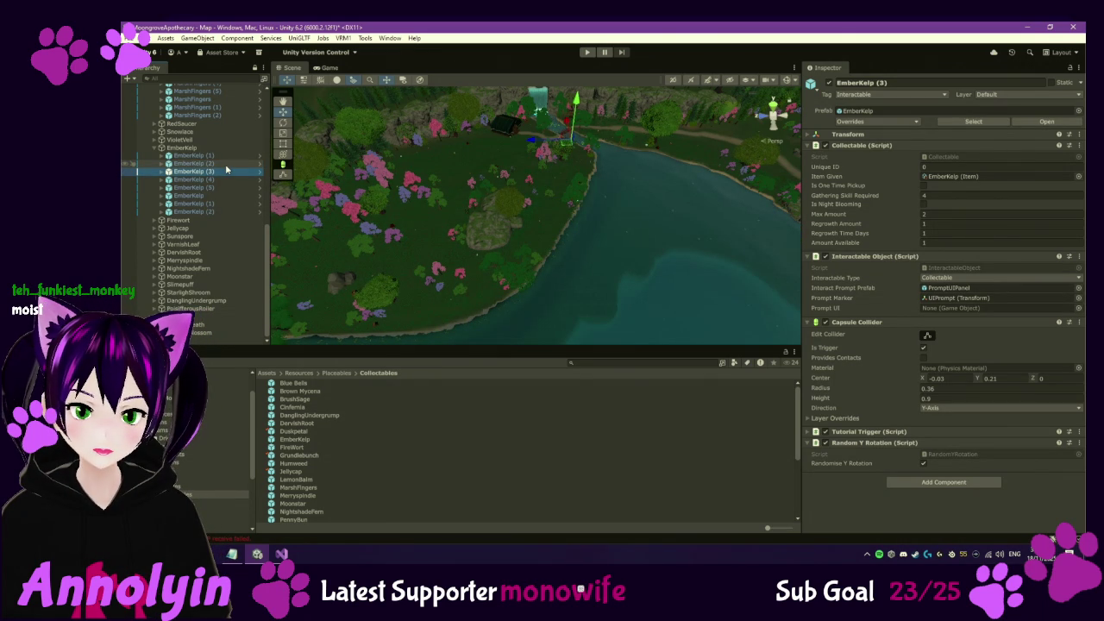
pyautogui.press('Down')
pyautogui.press('Down')
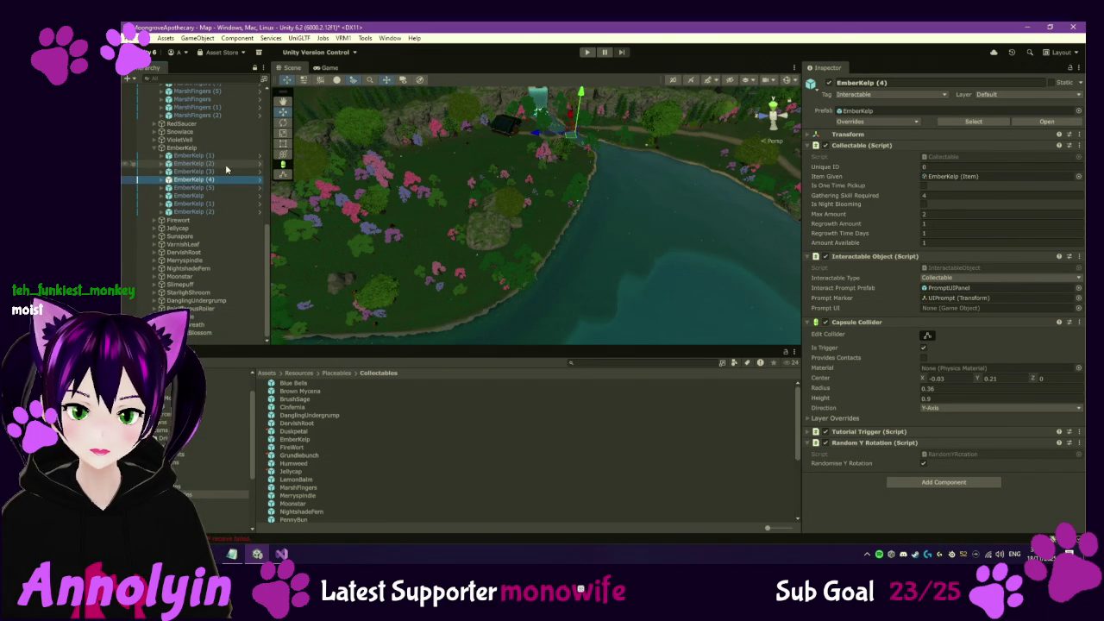
pyautogui.press('Down')
pyautogui.press('Up')
pyautogui.click(219, 190)
pyautogui.press('BackSpace')
pyautogui.press('Escape')
pyautogui.press('Delete')
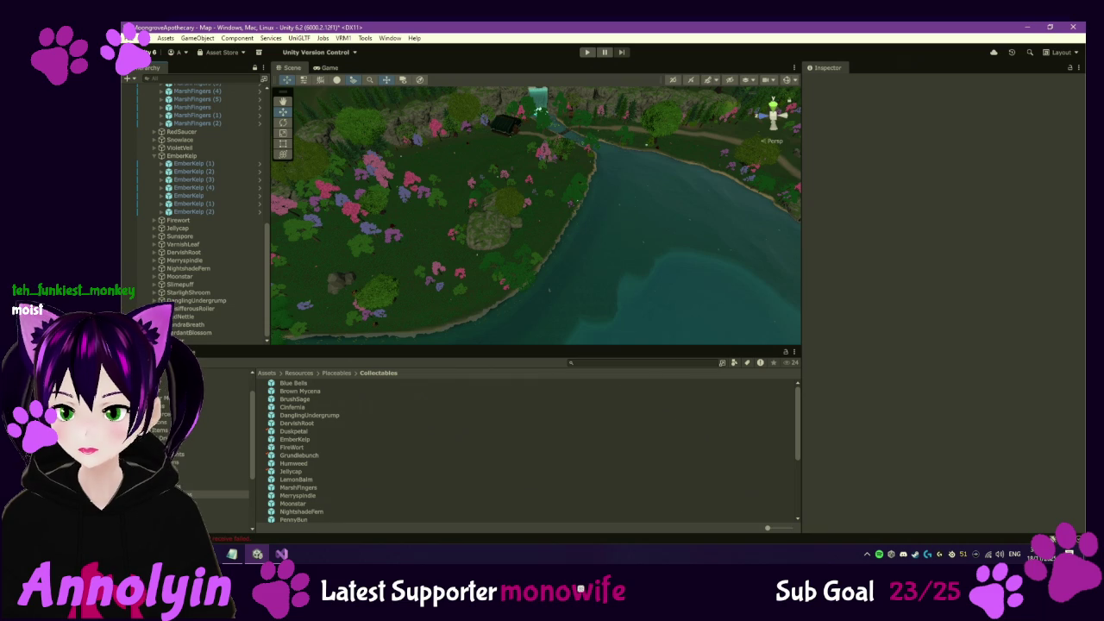
# Collapse the EmberKelp group and expand the Firewort group in the Hierarchy
pyautogui.click(157, 157)
pyautogui.click(155, 157)
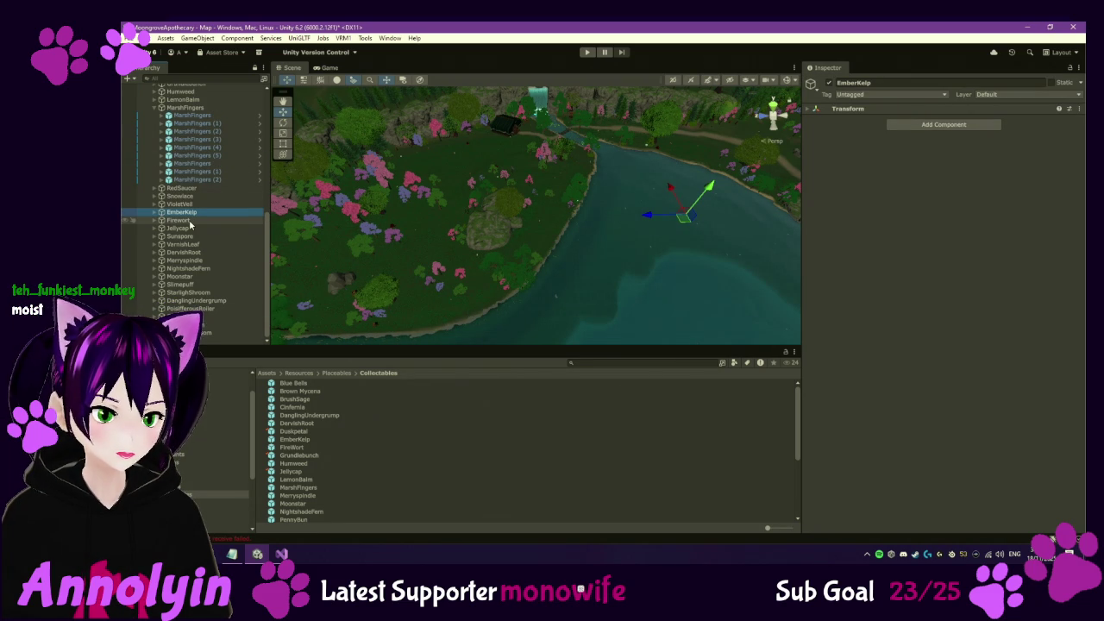
pyautogui.click(189, 221)
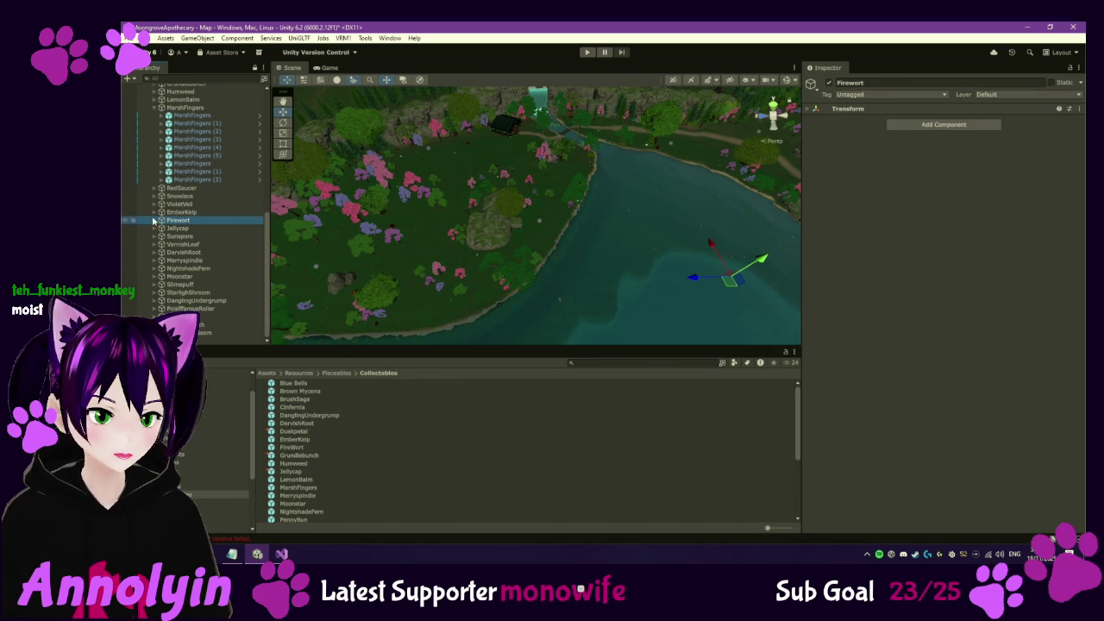
pyautogui.click(156, 221)
pyautogui.click(186, 228)
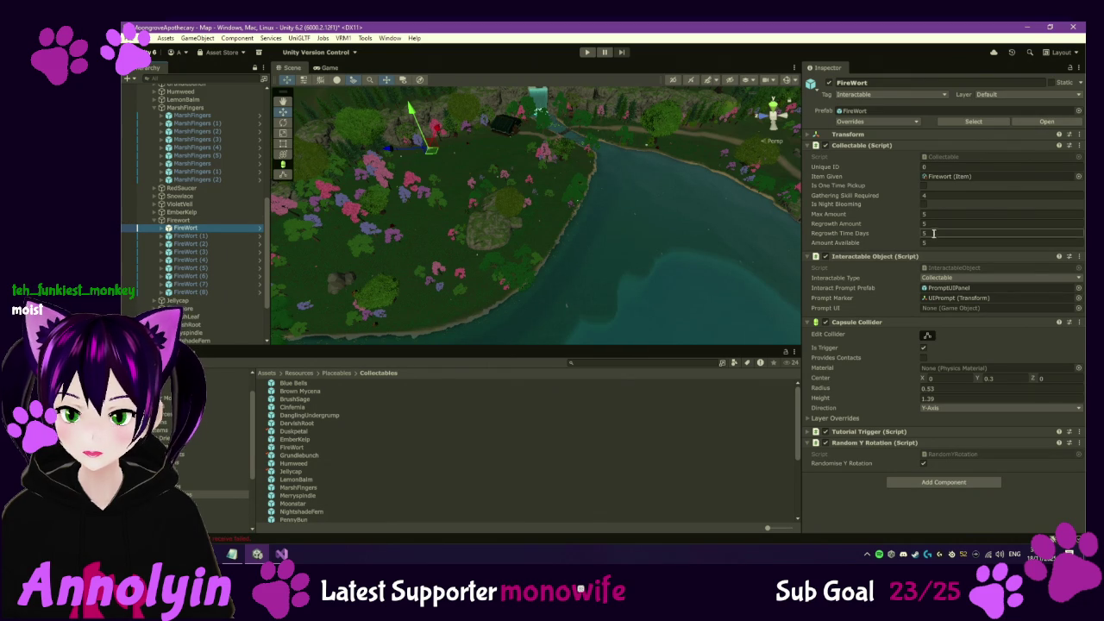
# Check out the FireWort prefab and set its Regrowth Amount to 1
pyautogui.click(292, 448)
pyautogui.click(1064, 80)
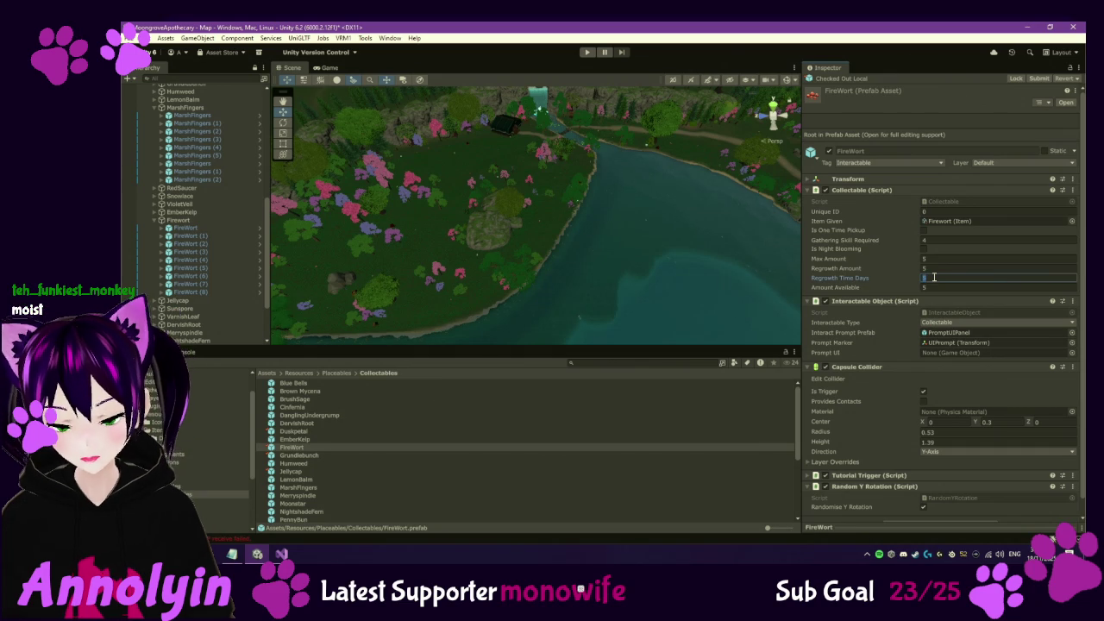
pyautogui.click(939, 267)
pyautogui.write('1')
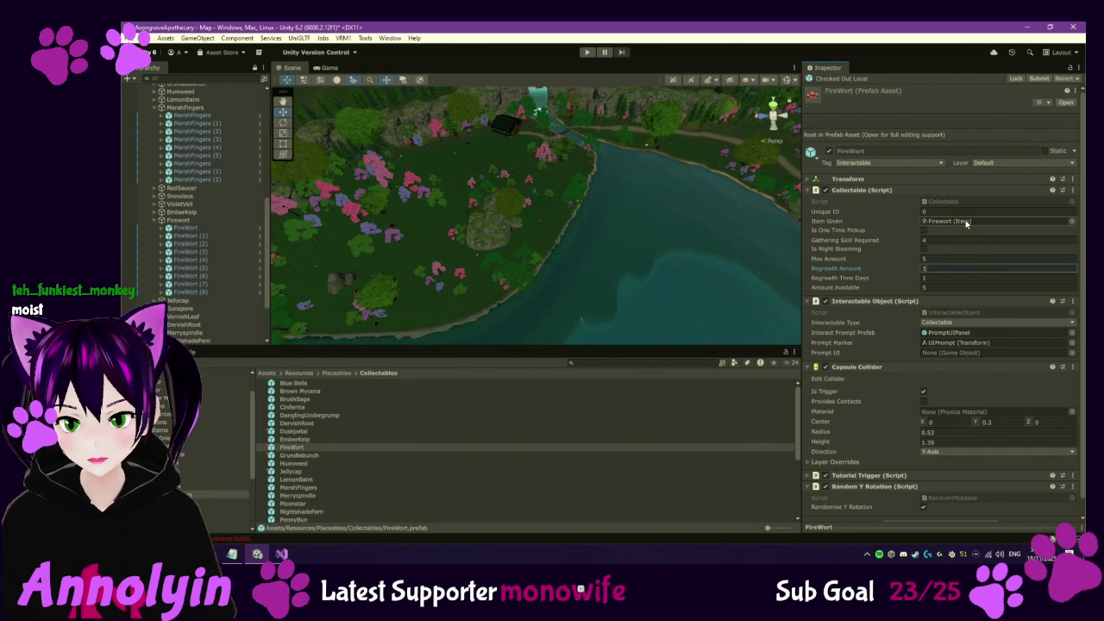
# Step through the FireWort instances, orbiting the scene to see the lake and far bank
pyautogui.click(198, 229)
pyautogui.press('Down')
pyautogui.press('Down')
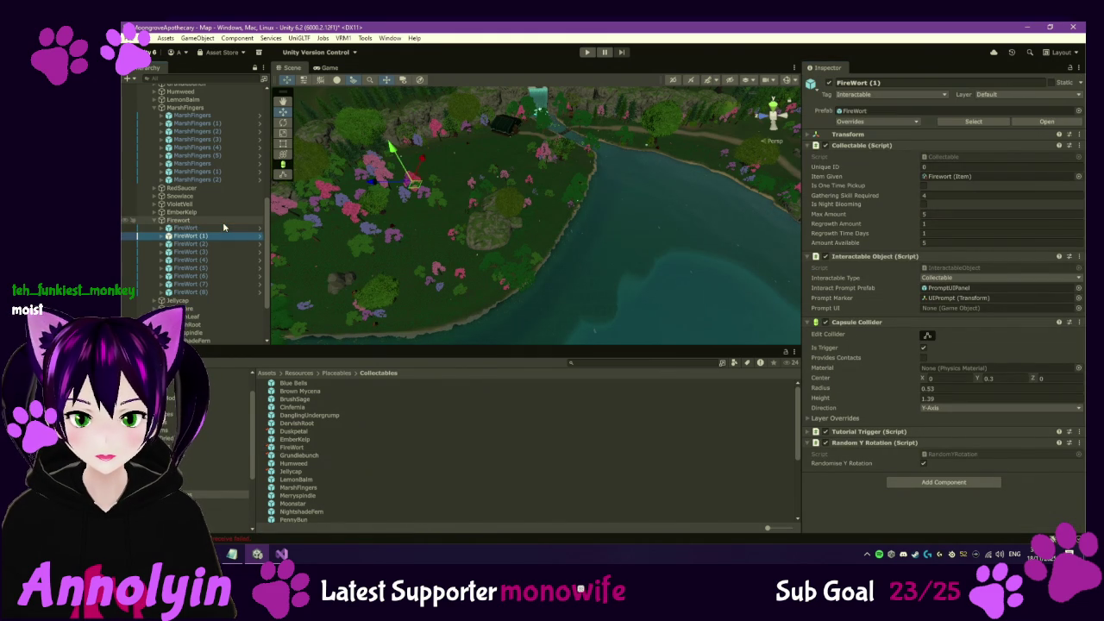
pyautogui.press('Down')
pyautogui.press('Down')
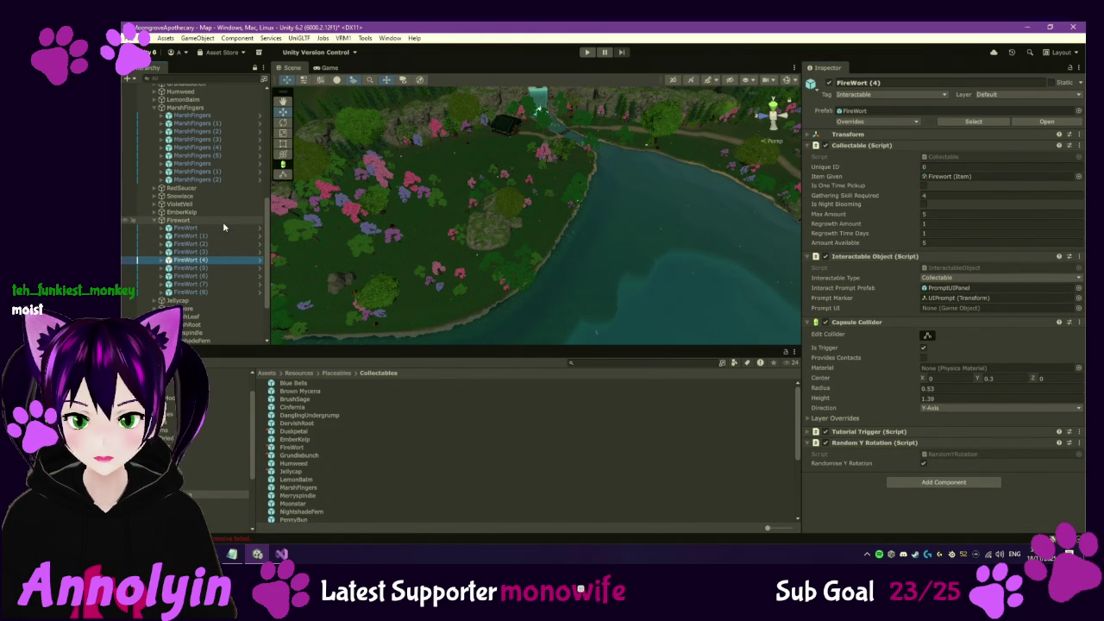
pyautogui.scroll(-2, 424, 288)
pyautogui.moveTo(423, 287)
pyautogui.mouseDown()
pyautogui.moveTo(680, 222)
pyautogui.moveTo(585, 251)
pyautogui.moveTo(593, 257)
pyautogui.mouseUp()
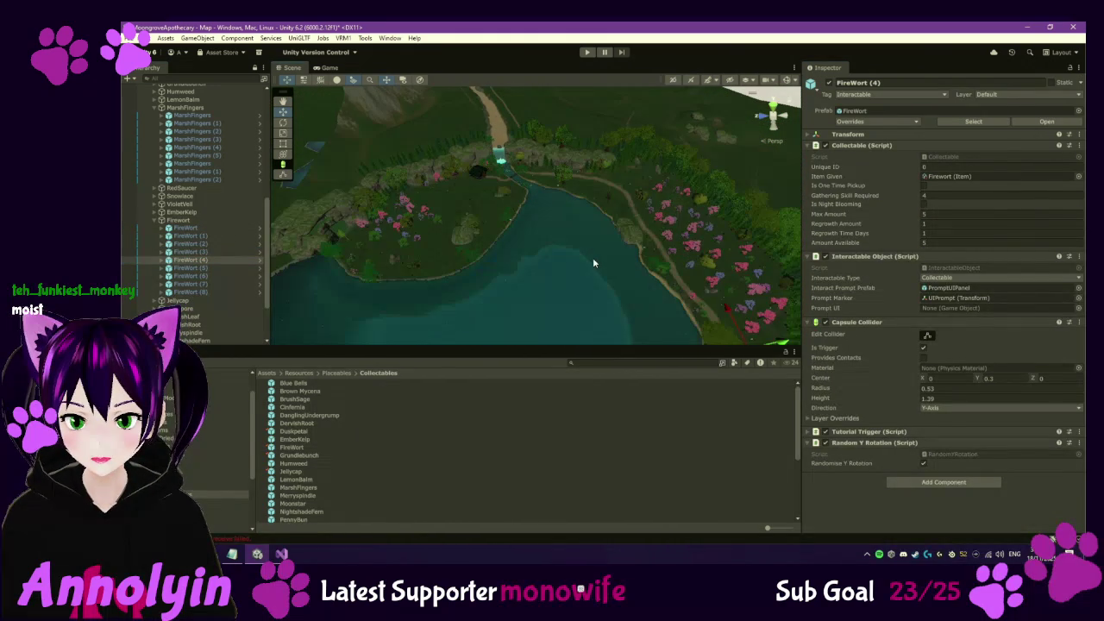
pyautogui.click(226, 261)
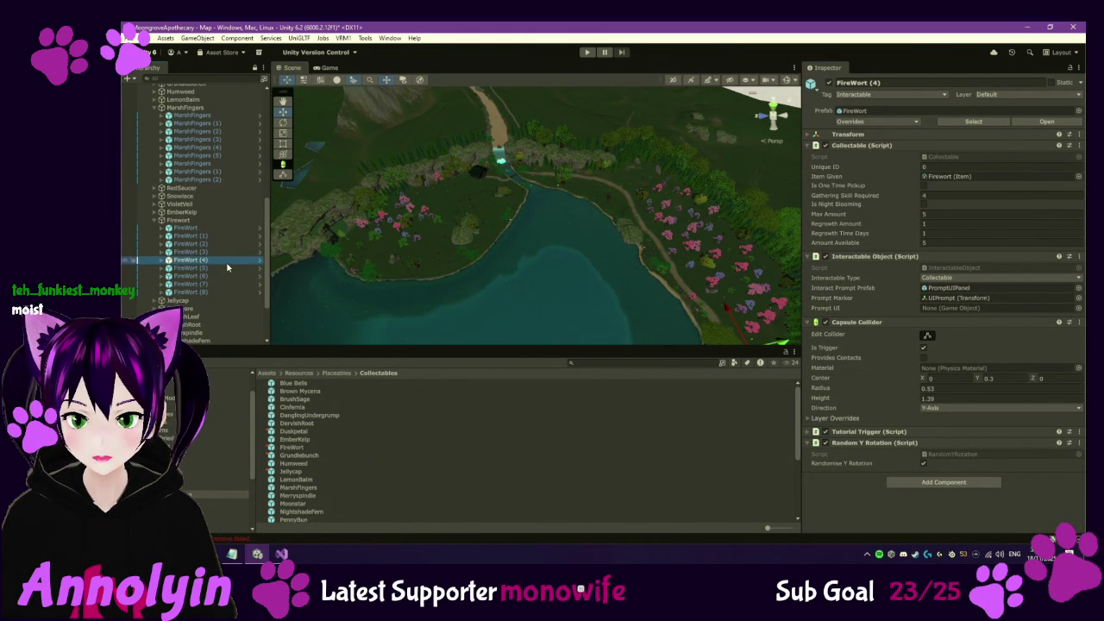
pyautogui.press('Down')
pyautogui.press('Down')
pyautogui.press('Down')
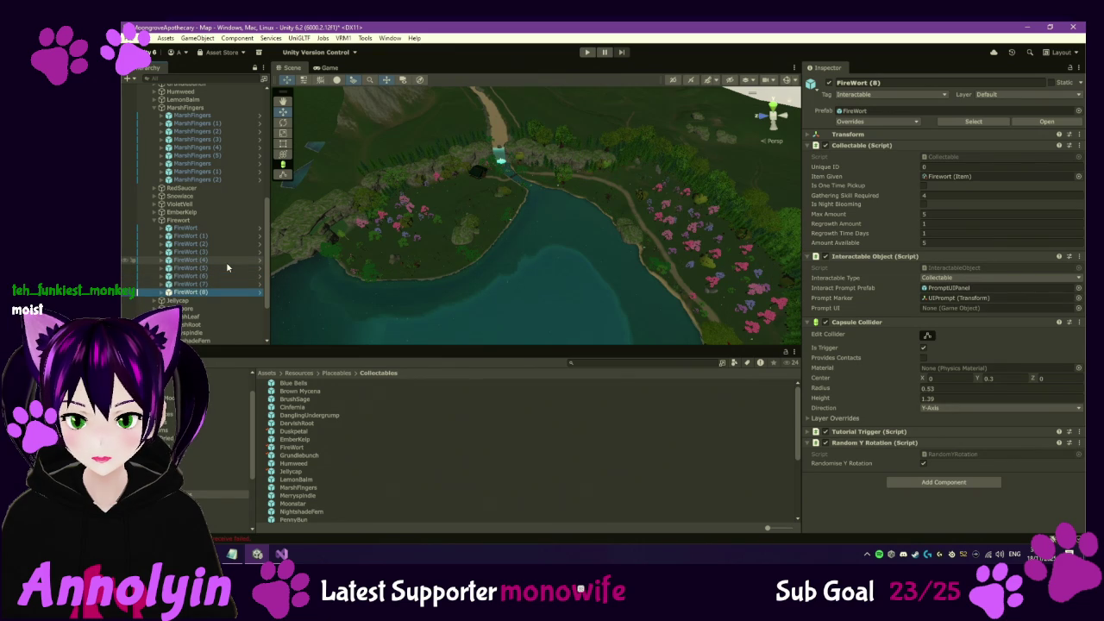
# Compare the first FireWort with FireWort (1), then delete the first FireWort instance
pyautogui.press('Up')
pyautogui.press('Up')
pyautogui.press('Up')
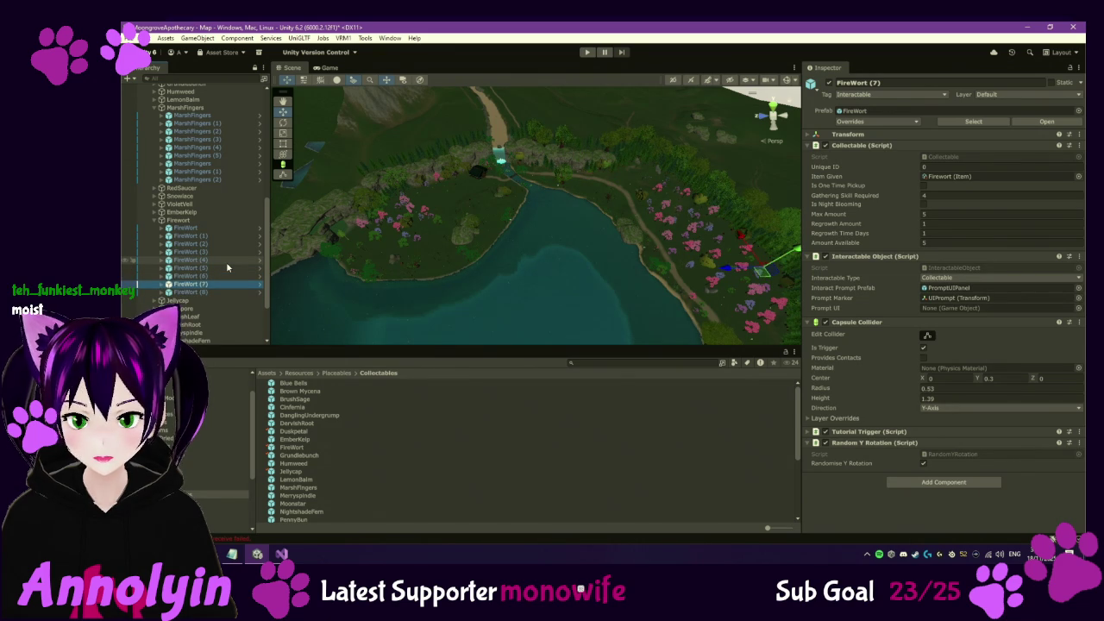
pyautogui.press('Up')
pyautogui.press('Up')
pyautogui.press('Up')
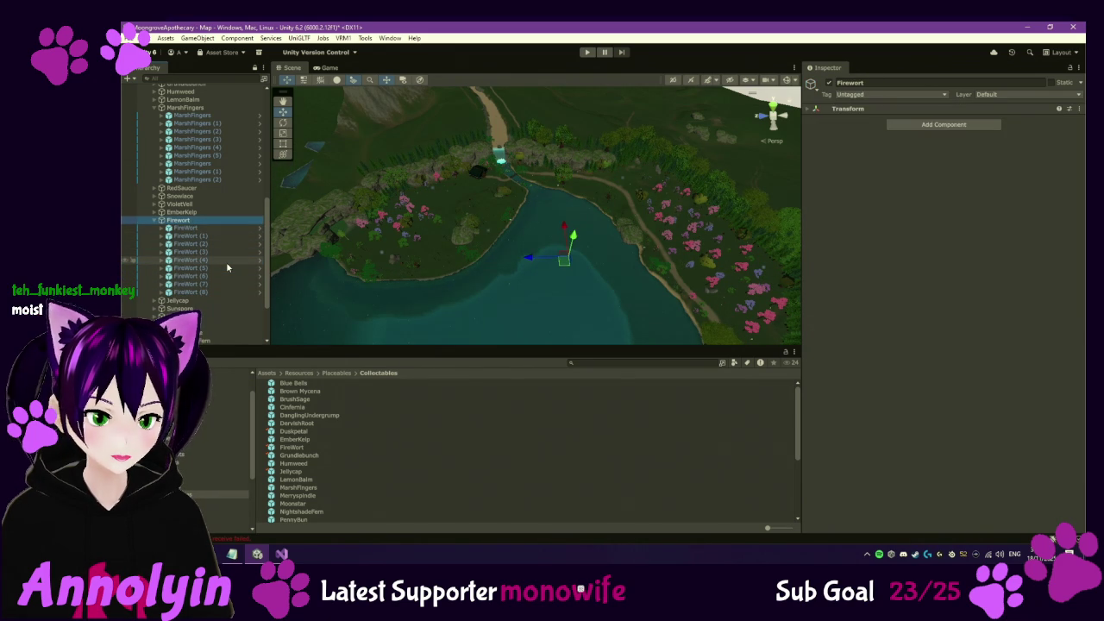
pyautogui.press('Down')
pyautogui.press('Down')
pyautogui.press('Down')
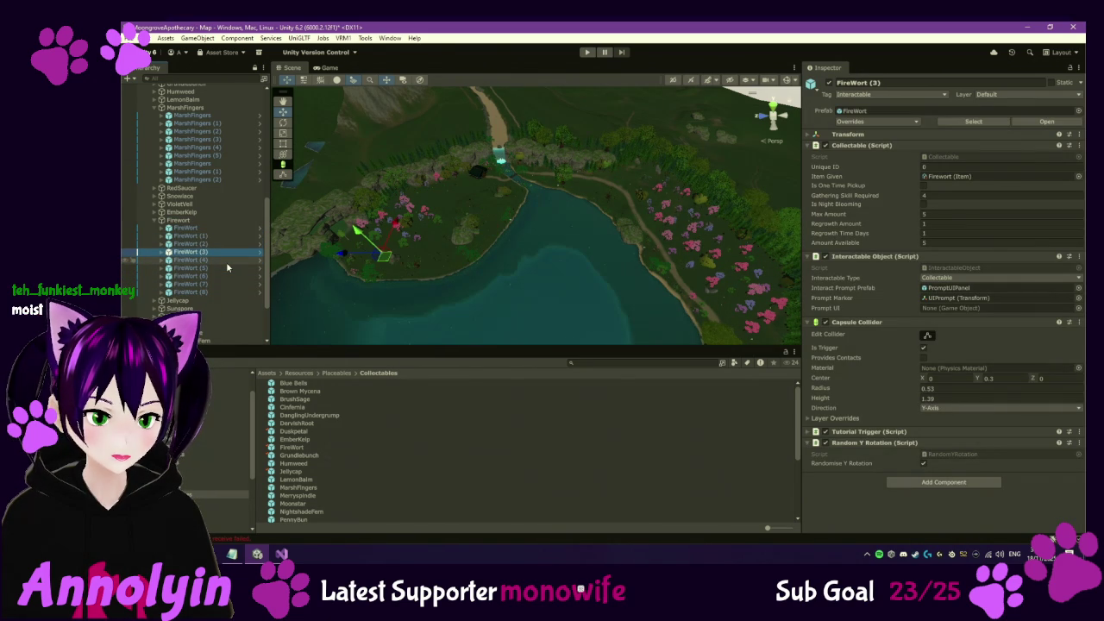
pyautogui.press('Up')
pyautogui.press('Up')
pyautogui.press('Up')
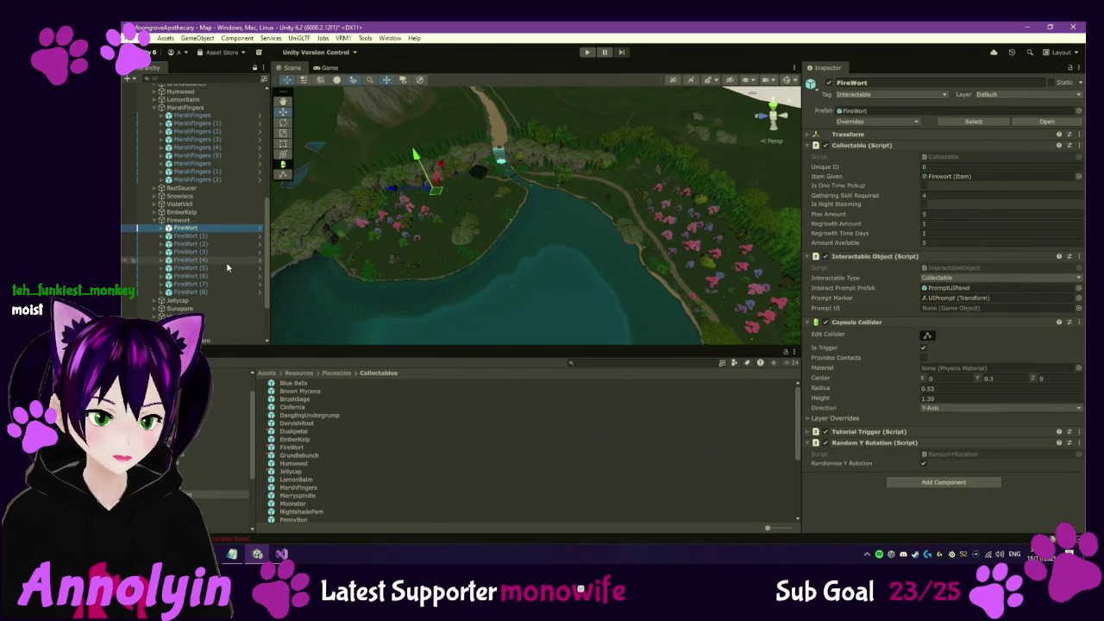
pyautogui.click(197, 235)
pyautogui.press('Up')
pyautogui.press('Delete')
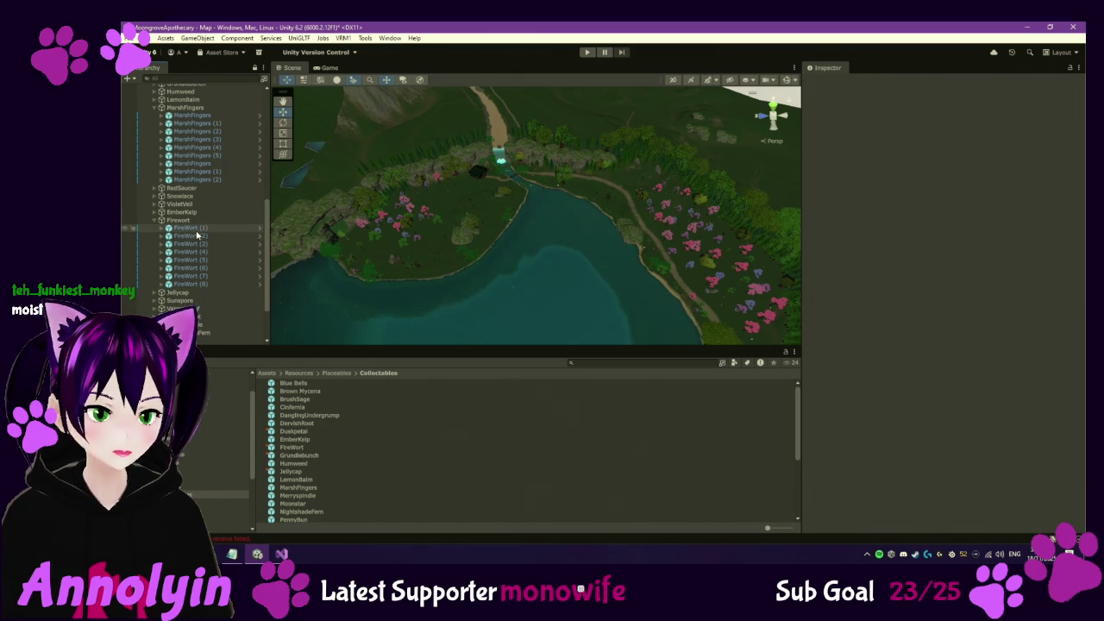
# Review FireWort (1) to (3), then collapse the Firewort group and select Jellycap
pyautogui.click(188, 231)
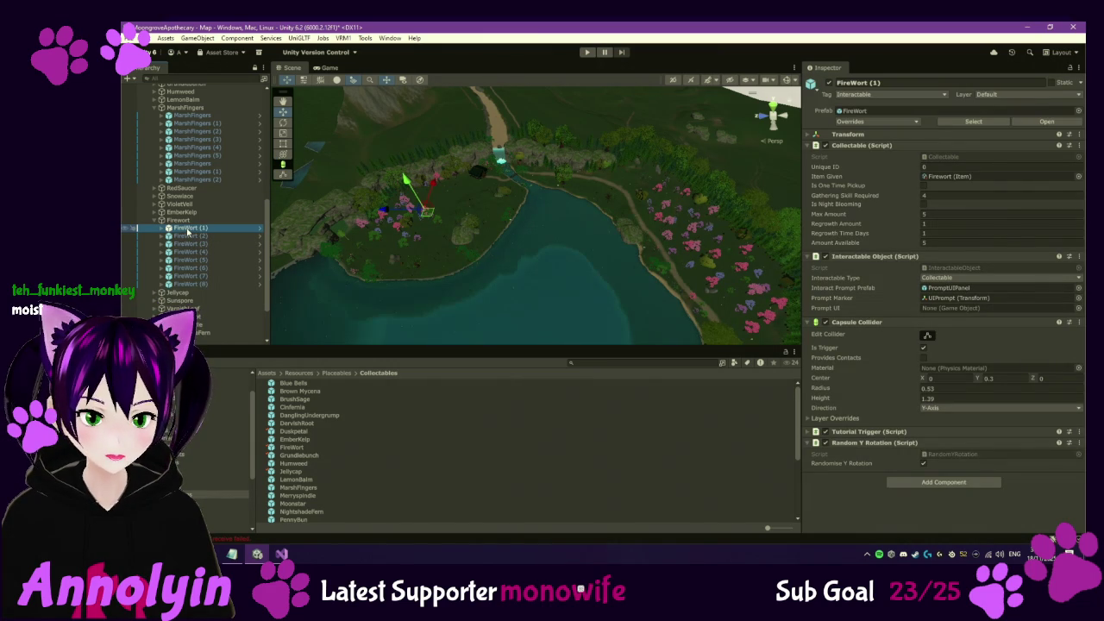
pyautogui.press('Down')
pyautogui.press('Down')
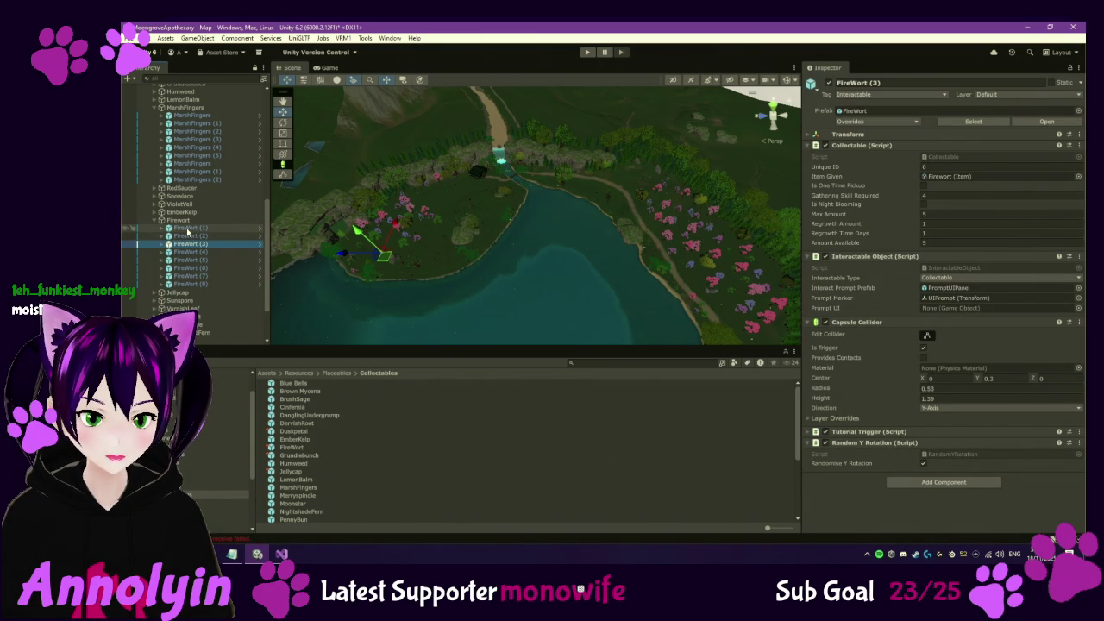
pyautogui.press('Down')
pyautogui.press('Down')
pyautogui.press('Down')
pyautogui.press('Down')
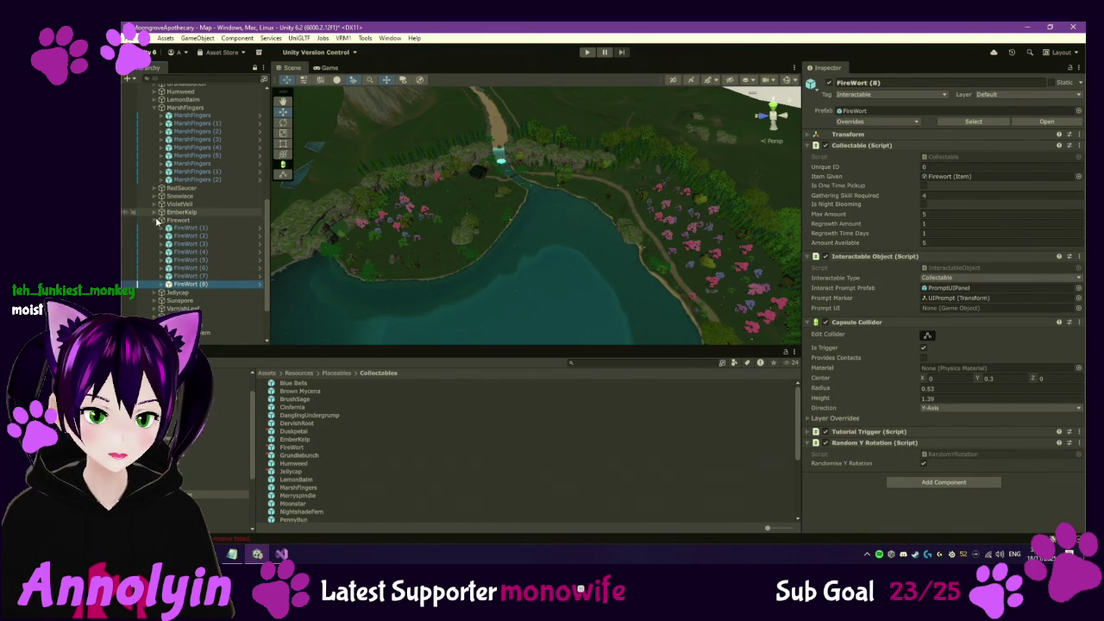
pyautogui.click(157, 220)
pyautogui.click(179, 229)
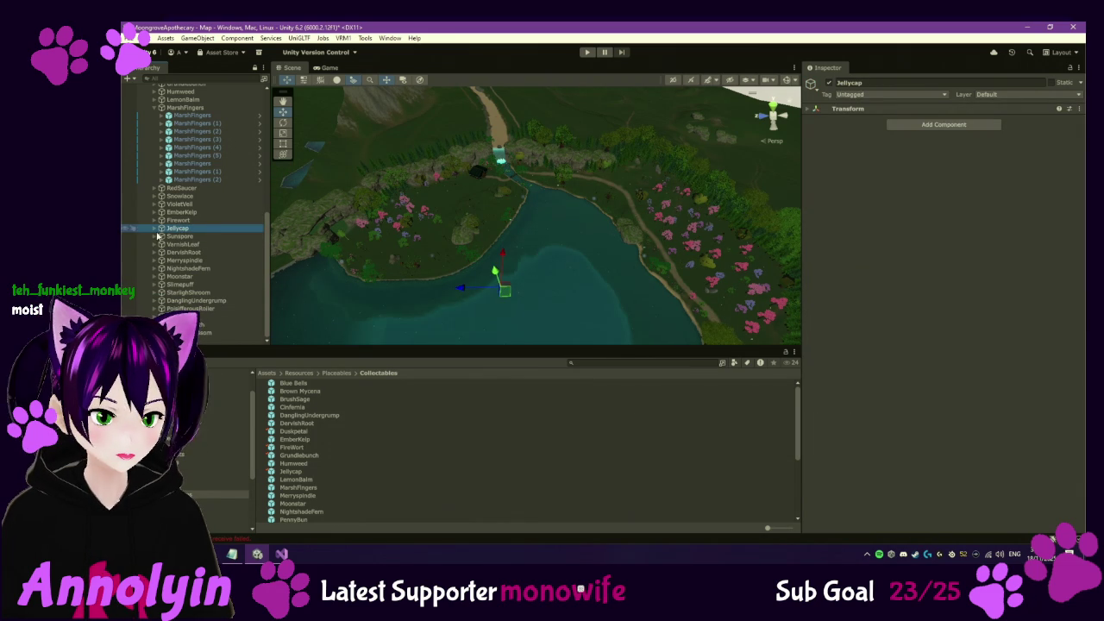
# Move the Jellycap group between Cinferia and Duskpetal in the Hierarchy
pyautogui.click(162, 228)
pyautogui.click(183, 236)
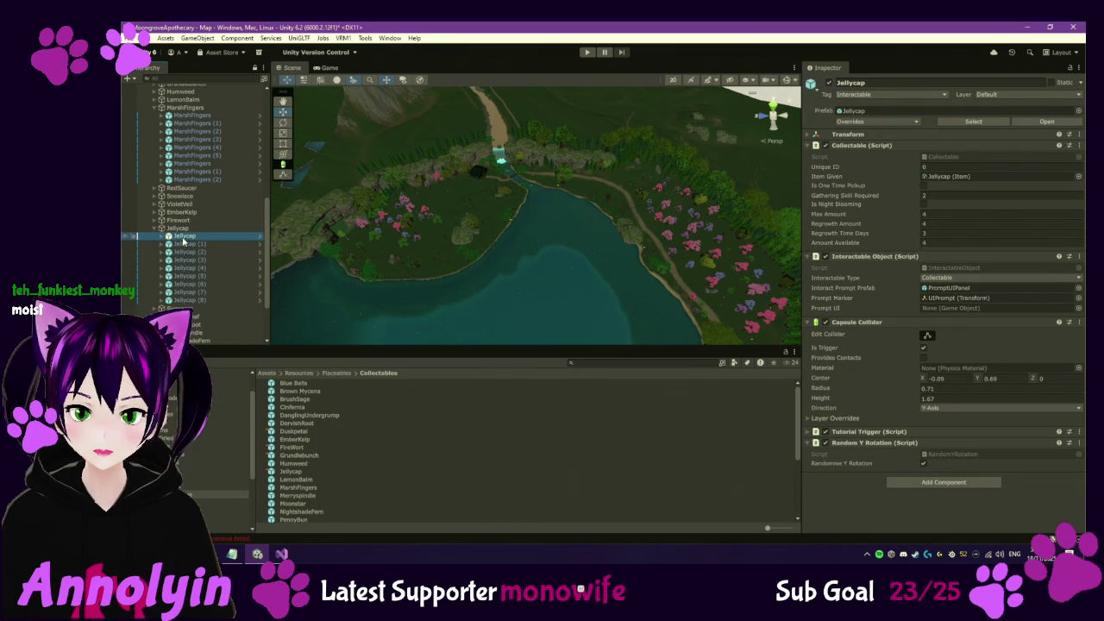
pyautogui.click(179, 229)
pyautogui.click(162, 228)
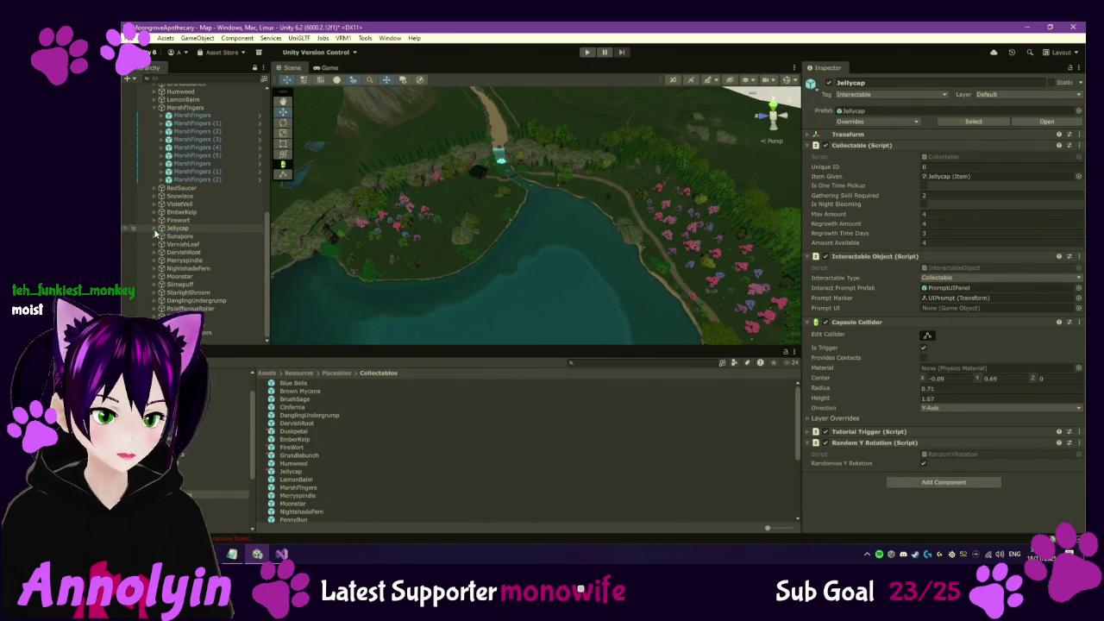
pyautogui.scroll(5, 209, 134)
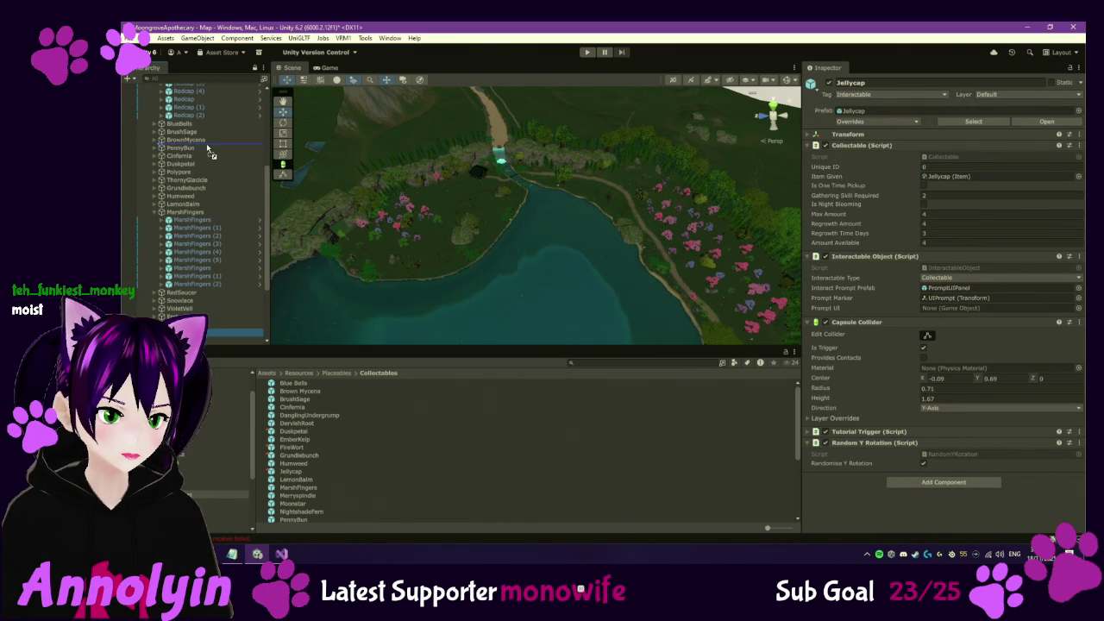
pyautogui.moveTo(207, 168); pyautogui.dragTo(209, 169)
# Collapse the Duskpetal group and drag it down to sit after EmberKelp
pyautogui.click(168, 173)
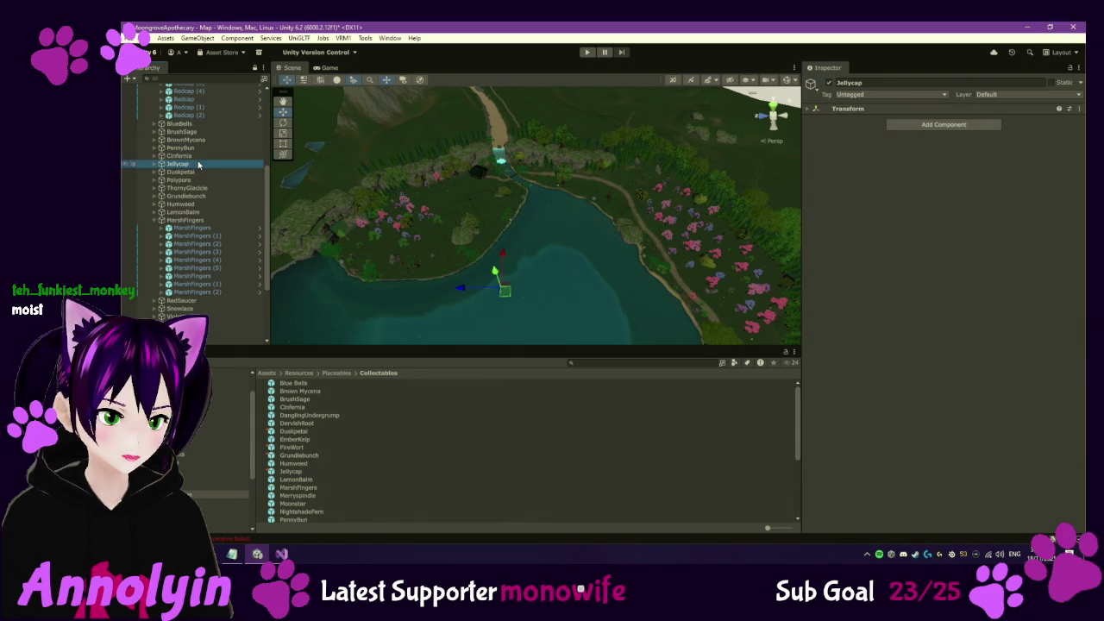
pyautogui.click(159, 173)
pyautogui.click(183, 180)
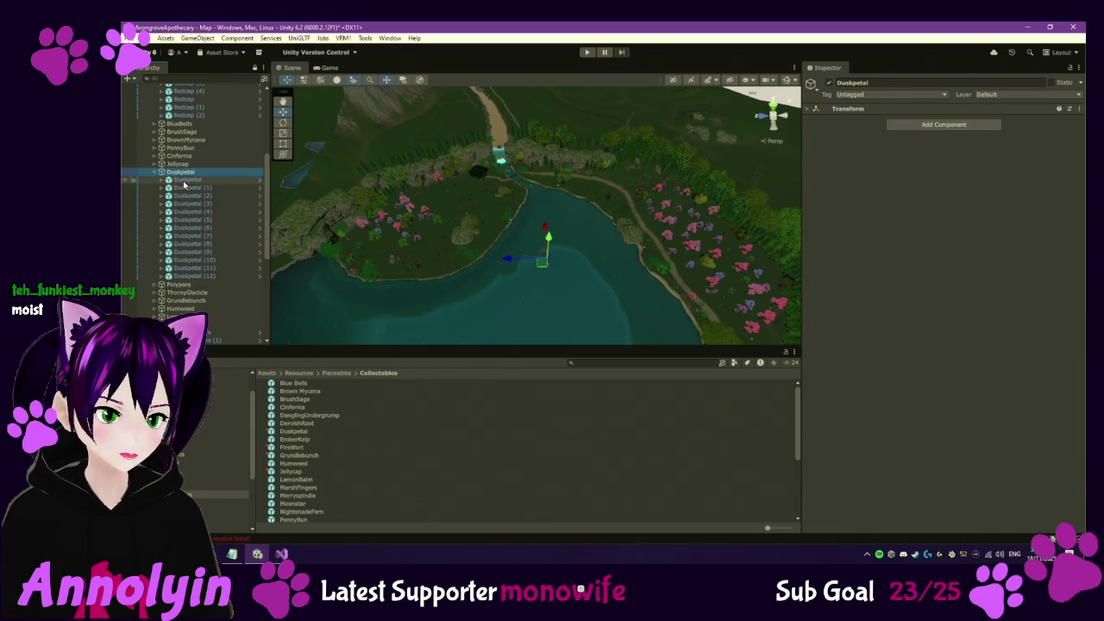
pyautogui.click(175, 173)
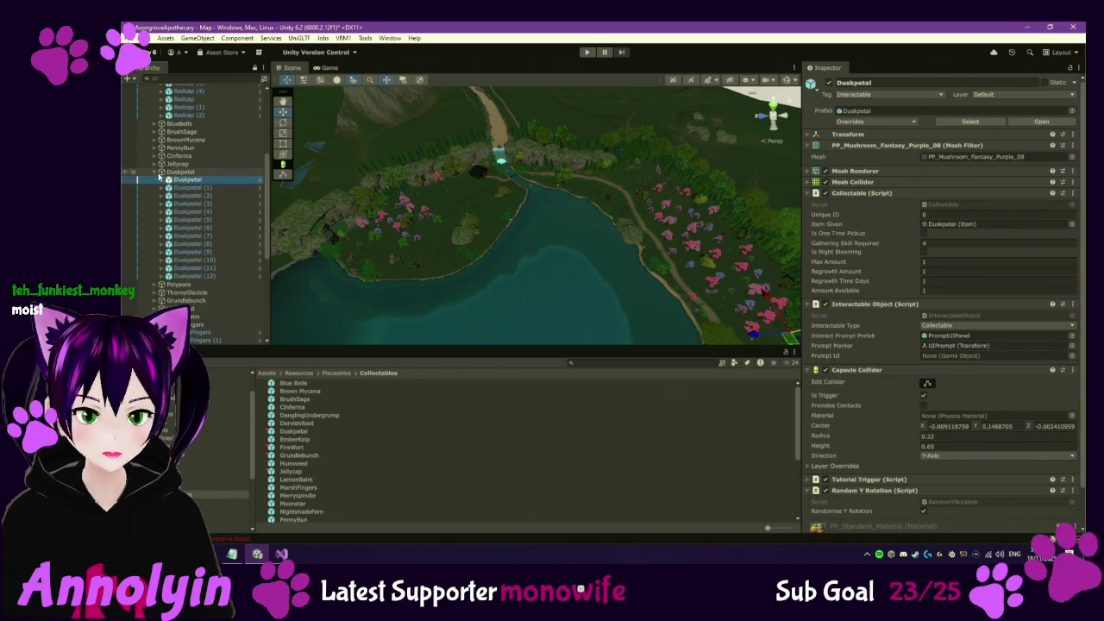
pyautogui.press('Left')
pyautogui.moveTo(175, 172); pyautogui.dragTo(191, 289)
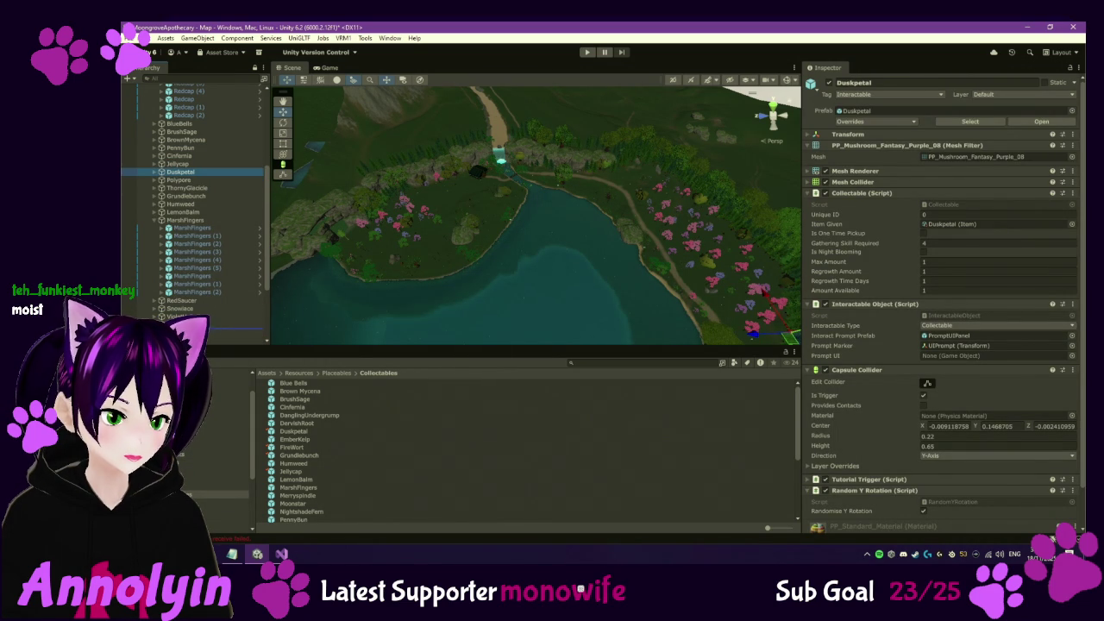
pyautogui.moveTo(224, 329); pyautogui.dragTo(225, 326)
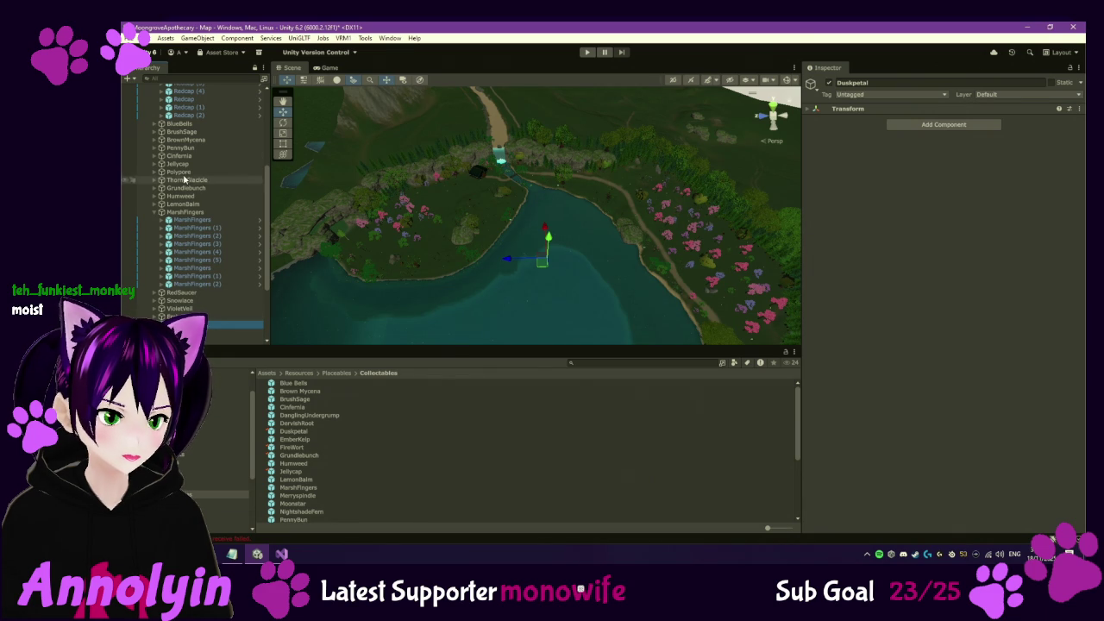
# Collapse MarshFingers, expand Jellycap and bring its first instance into view in the scene
pyautogui.scroll(4, 208, 152)
pyautogui.scroll(-3, 168, 245)
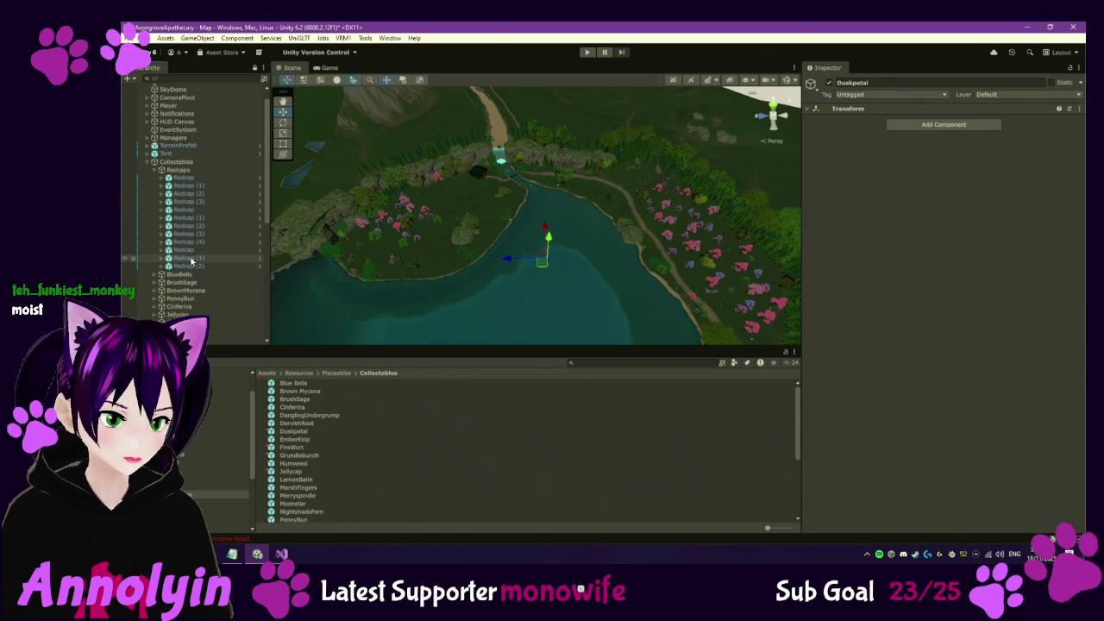
pyautogui.click(155, 242)
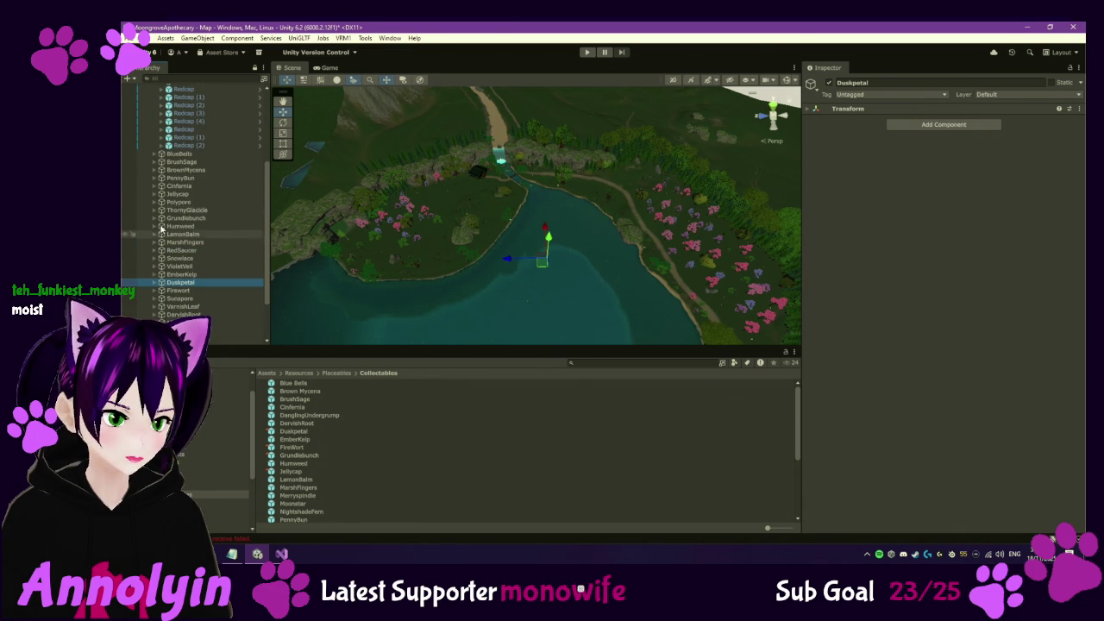
pyautogui.click(155, 194)
pyautogui.click(184, 201)
pyautogui.moveTo(466, 312)
pyautogui.mouseDown()
pyautogui.moveTo(626, 305)
pyautogui.moveTo(523, 314)
pyautogui.mouseUp()
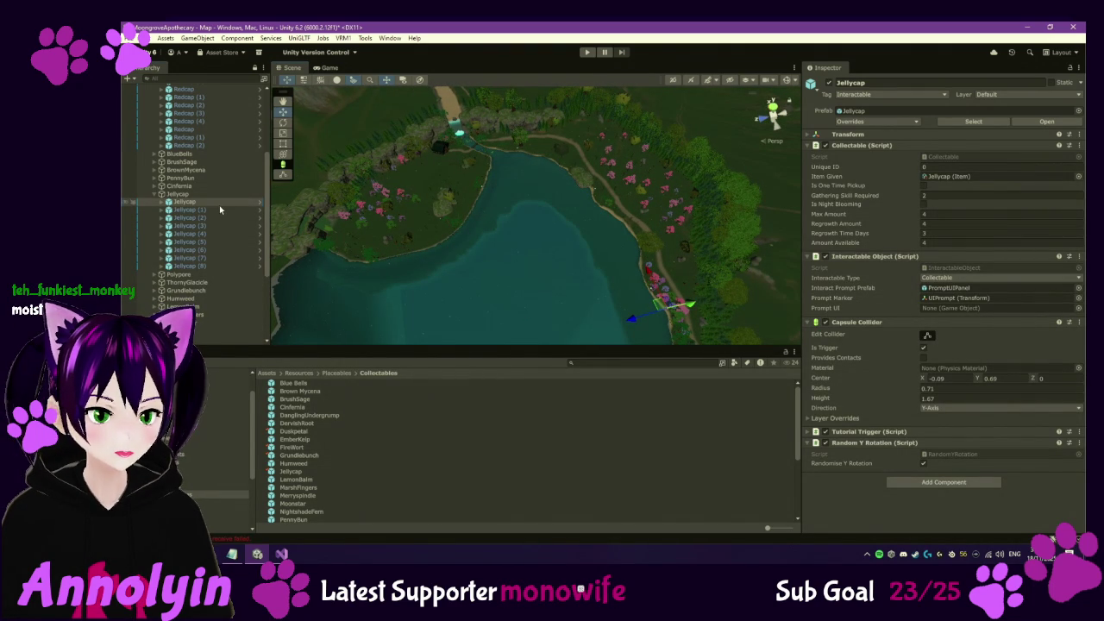
# Make Jellycap (8) regrow 1 every 2 days in its Collectable component, then collapse Jellycap
pyautogui.press('Down')
pyautogui.press('Down')
pyautogui.press('Down')
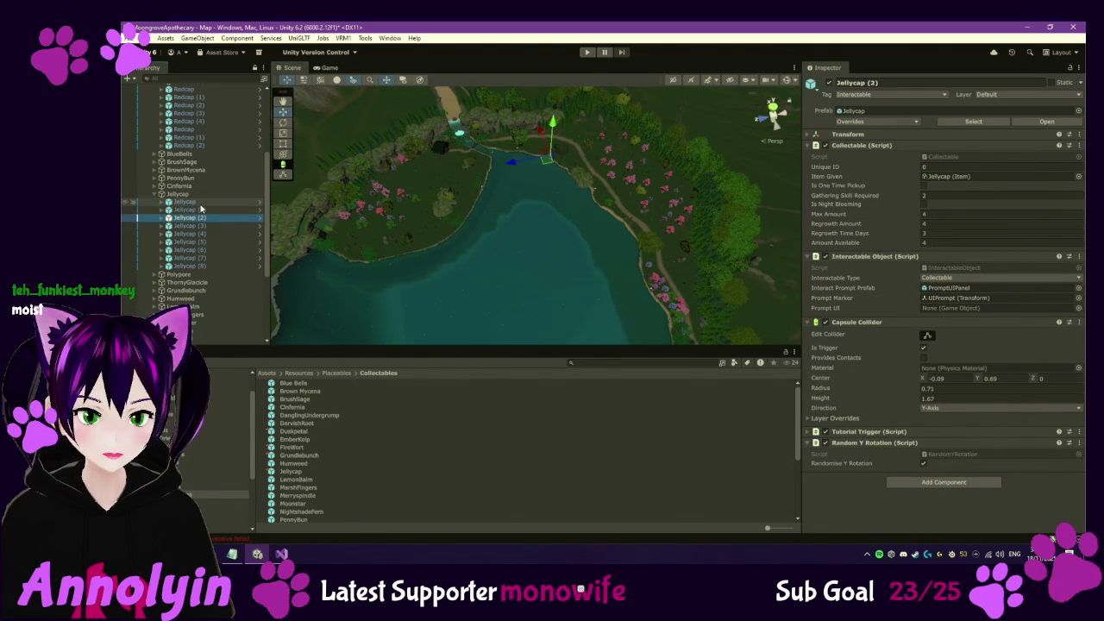
pyautogui.press('Down')
pyautogui.press('Down')
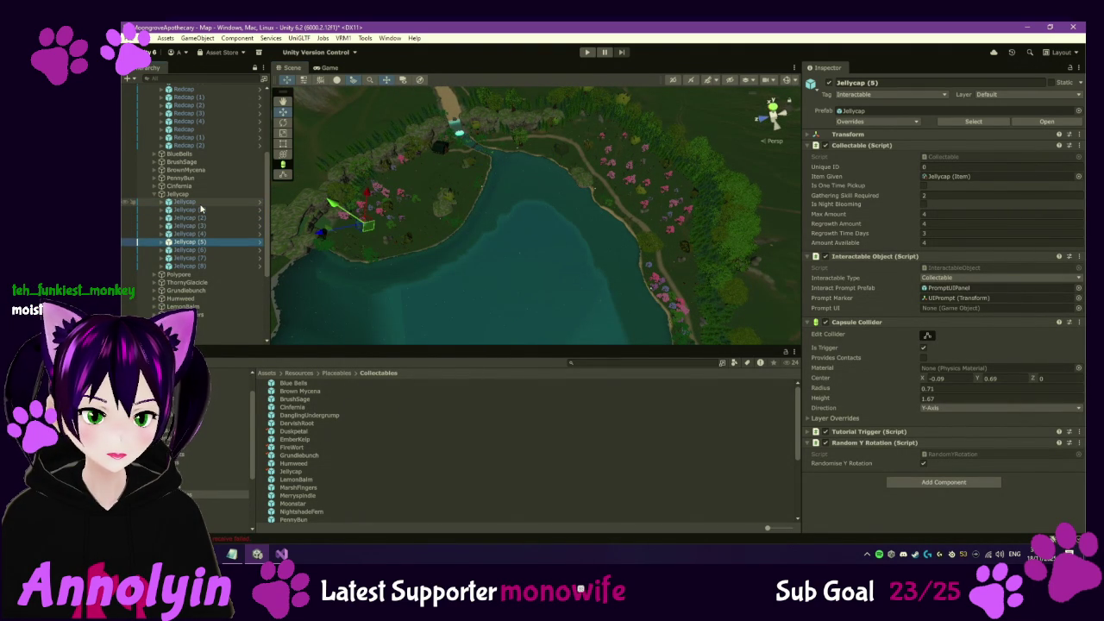
pyautogui.press('Down')
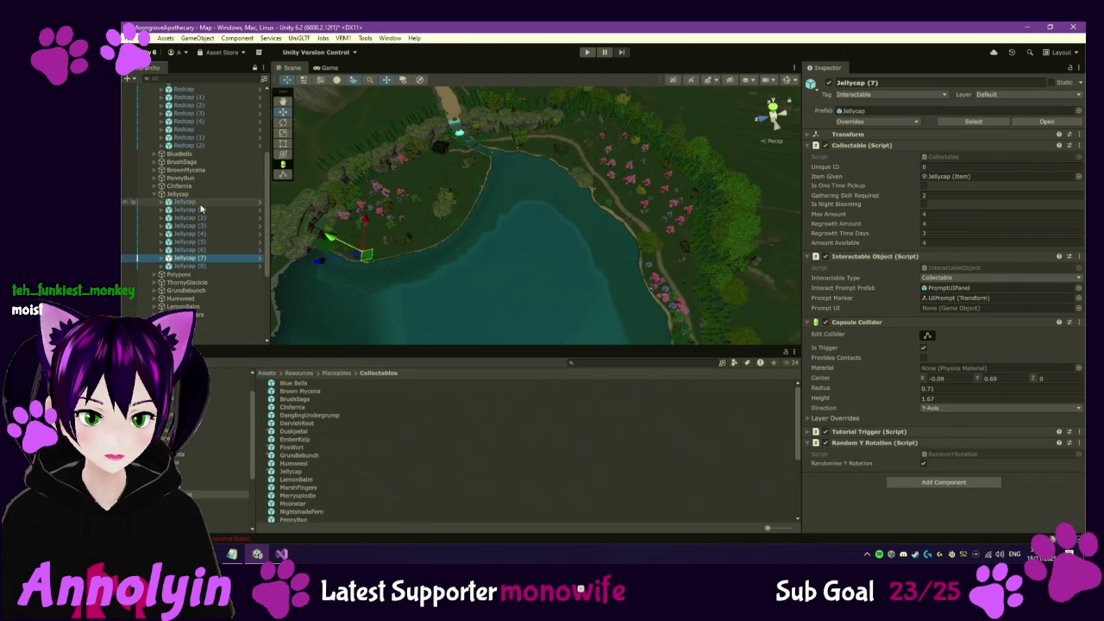
pyautogui.press('Down')
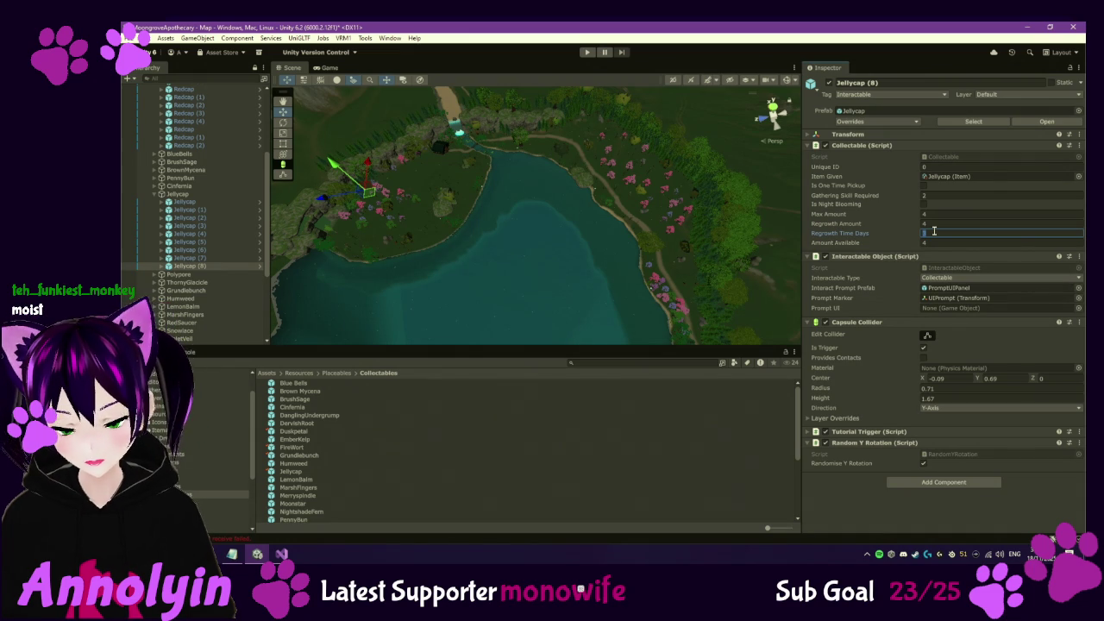
pyautogui.click(929, 224)
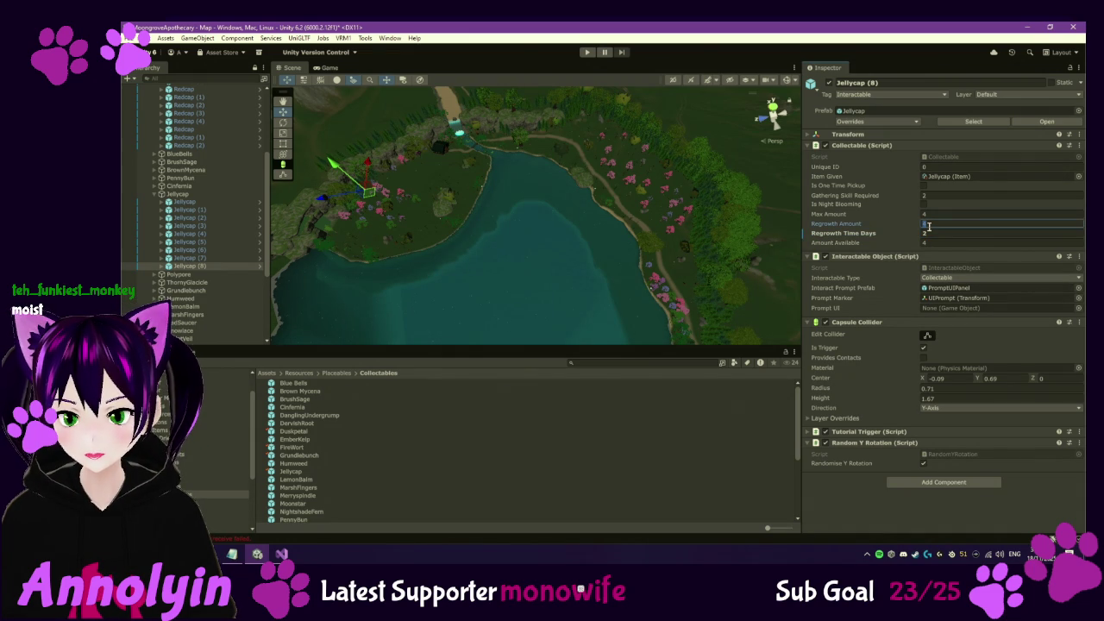
pyautogui.write('2')
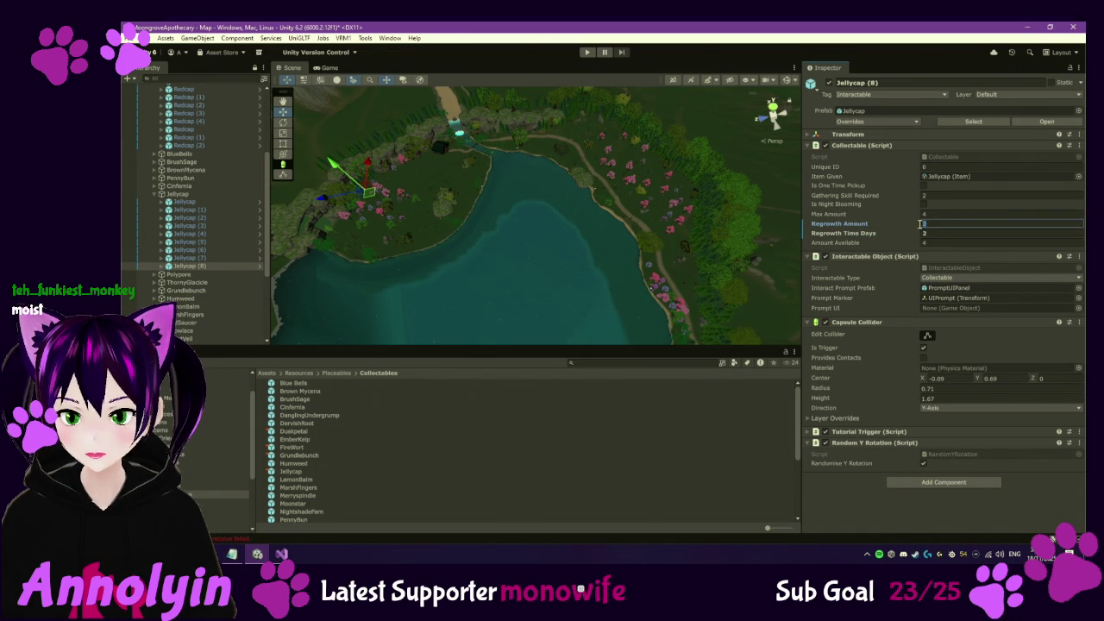
pyautogui.press('Return')
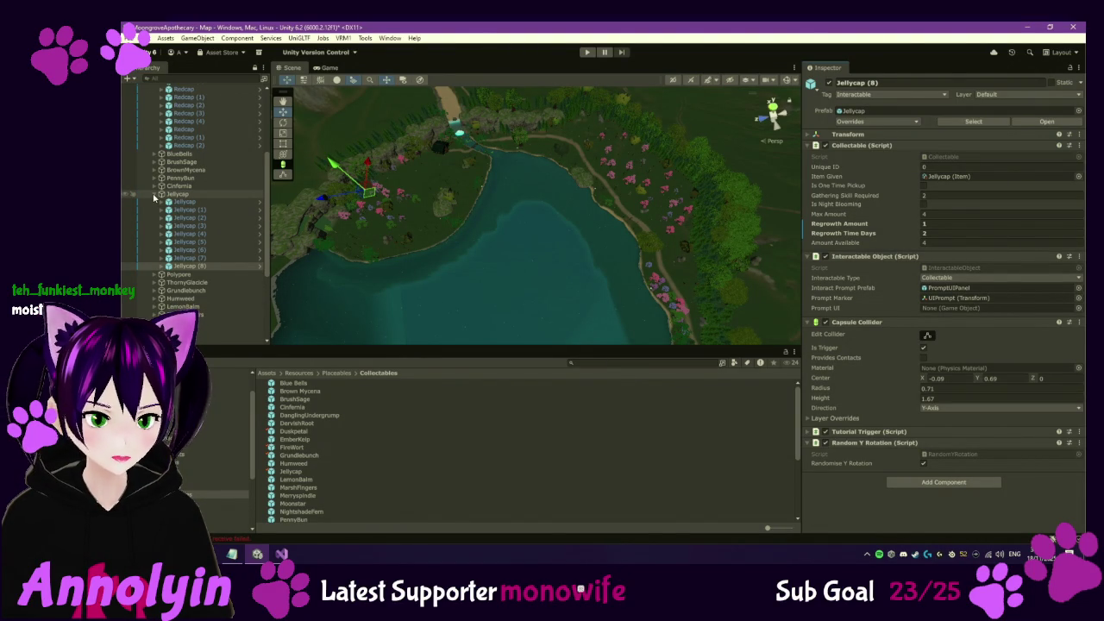
pyautogui.click(154, 195)
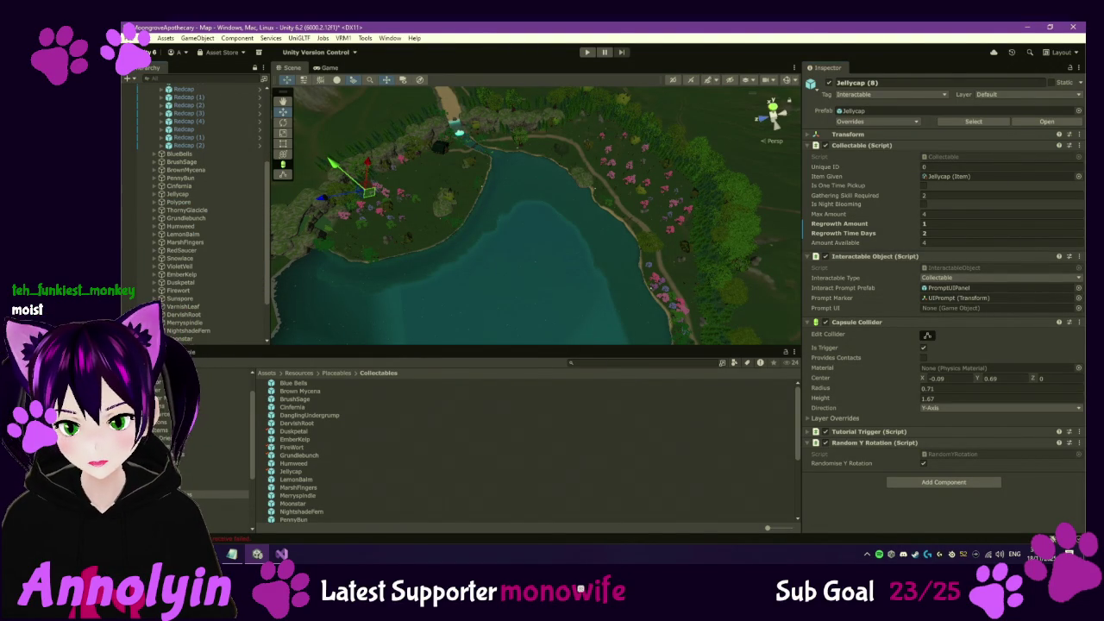
# Check out the Sunspore item asset, keeping Plant Type Mushroom and Value 30
pyautogui.click(177, 299)
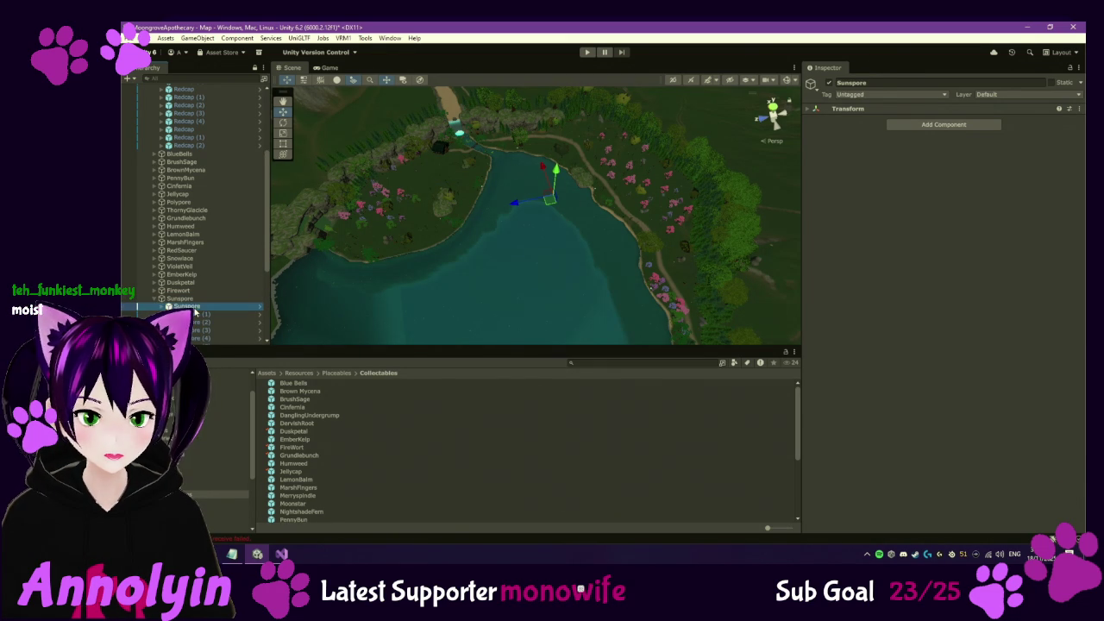
pyautogui.scroll(-2, 818, 272)
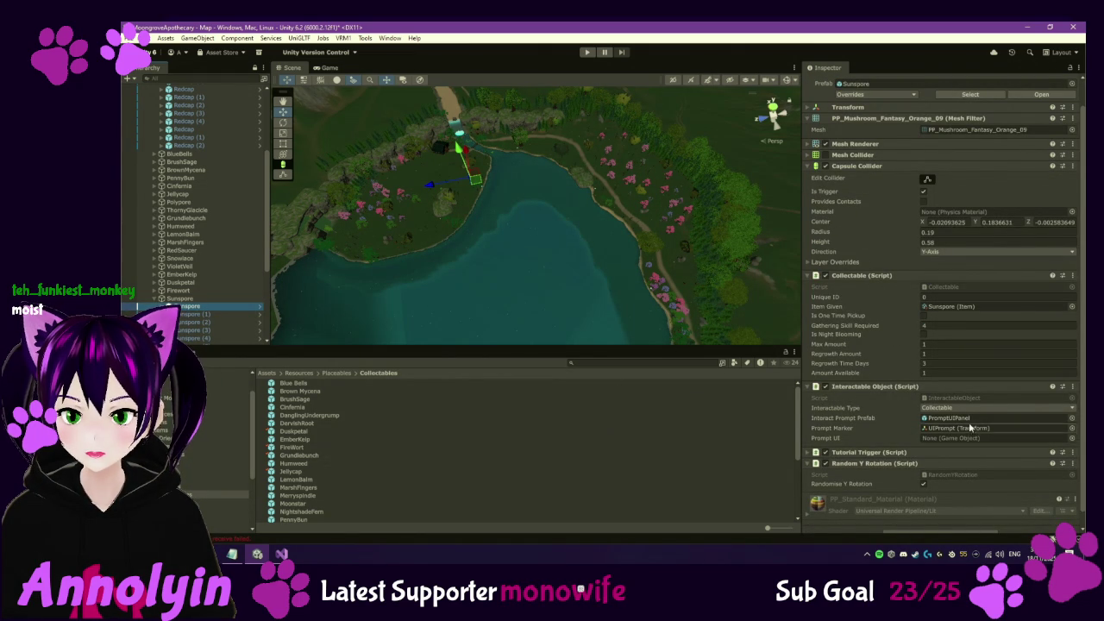
pyautogui.click(964, 307)
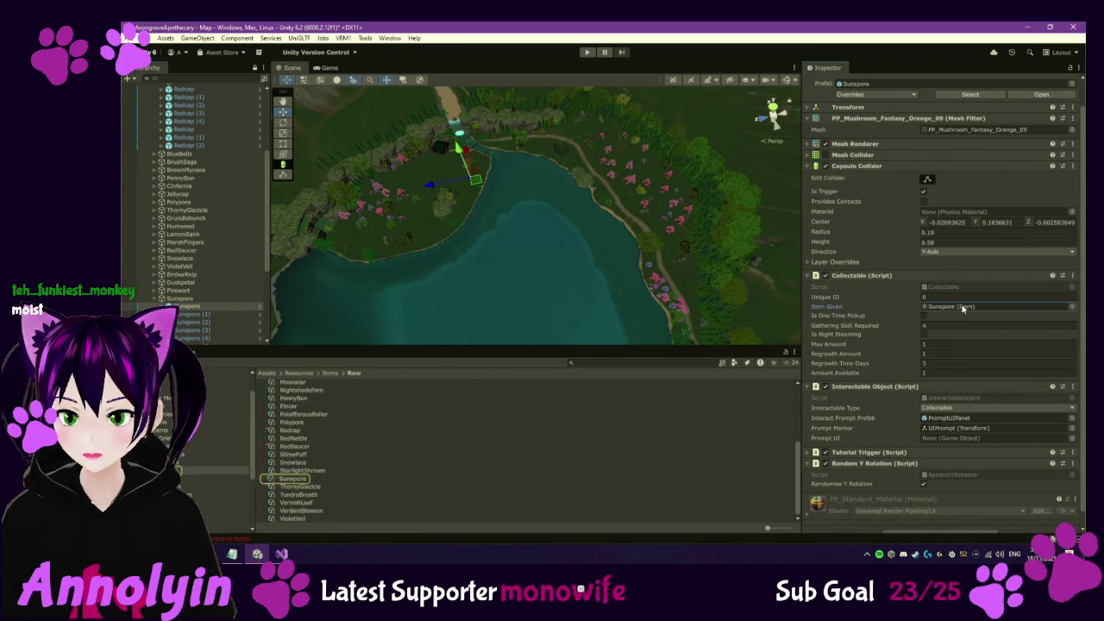
pyautogui.doubleClick(964, 307)
pyautogui.click(1060, 78)
pyautogui.click(954, 200)
pyautogui.click(953, 222)
pyautogui.click(946, 210)
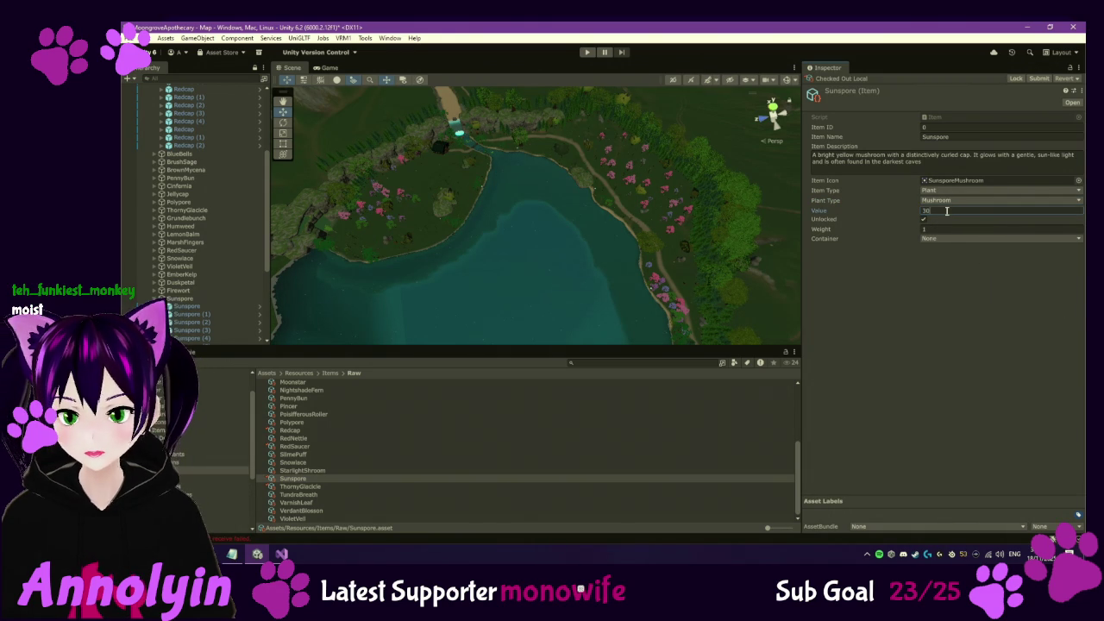
pyautogui.click(956, 300)
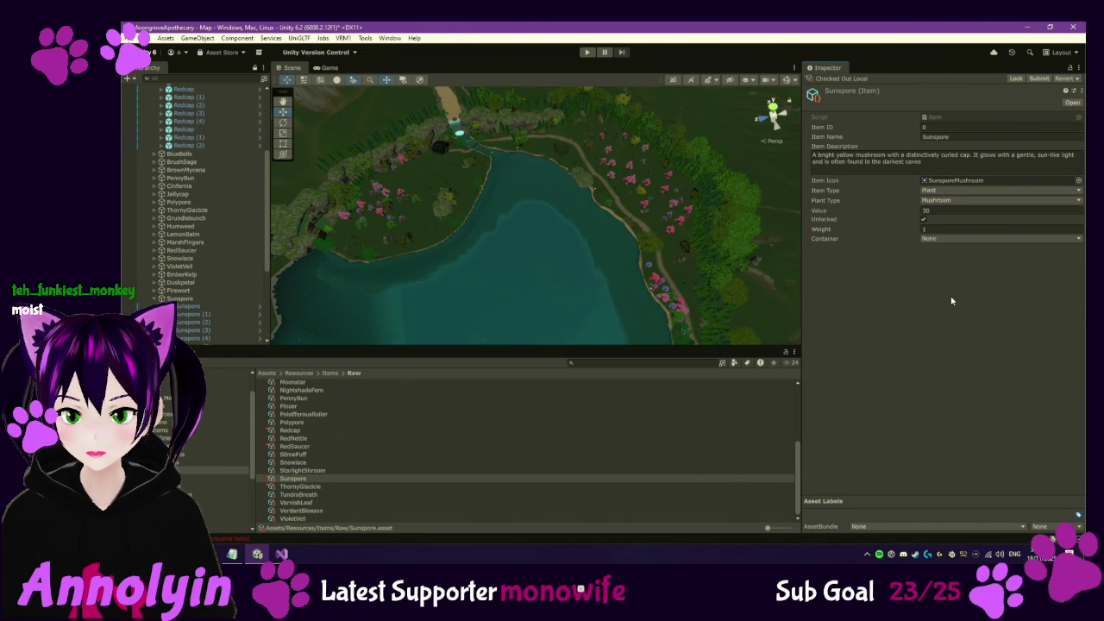
# Step through the Sunspore instances to review each one's settings
pyautogui.click(218, 306)
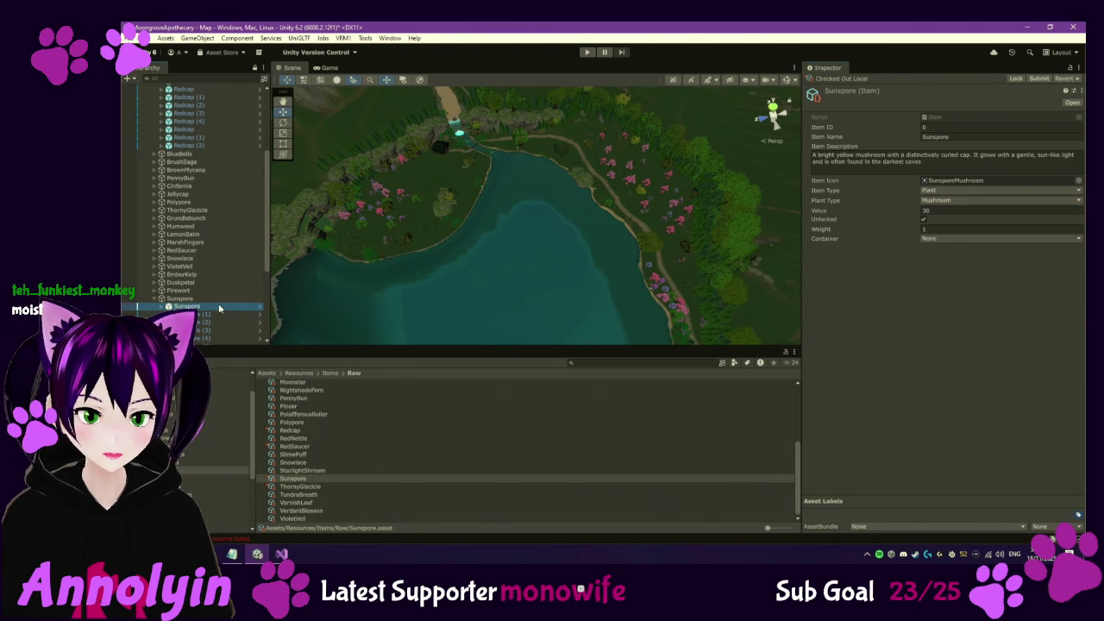
pyautogui.press('Down')
pyautogui.press('Down')
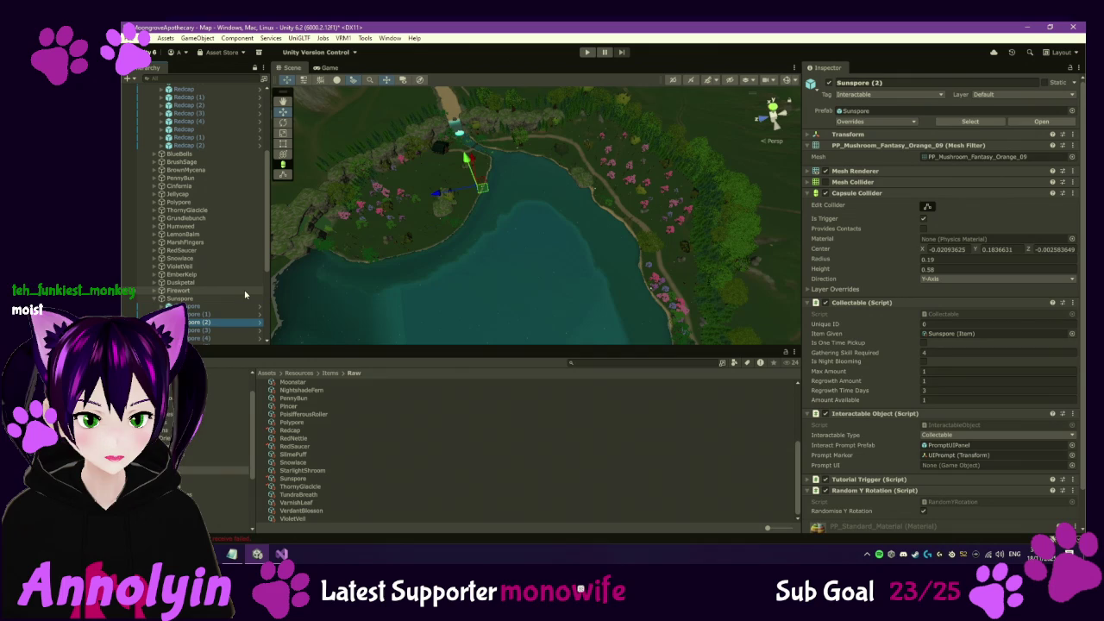
pyautogui.press('Down')
pyautogui.press('Down')
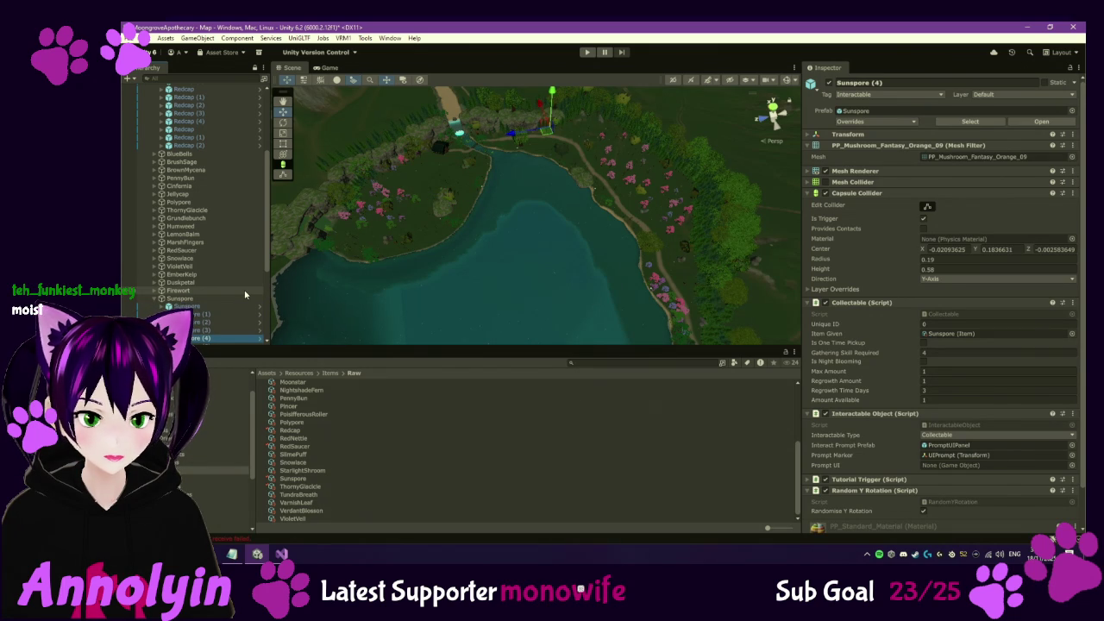
pyautogui.press('Down')
pyautogui.press('Down')
pyautogui.press('Down')
pyautogui.press('Down')
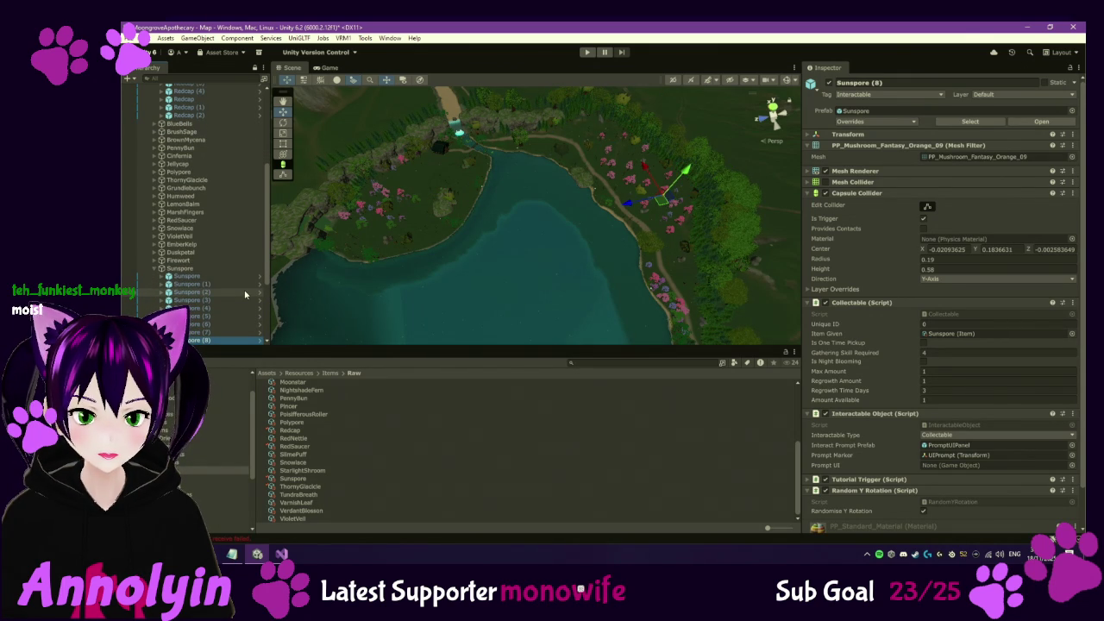
pyautogui.press('Down')
pyautogui.press('Down')
pyautogui.press('Down')
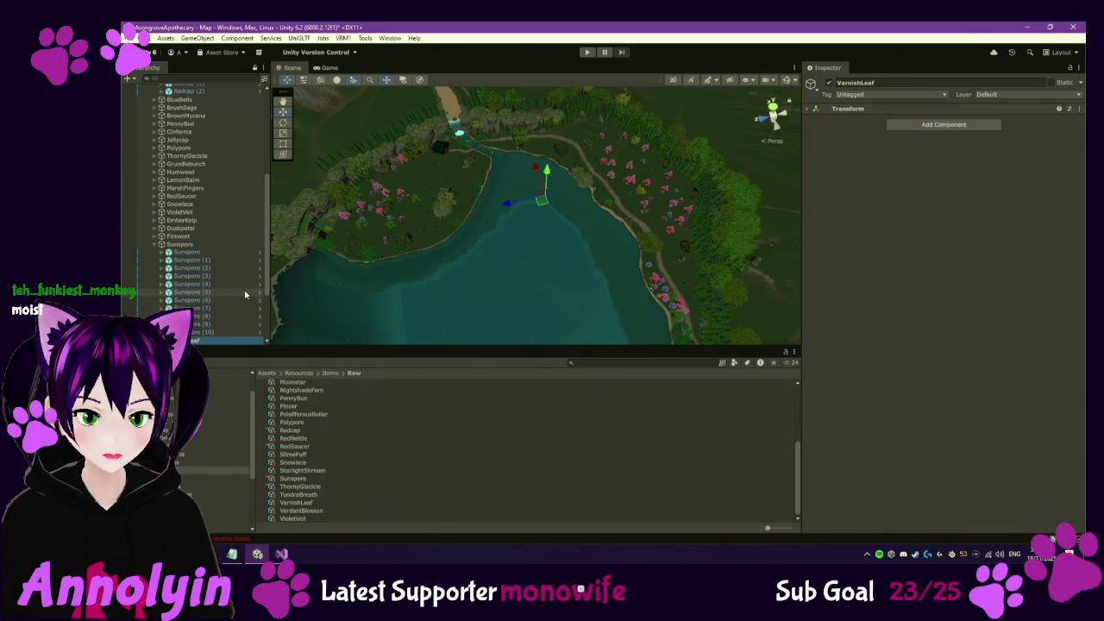
pyautogui.click(245, 295)
pyautogui.press('Up')
pyautogui.press('Up')
pyautogui.press('Up')
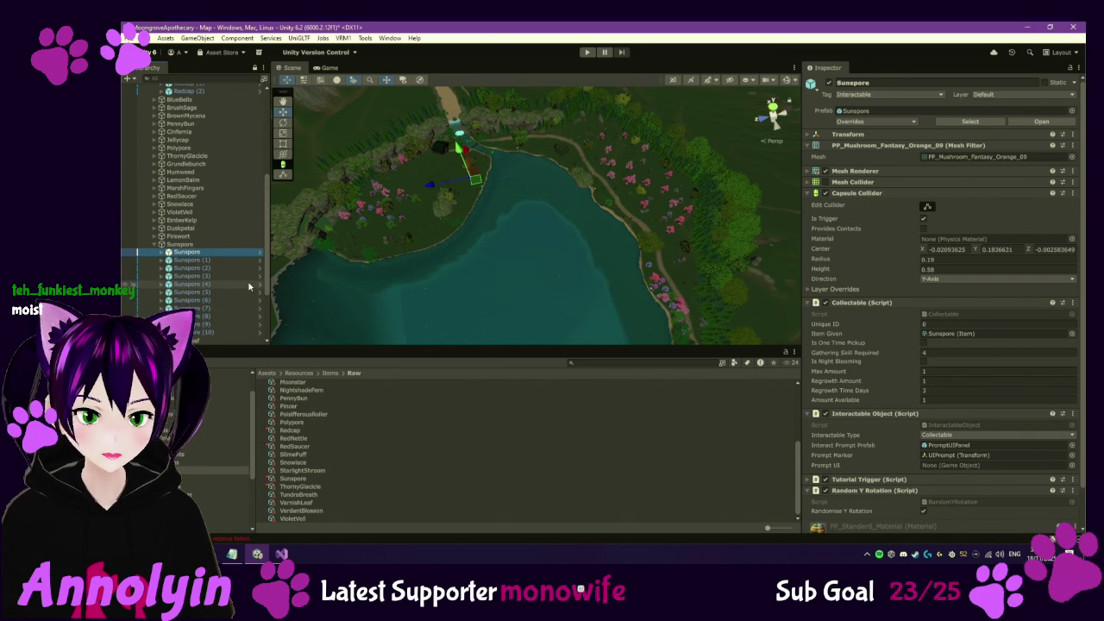
pyautogui.press('Down')
pyautogui.press('Down')
pyautogui.press('Down')
pyautogui.press('Down')
pyautogui.press('Down')
pyautogui.press('Down')
pyautogui.press('Down')
pyautogui.press('Down')
pyautogui.press('Down')
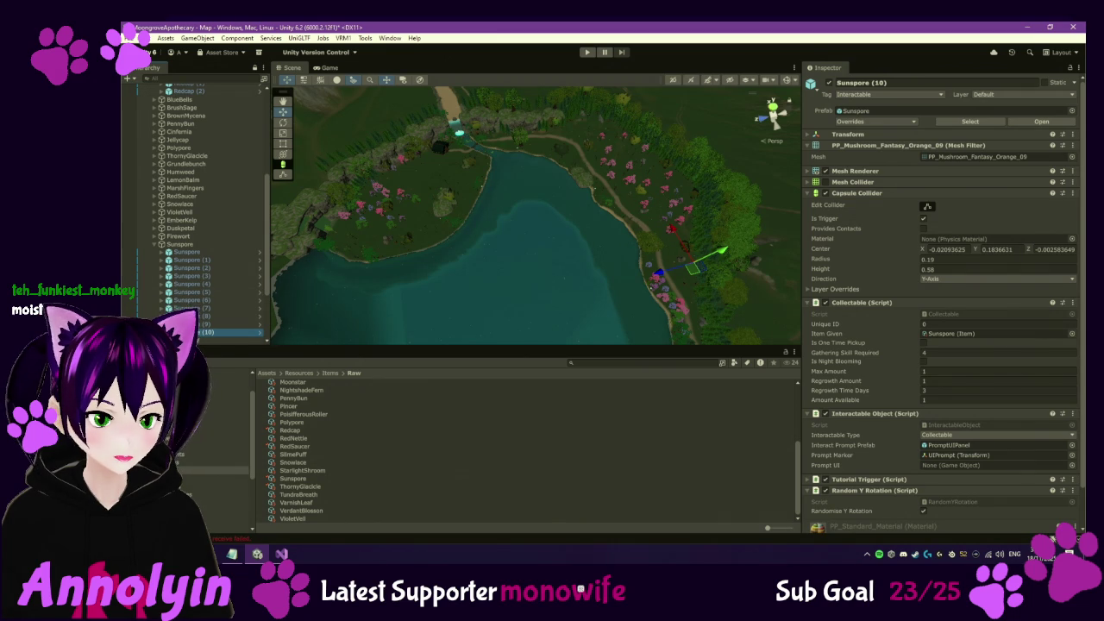
# Return to the Collectables prefab folder and frame a Sunspore mushroom in the scene
pyautogui.click(224, 494)
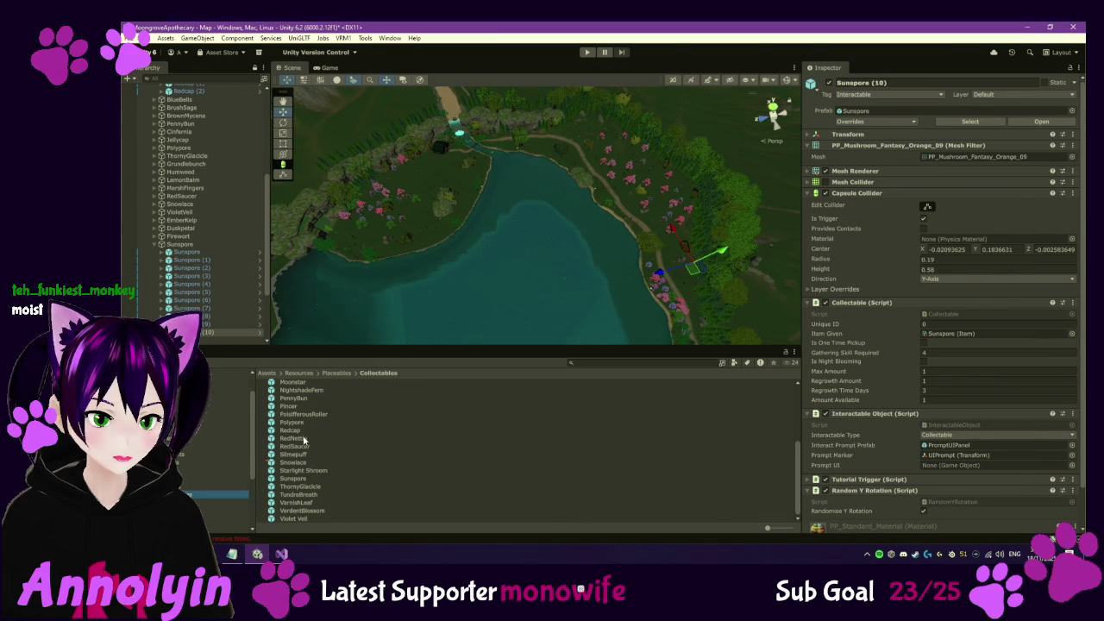
pyautogui.scroll(1, 304, 441)
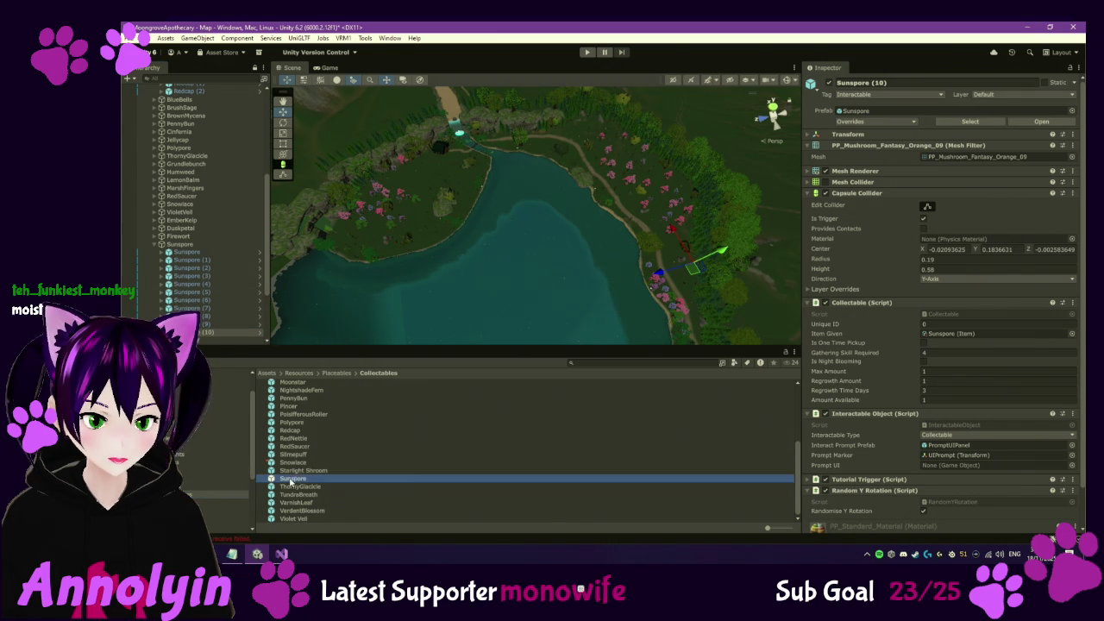
pyautogui.click(339, 242)
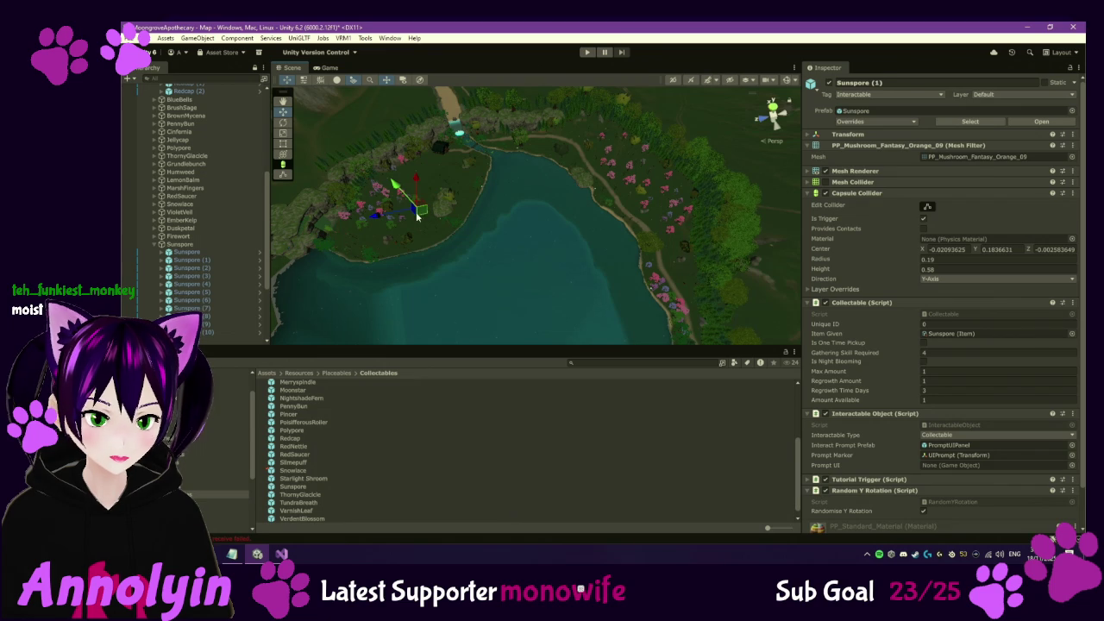
pyautogui.doubleClick(223, 252)
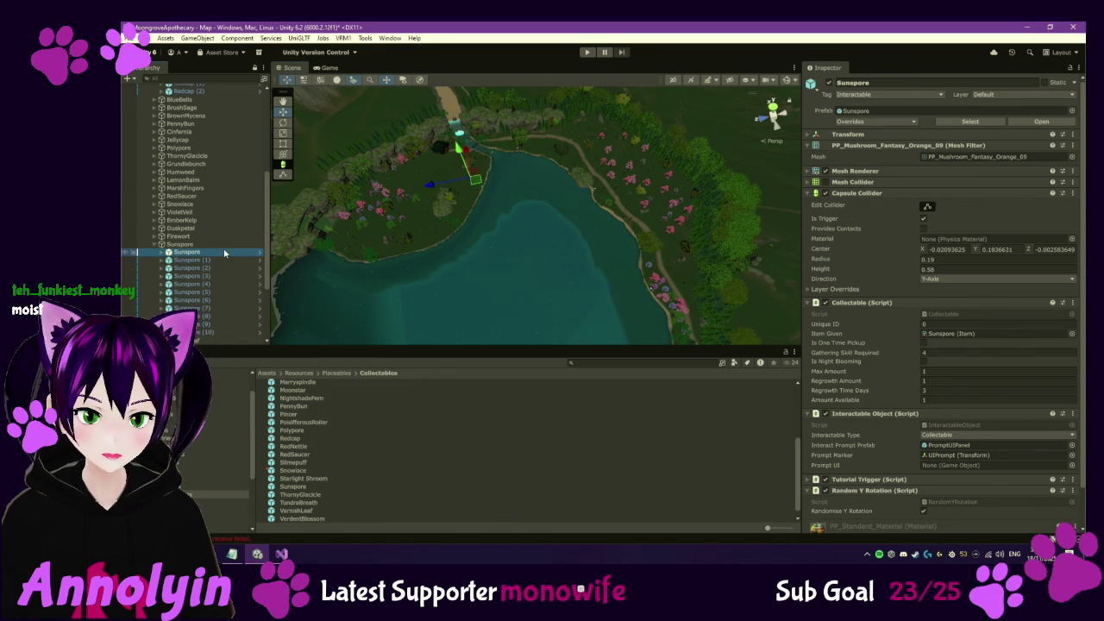
pyautogui.scroll(-5, 222, 252)
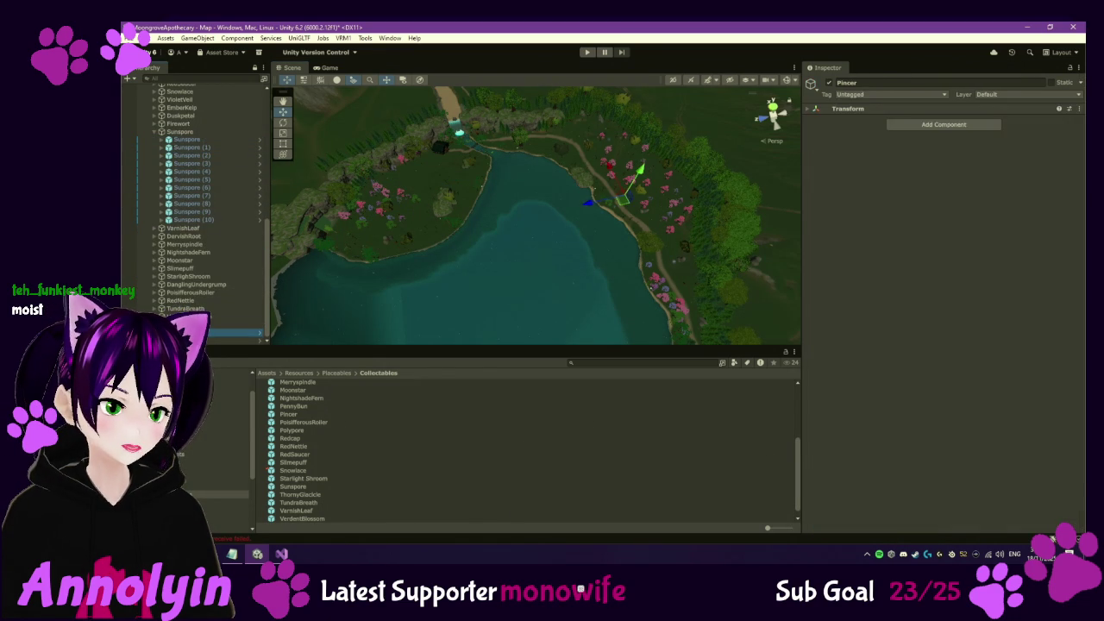
# Duplicate Sunspore (1) and another Sunspore, then collapse the Sunspore group
pyautogui.click(190, 148)
pyautogui.keyDown('ctrl'); pyautogui.click(188, 138); pyautogui.keyUp('ctrl')
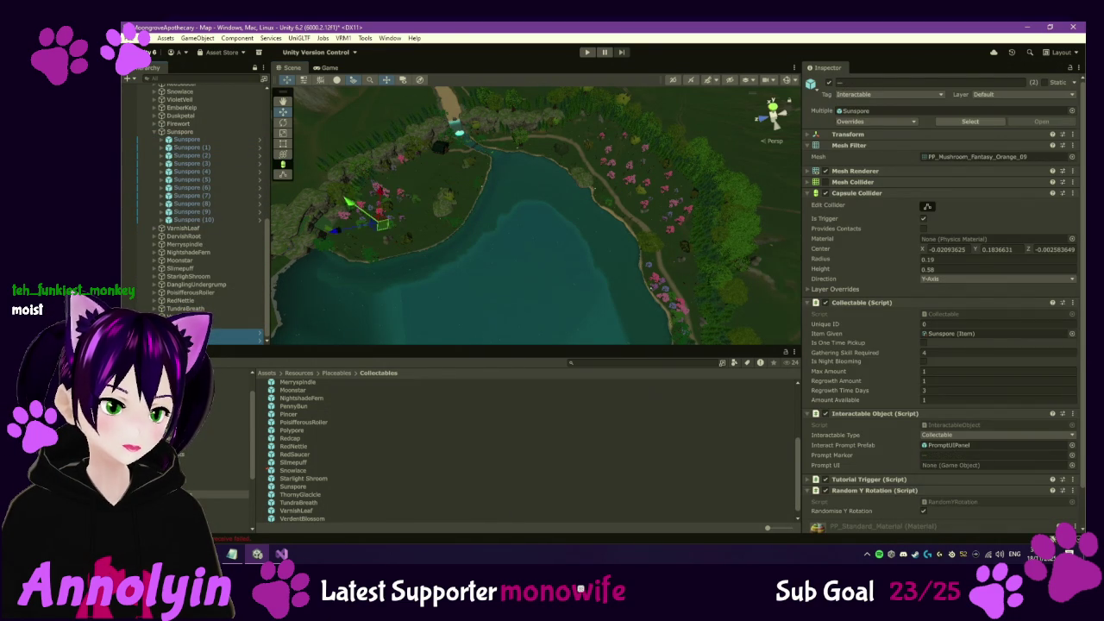
pyautogui.press('f')
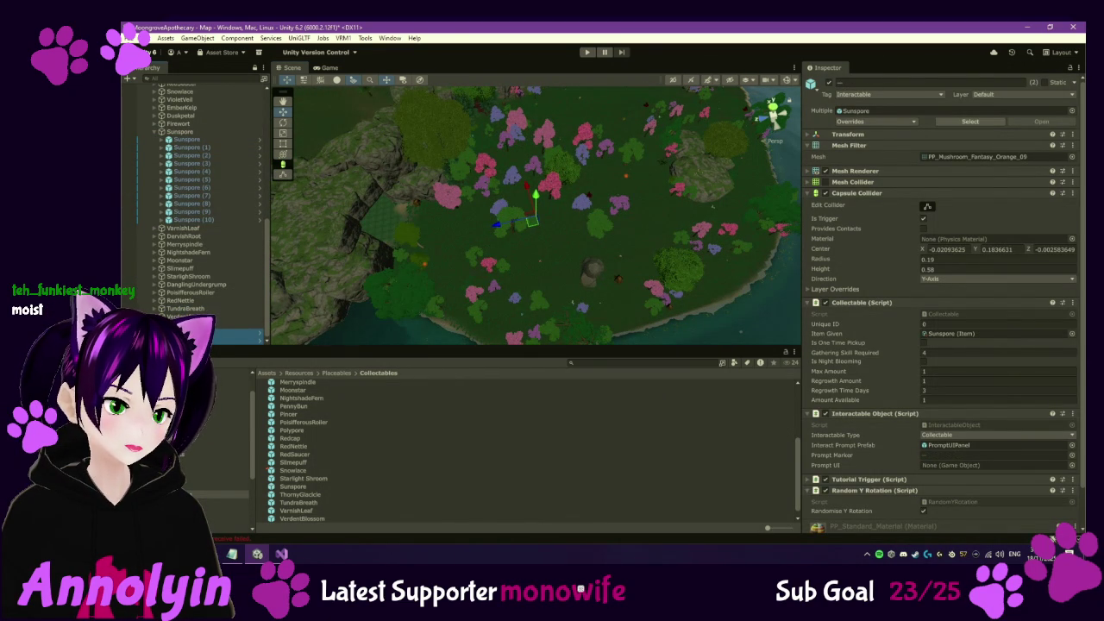
pyautogui.hotkey('ctrl', 'd')
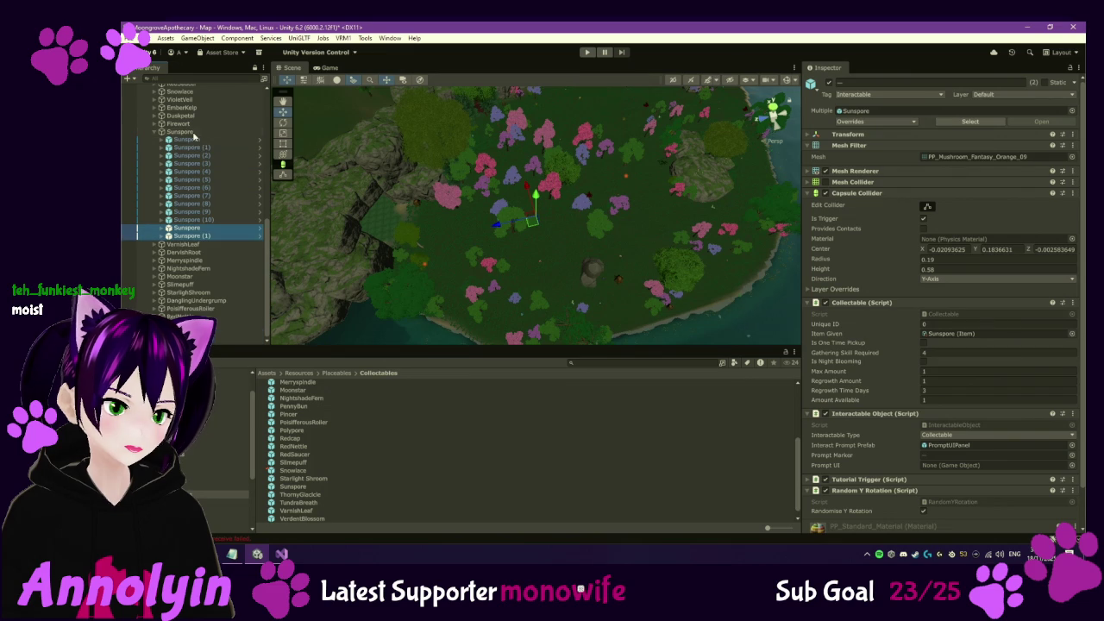
pyautogui.click(154, 132)
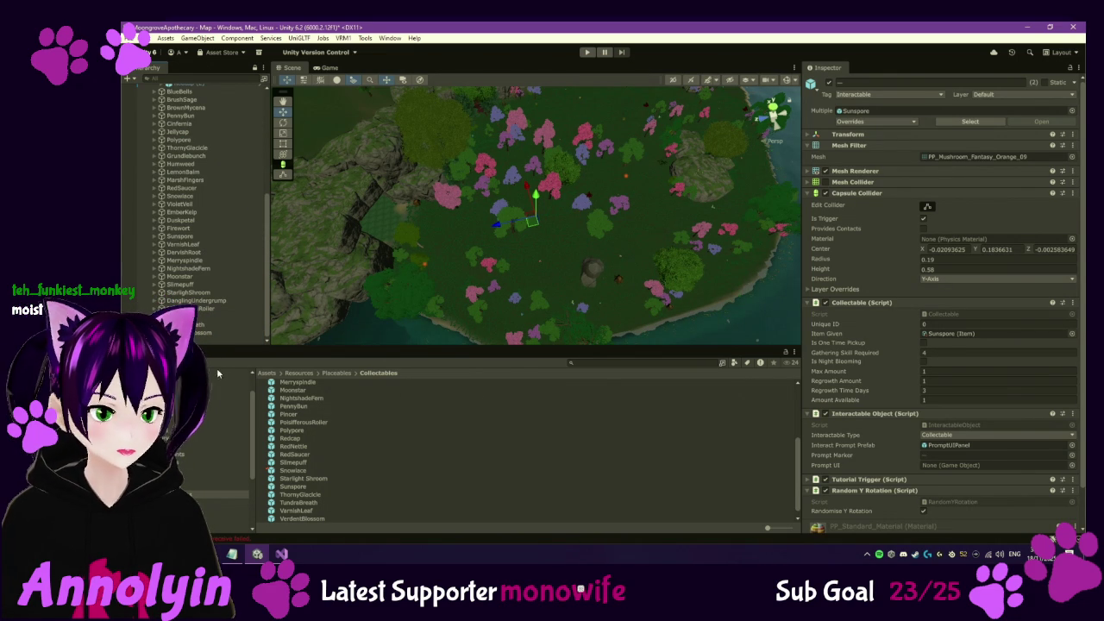
pyautogui.click(155, 244)
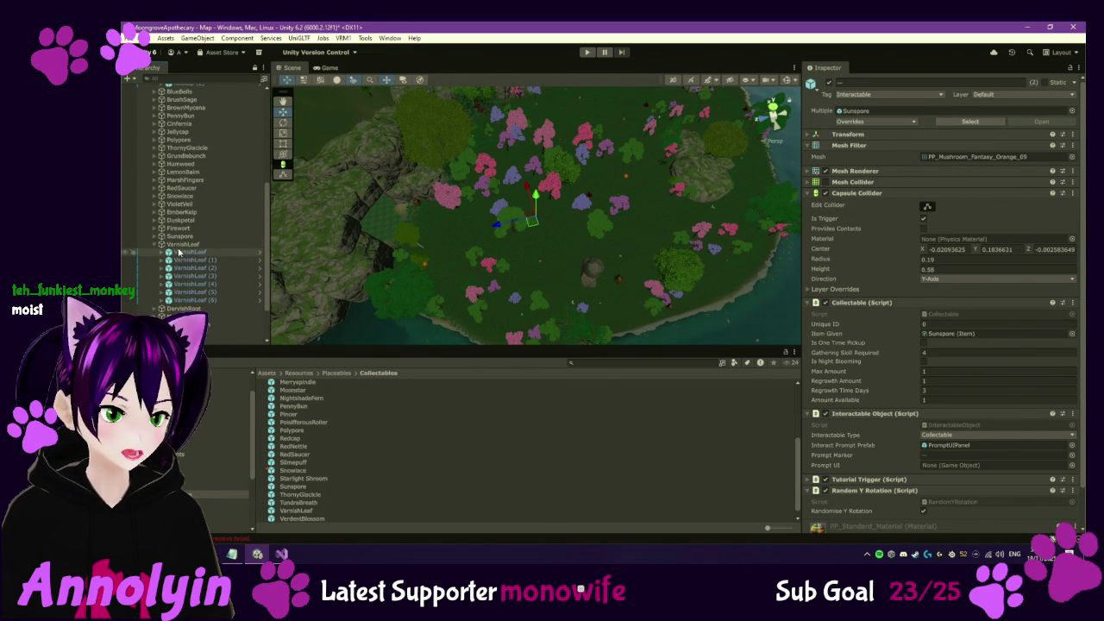
pyautogui.click(190, 252)
pyautogui.scroll(-3, 636, 228)
pyautogui.scroll(-2, 643, 228)
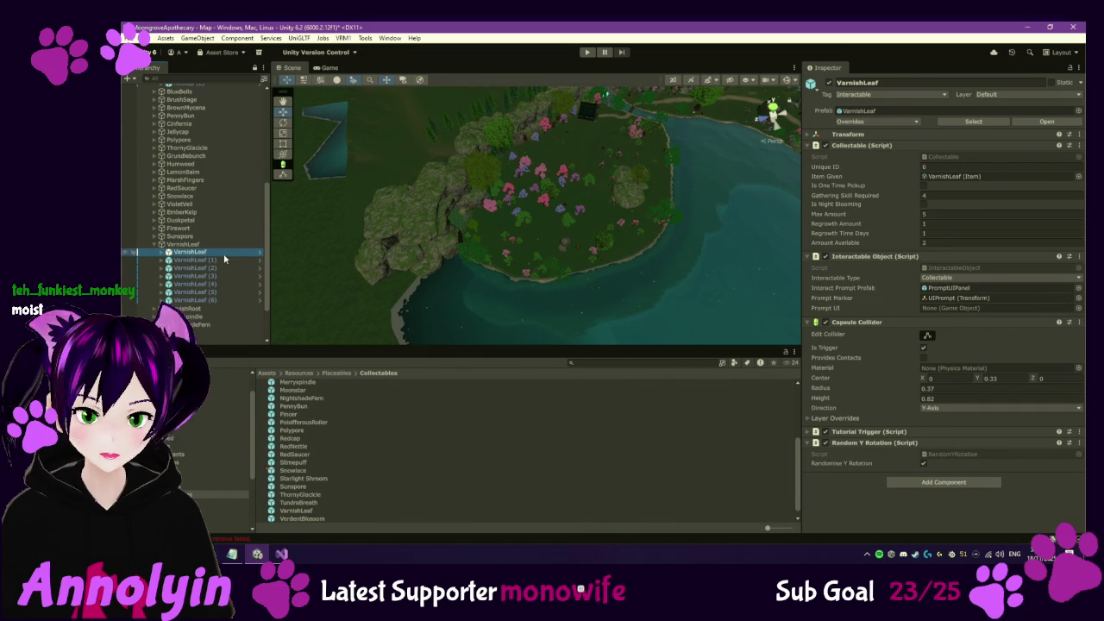
pyautogui.press('Down')
pyautogui.click(222, 251)
pyautogui.doubleClick(222, 250)
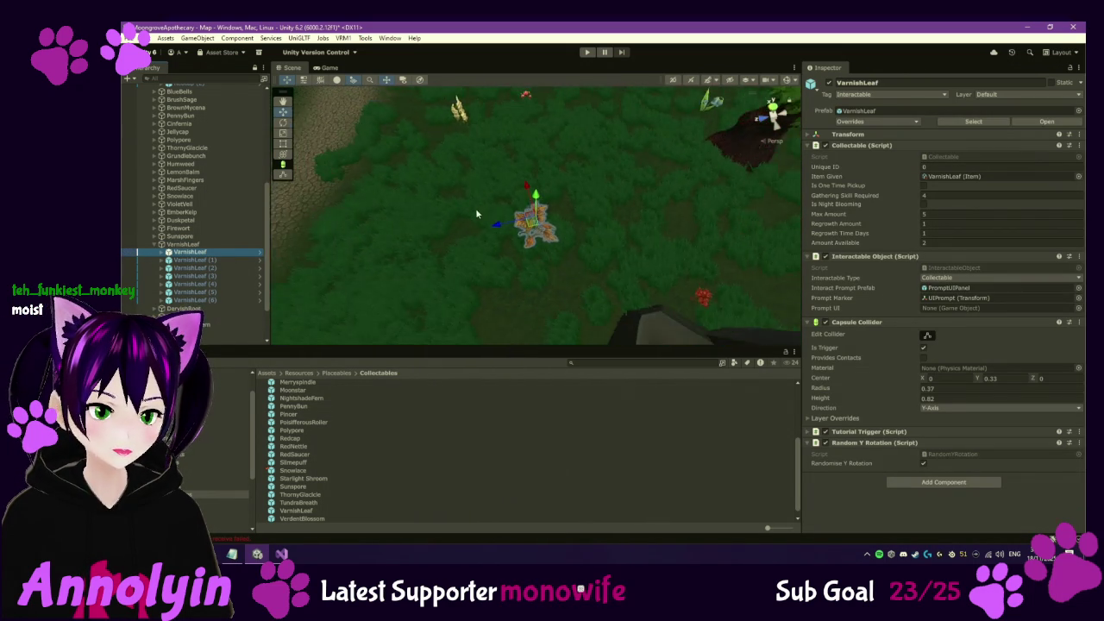
pyautogui.scroll(-10, 480, 212)
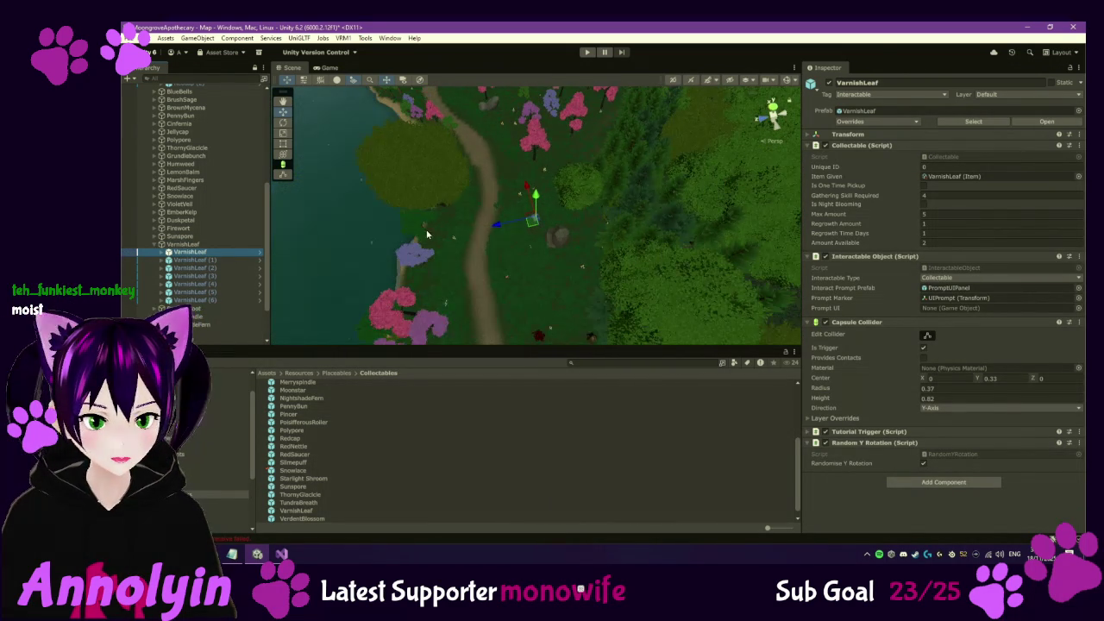
pyautogui.scroll(-10, 425, 229)
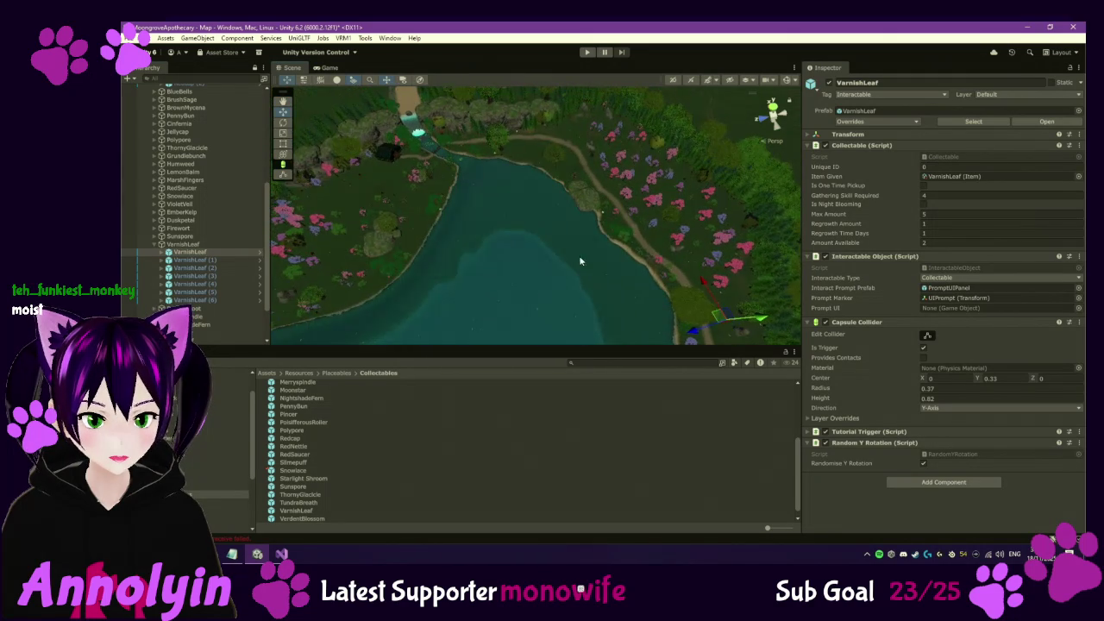
pyautogui.scroll(3, 583, 266)
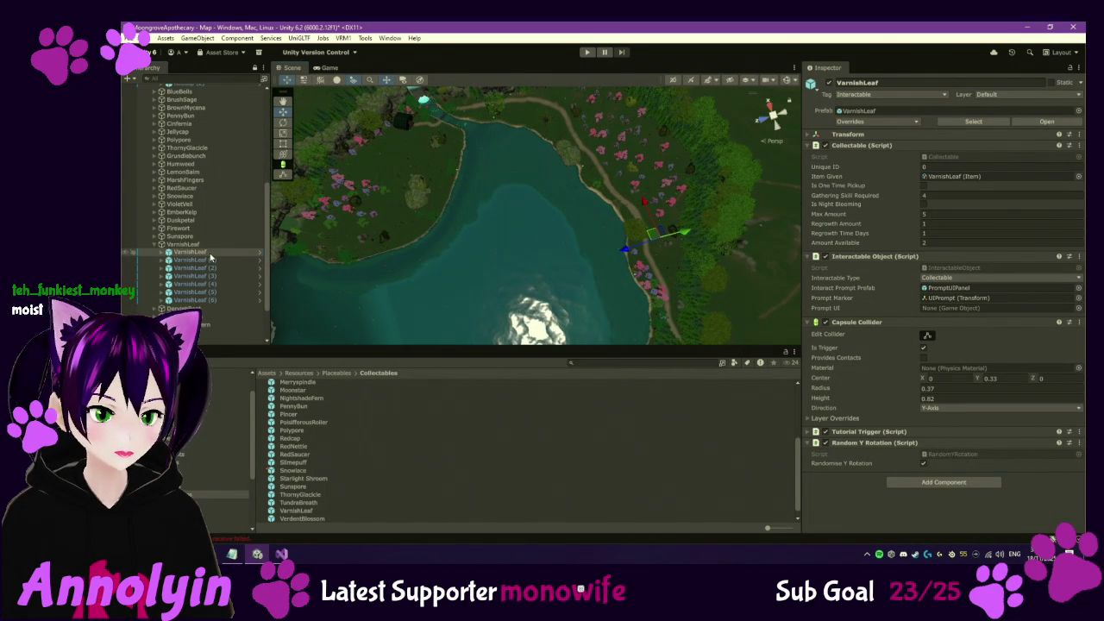
pyautogui.press('Down')
pyautogui.press('Down')
pyautogui.press('Down')
pyautogui.press('Down')
pyautogui.press('Down')
pyautogui.press('Down')
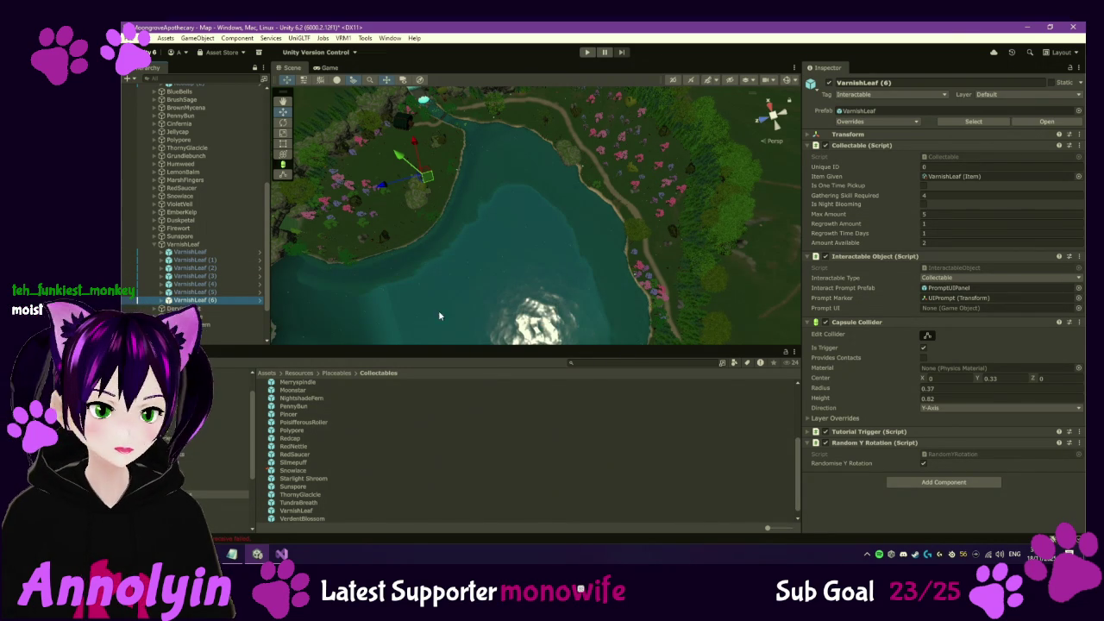
pyautogui.click(156, 244)
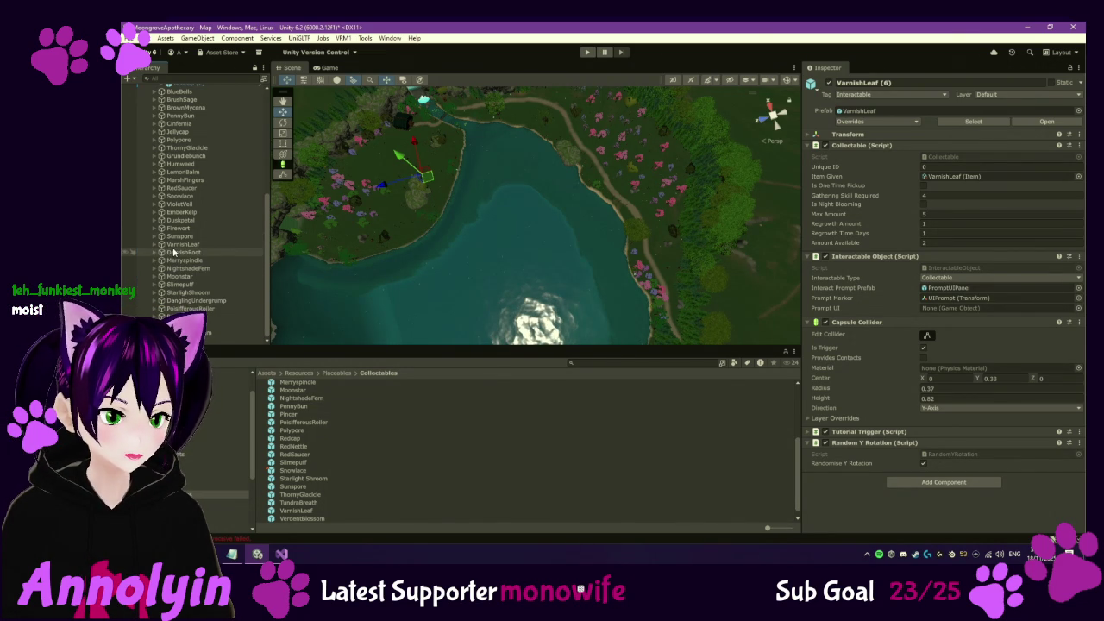
pyautogui.click(174, 252)
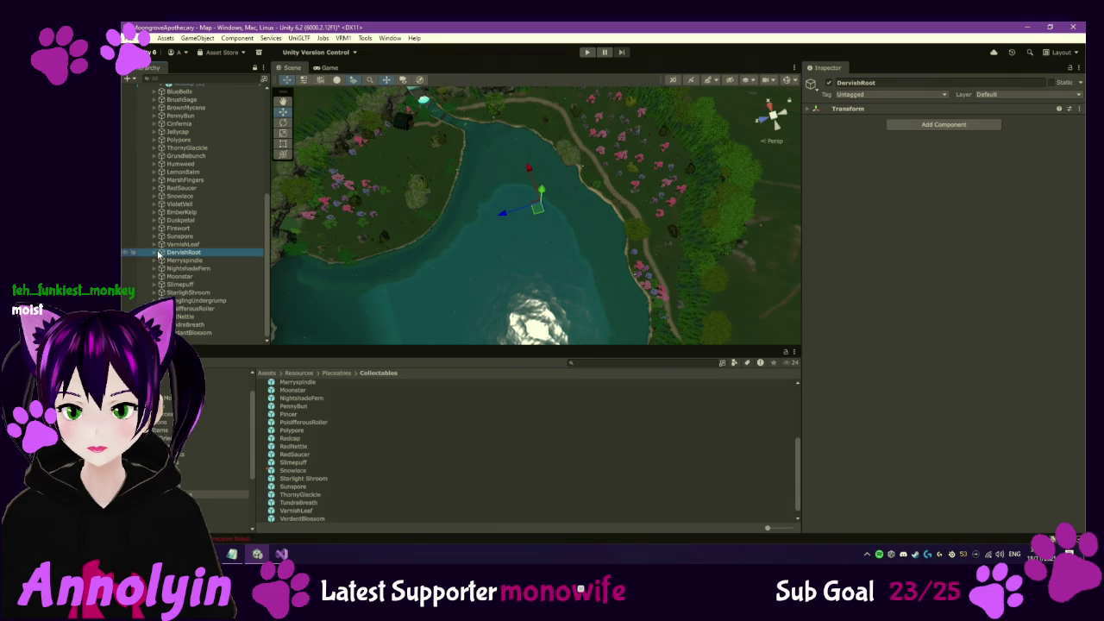
# Expand DervishRoot and step through its copies, returning to DervishRoot (1)
pyautogui.click(156, 252)
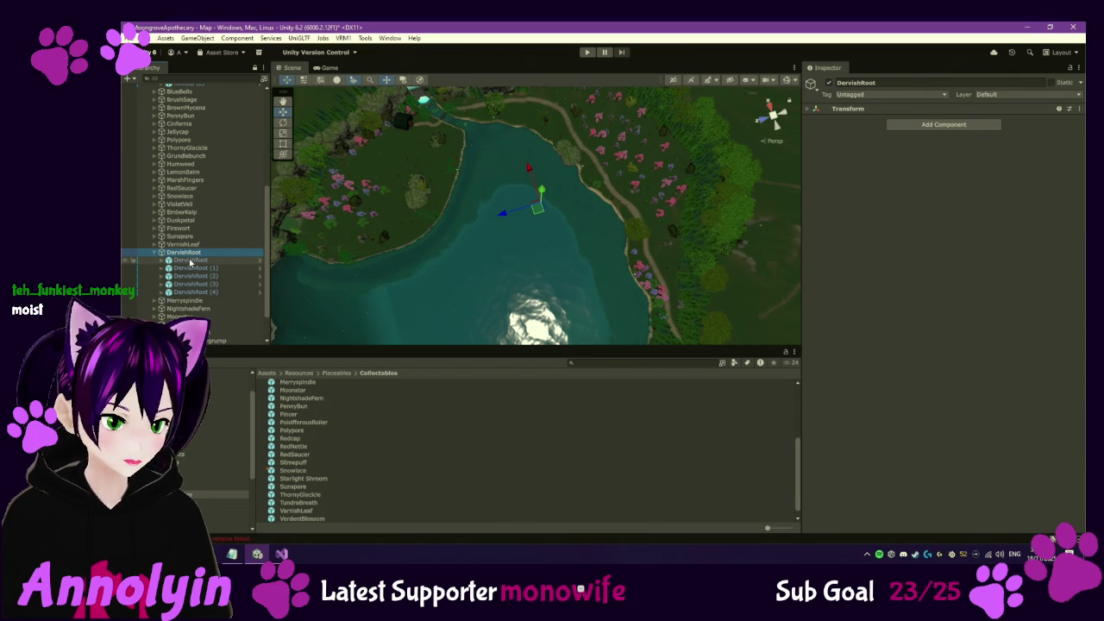
pyautogui.click(190, 260)
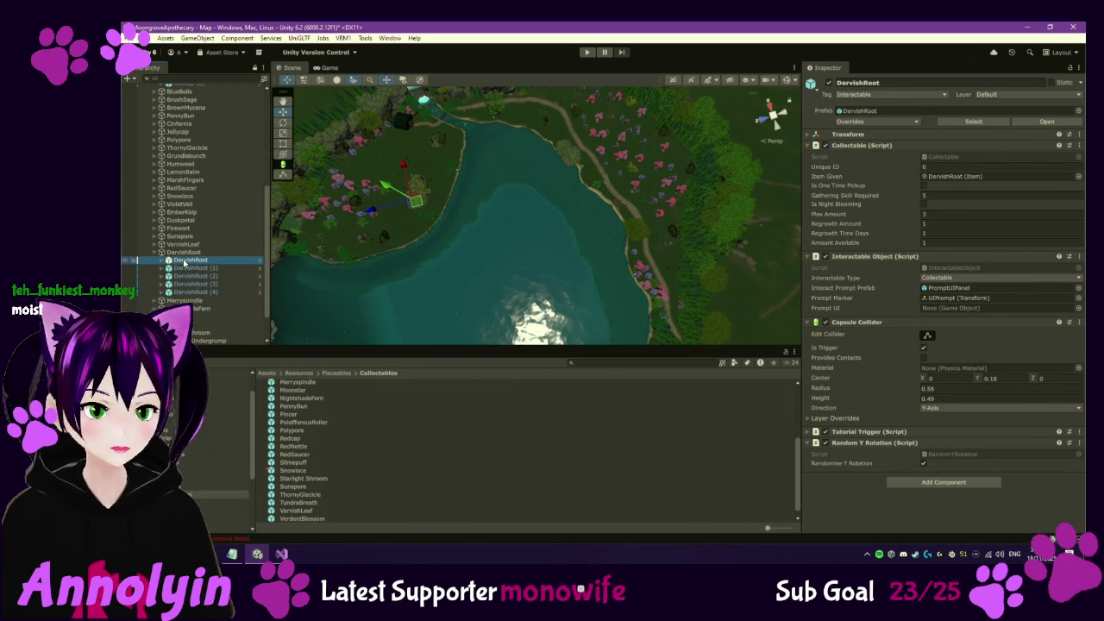
pyautogui.press('Down')
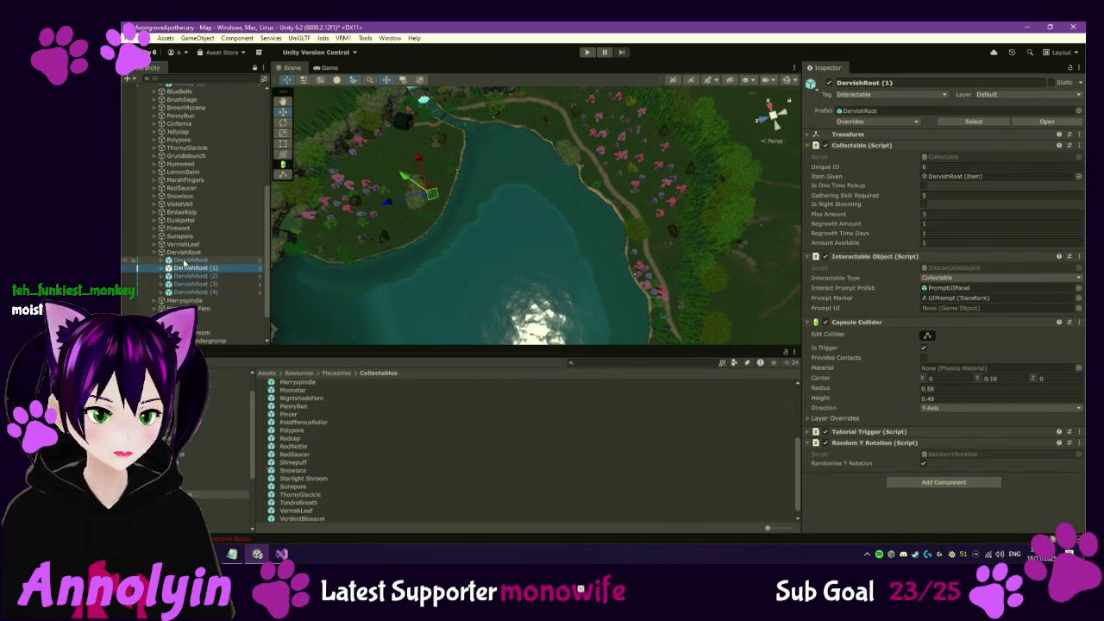
pyautogui.press('Down')
pyautogui.press('Down')
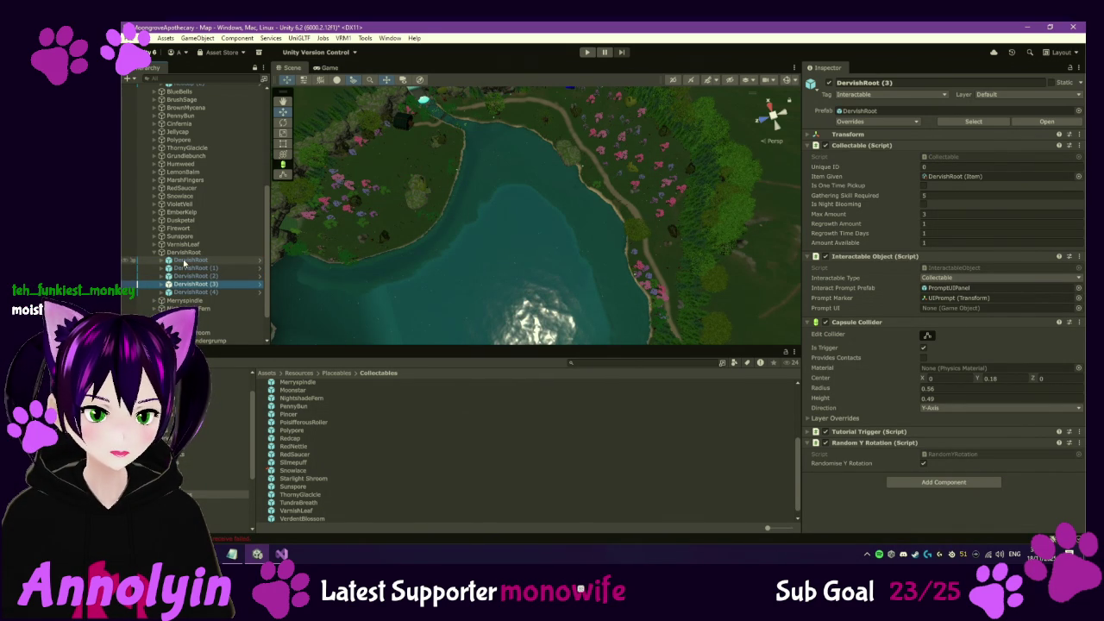
pyautogui.press('Down')
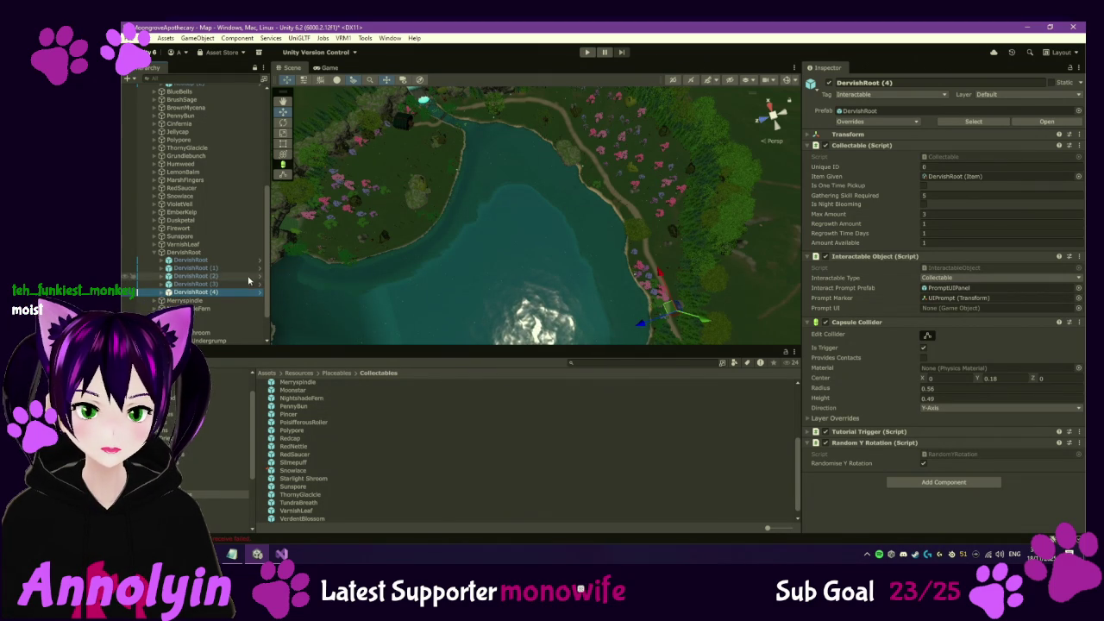
pyautogui.click(209, 260)
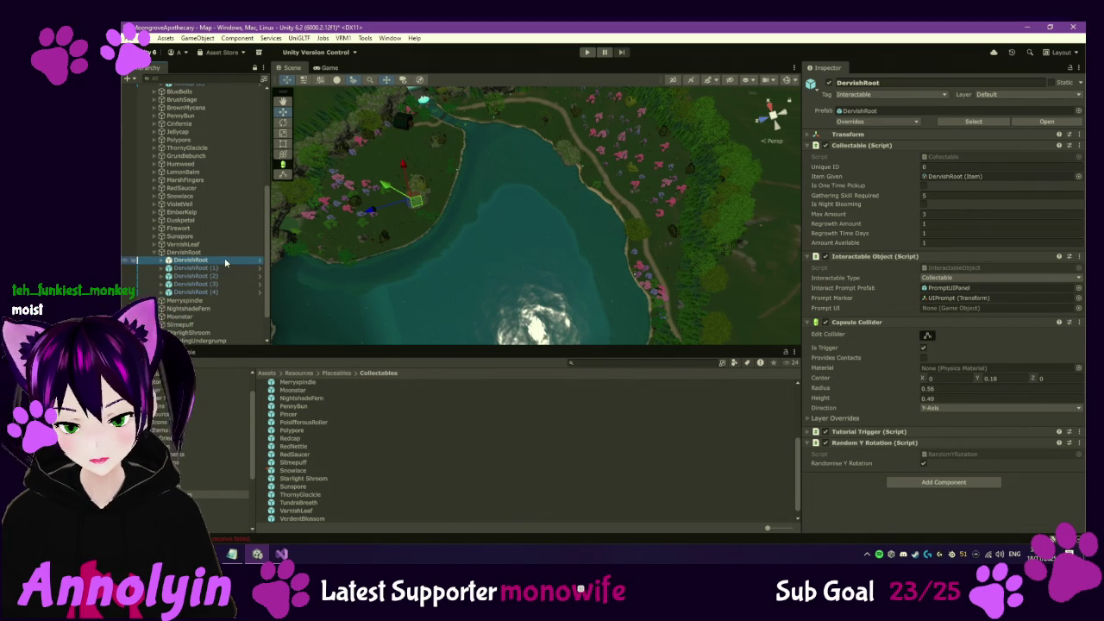
pyautogui.press('Down')
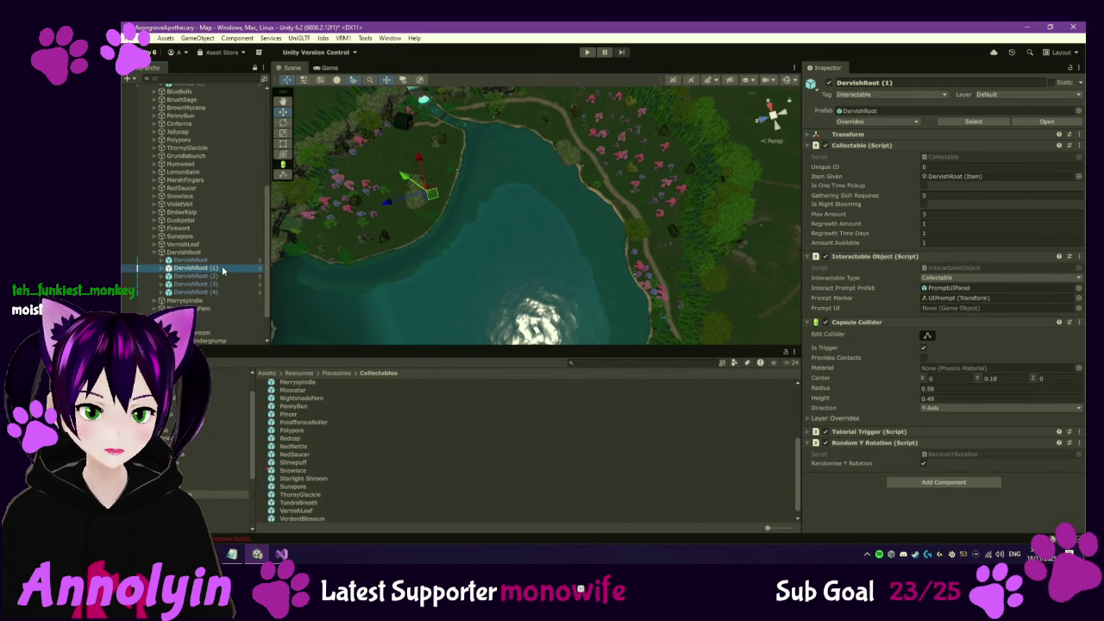
# Frame DervishRoot (1) and orbit around its rock for a clear view
pyautogui.doubleClick(222, 270)
pyautogui.moveTo(451, 128)
pyautogui.mouseDown()
pyautogui.moveTo(430, 162)
pyautogui.moveTo(518, 104)
pyautogui.mouseUp()
pyautogui.moveTo(483, 146)
pyautogui.mouseDown()
pyautogui.moveTo(441, 182)
pyautogui.moveTo(536, 202)
pyautogui.mouseUp()
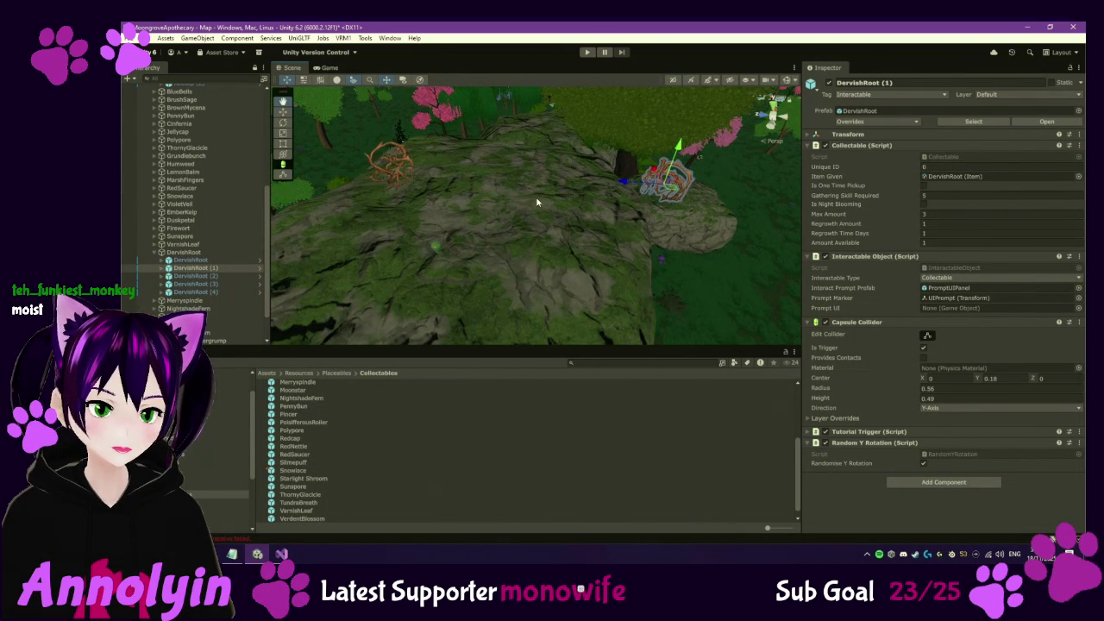
pyautogui.moveTo(518, 197); pyautogui.dragTo(696, 199)
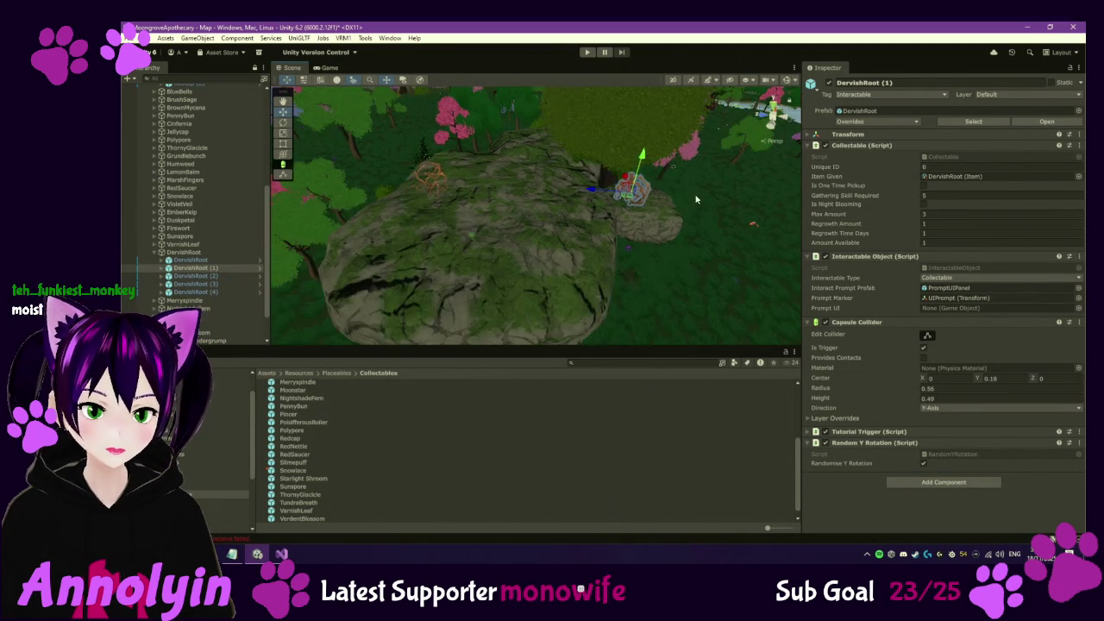
pyautogui.scroll(-10, 717, 195)
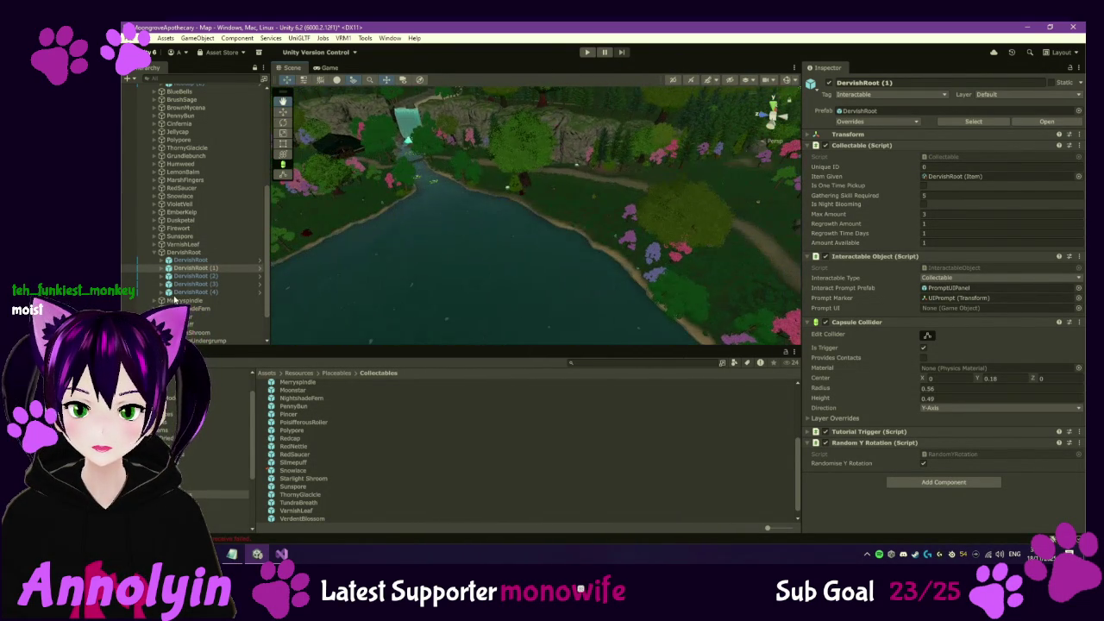
pyautogui.press('f')
pyautogui.moveTo(688, 276)
pyautogui.mouseDown()
pyautogui.moveTo(566, 272)
pyautogui.moveTo(586, 285)
pyautogui.mouseUp()
pyautogui.scroll(4, 299, 439)
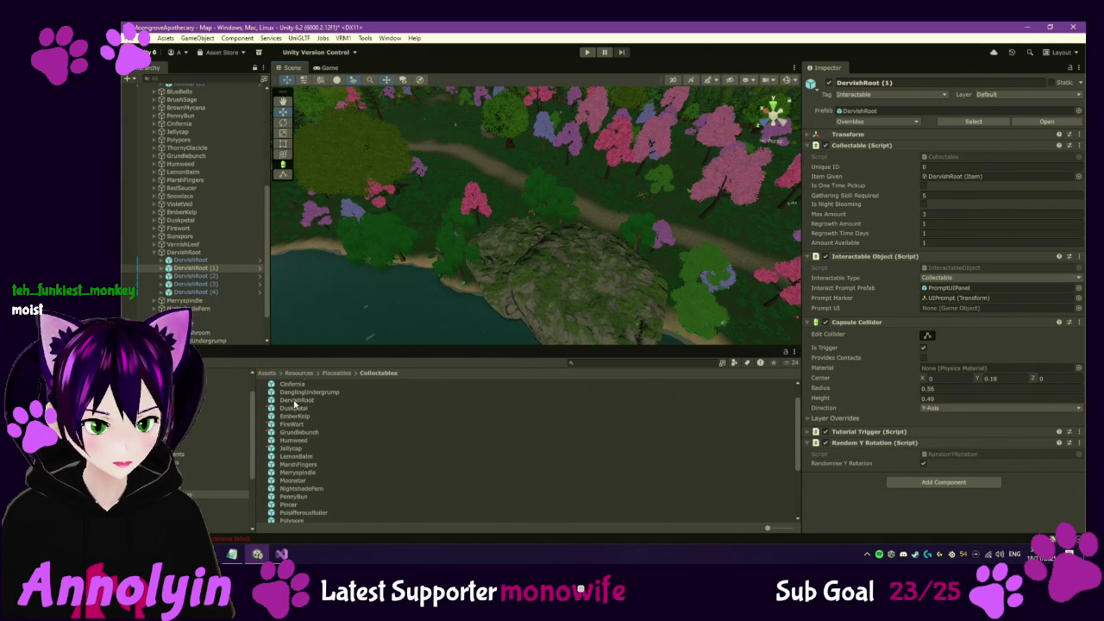
pyautogui.scroll(1, 295, 403)
# Duplicate the DervishRoot plant on the rock, then collapse the DervishRoot group
pyautogui.click(604, 251)
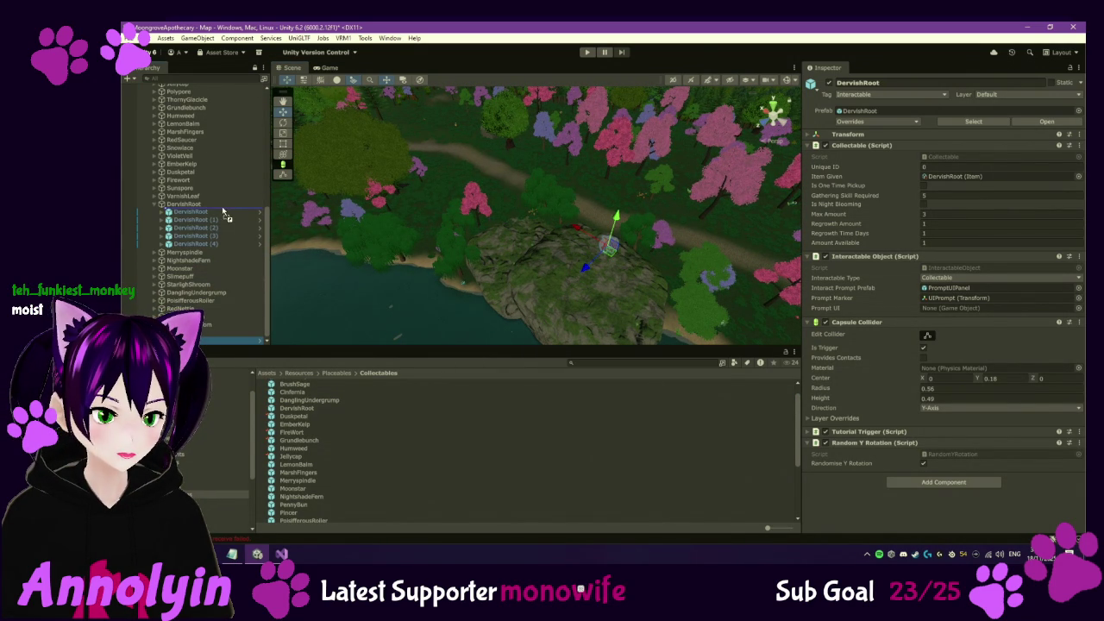
pyautogui.hotkey('ctrl', 'd')
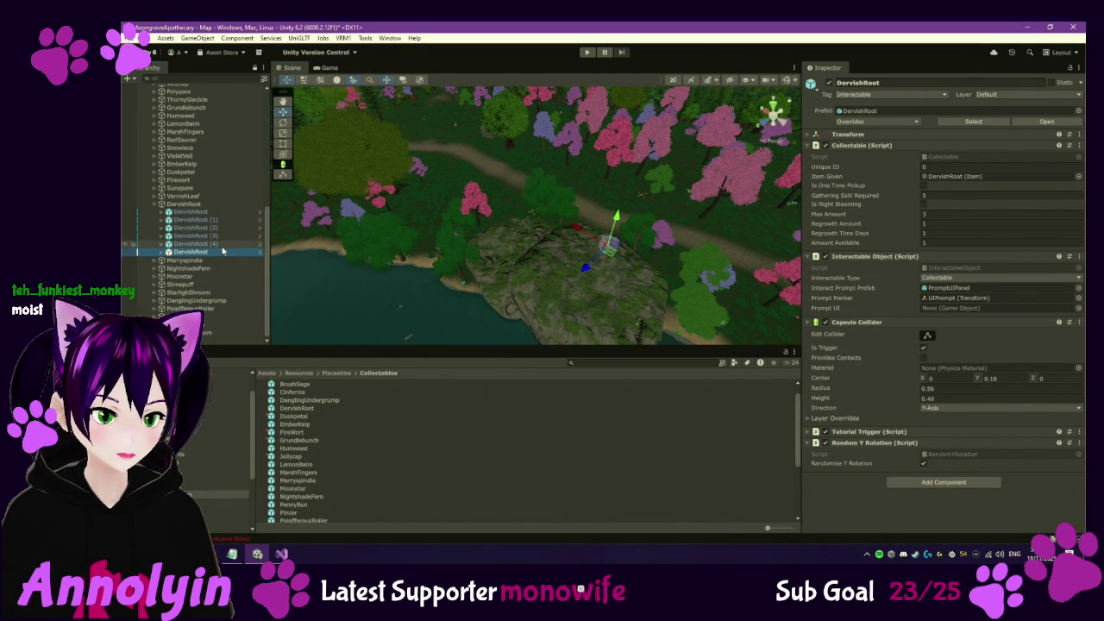
pyautogui.click(156, 206)
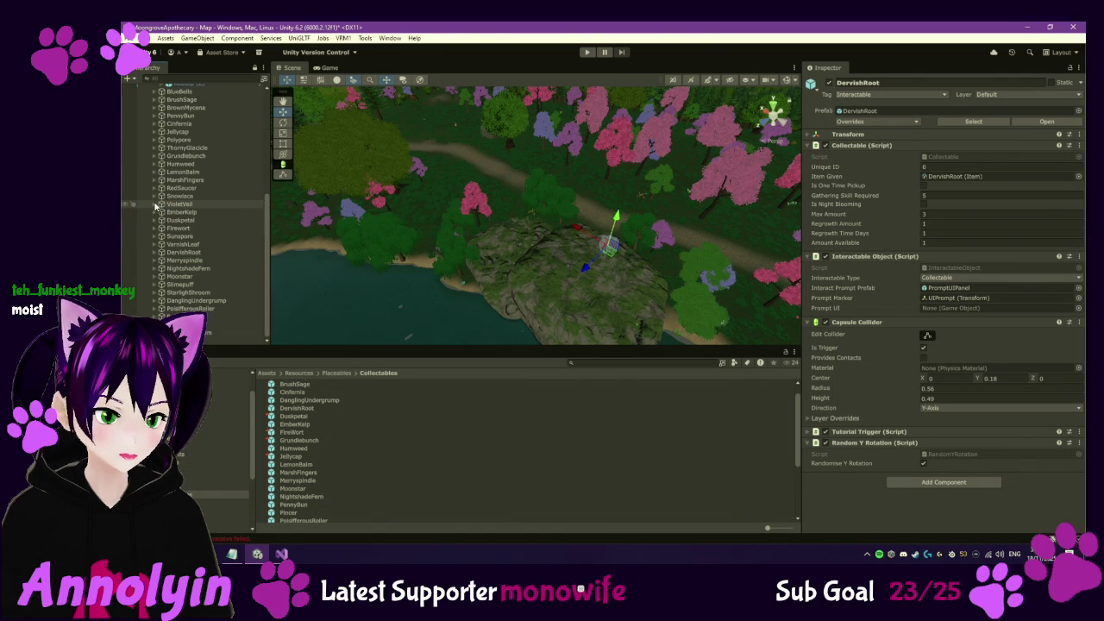
pyautogui.scroll(-2, 541, 226)
pyautogui.scroll(-5, 541, 226)
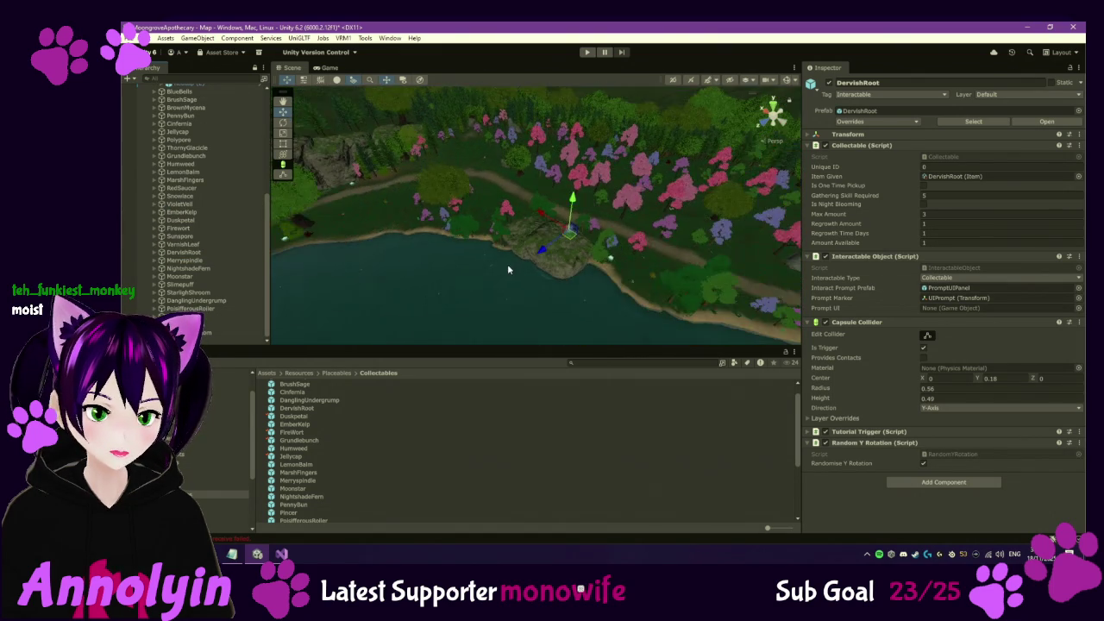
pyautogui.moveTo(552, 312)
pyautogui.mouseDown()
pyautogui.moveTo(534, 303)
pyautogui.moveTo(555, 318)
pyautogui.moveTo(555, 274)
pyautogui.moveTo(530, 276)
pyautogui.moveTo(544, 293)
pyautogui.moveTo(489, 273)
pyautogui.moveTo(520, 312)
pyautogui.moveTo(561, 303)
pyautogui.moveTo(552, 300)
pyautogui.mouseUp()
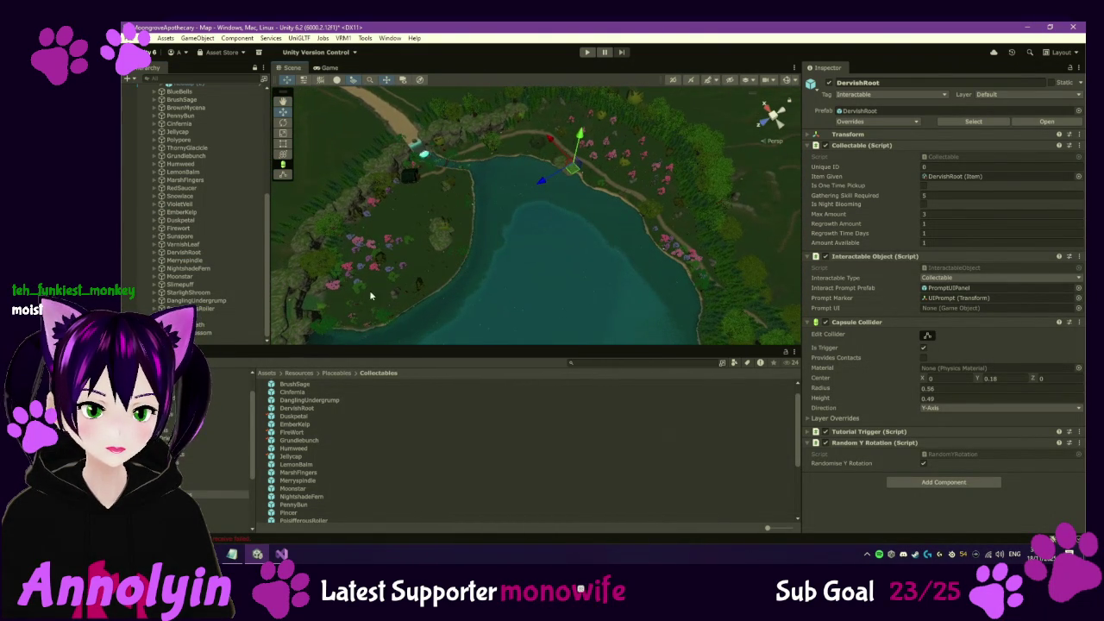
# Expand Merryspindle and step from its first copy down to Merryspindle (7)
pyautogui.click(156, 261)
pyautogui.click(191, 268)
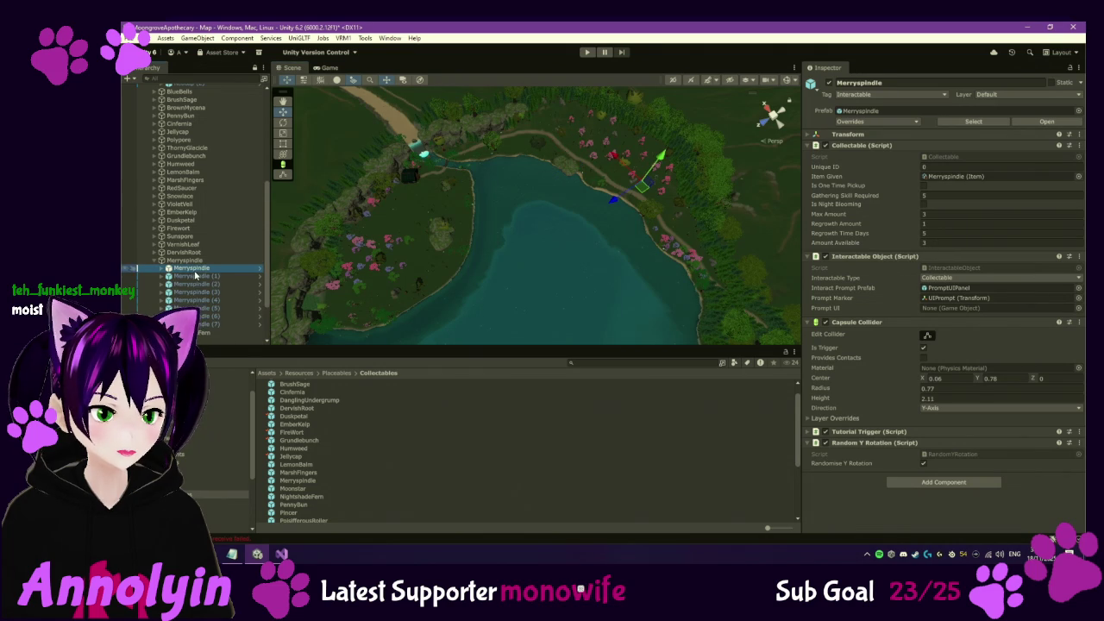
pyautogui.press('Down')
pyautogui.press('Down')
pyautogui.press('Down')
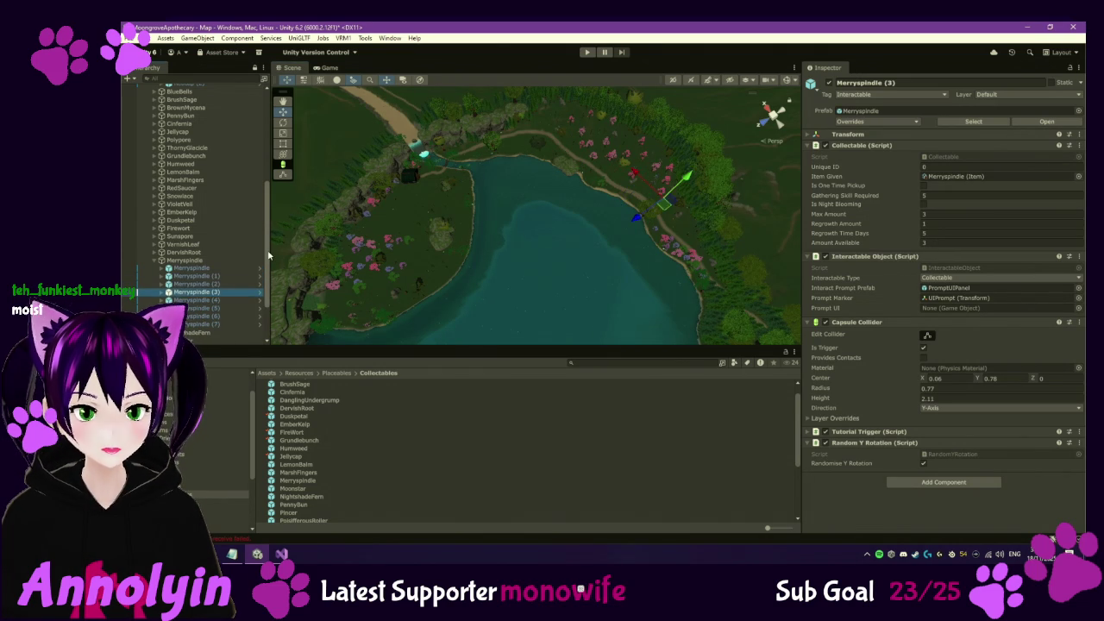
pyautogui.press('Down')
pyautogui.press('Down')
pyautogui.press('Down')
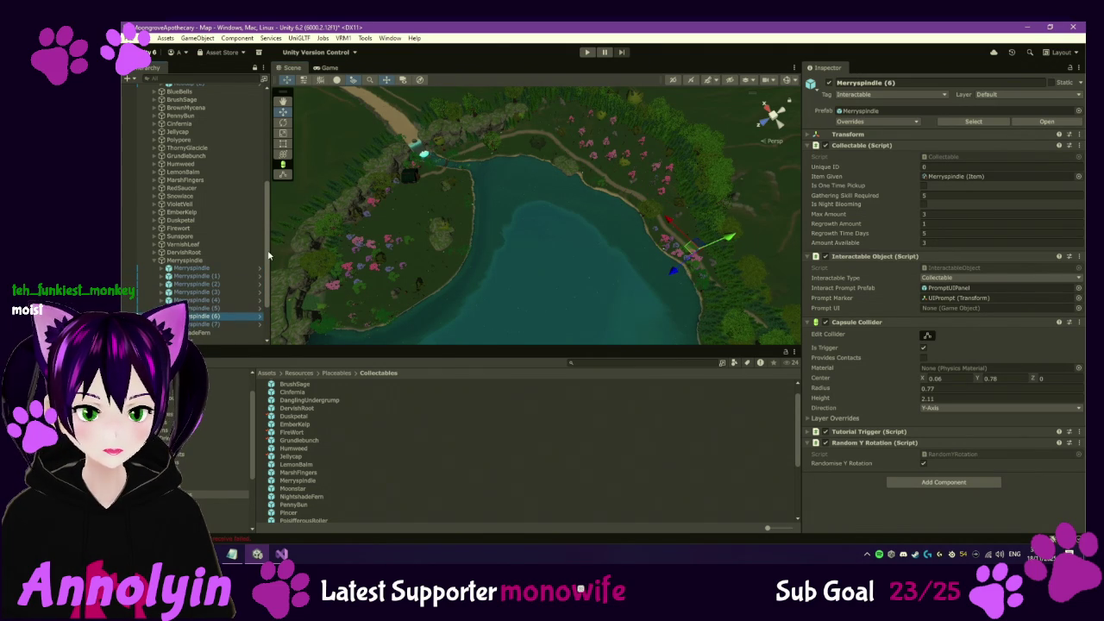
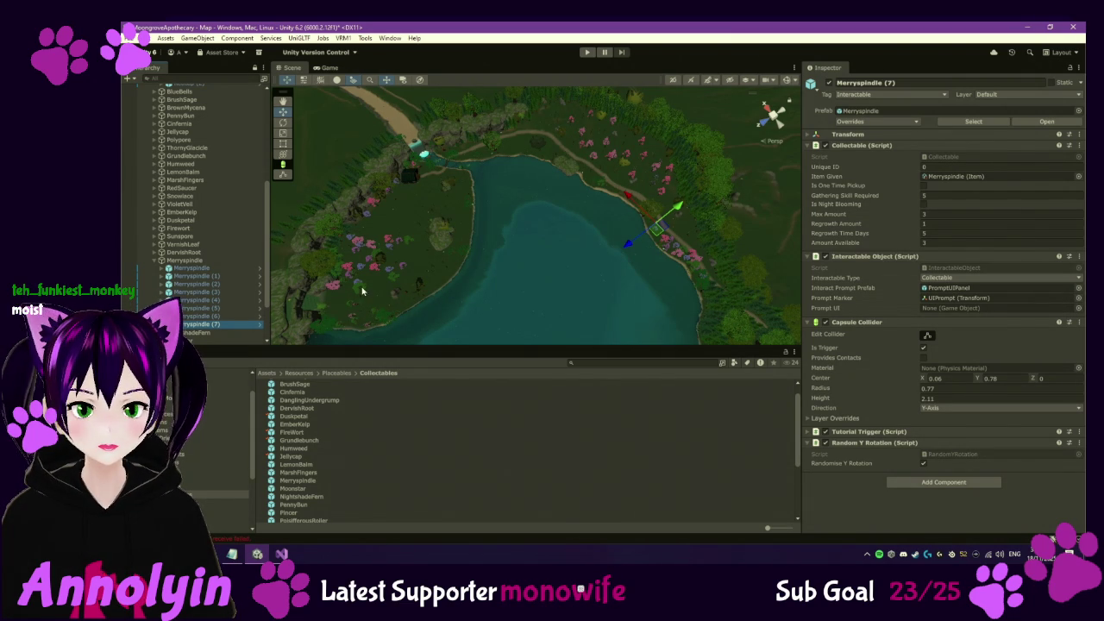
# Step through the NightshadeFern copies down to NightshadeFern (6), checking each lakeside position
pyautogui.click(155, 261)
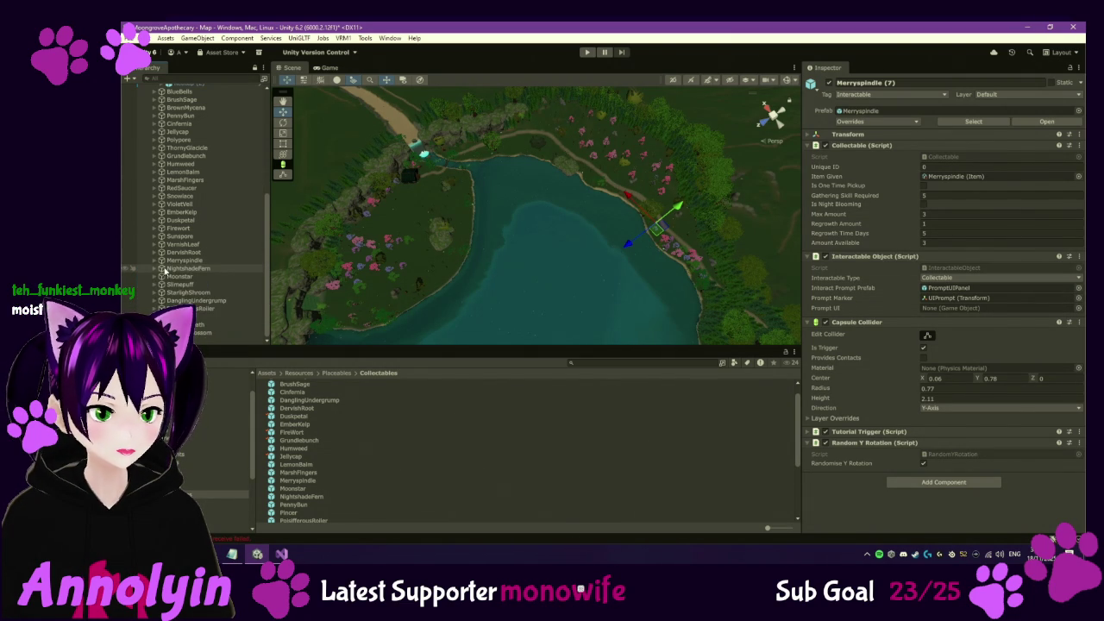
pyautogui.click(155, 268)
pyautogui.click(181, 277)
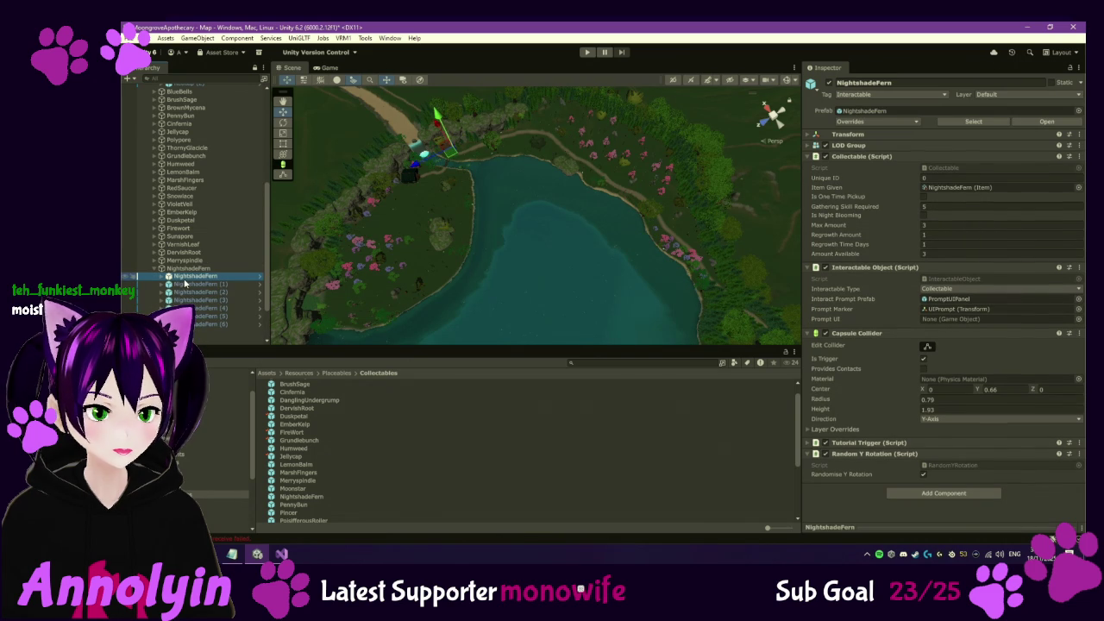
pyautogui.click(184, 283)
pyautogui.press('Down')
pyautogui.press('Down')
pyautogui.press('Down')
pyautogui.press('Down')
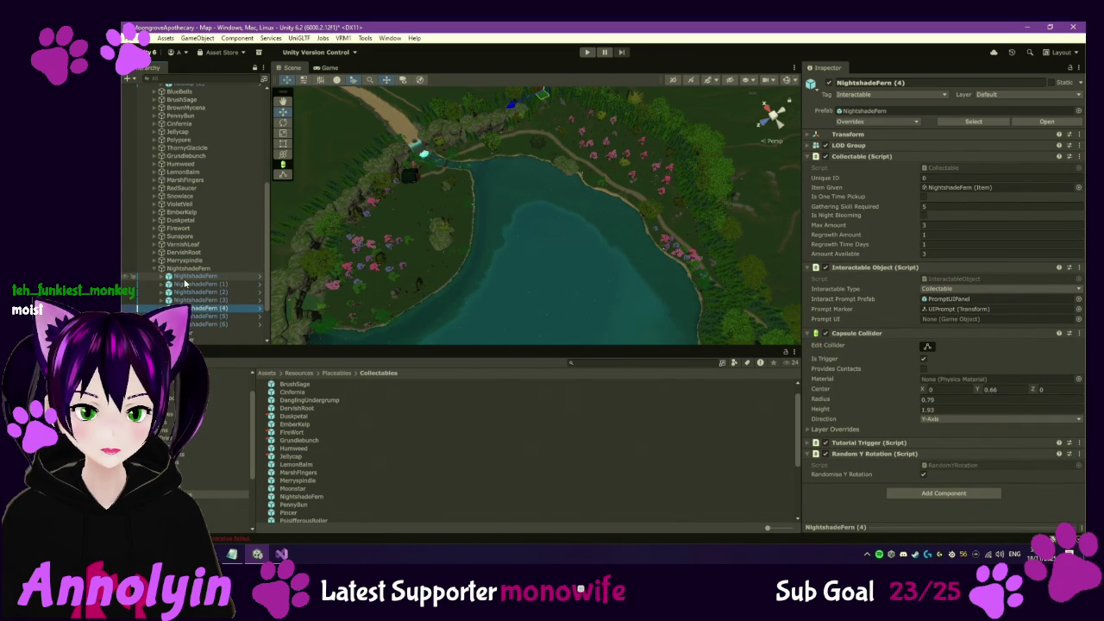
pyautogui.press('Down')
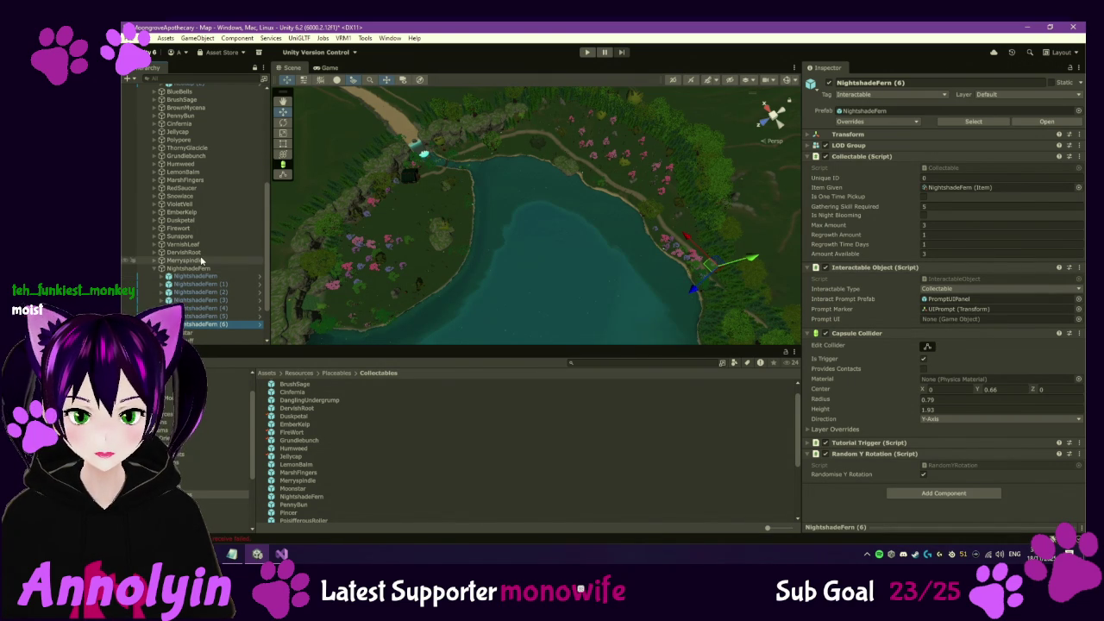
pyautogui.click(157, 270)
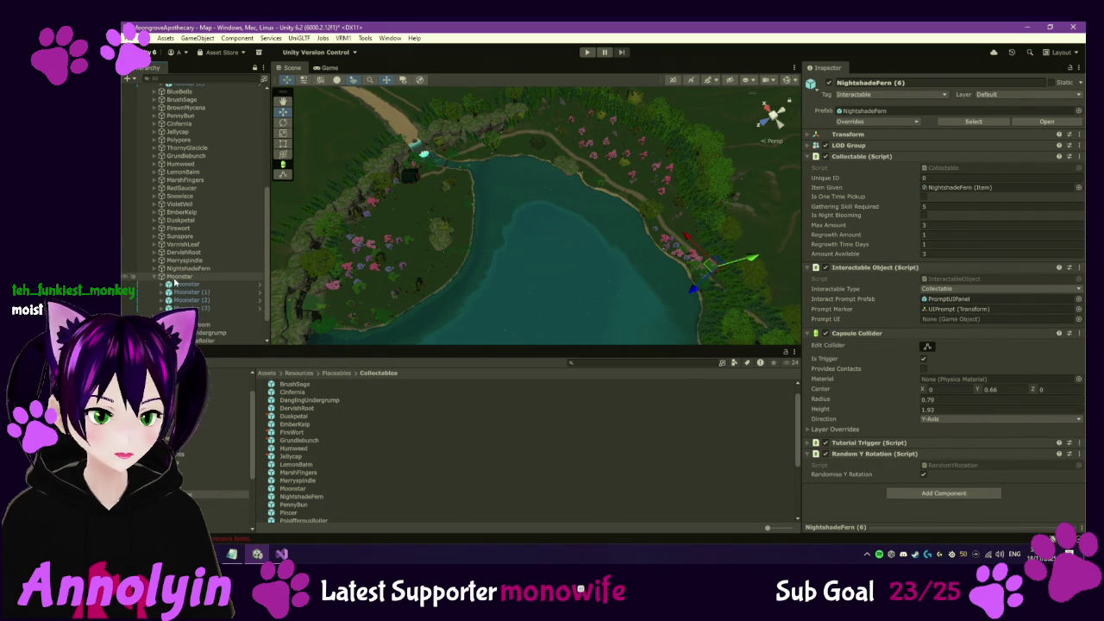
# Check out the Moonstar prefab and set its Amount Available to 1
pyautogui.click(188, 286)
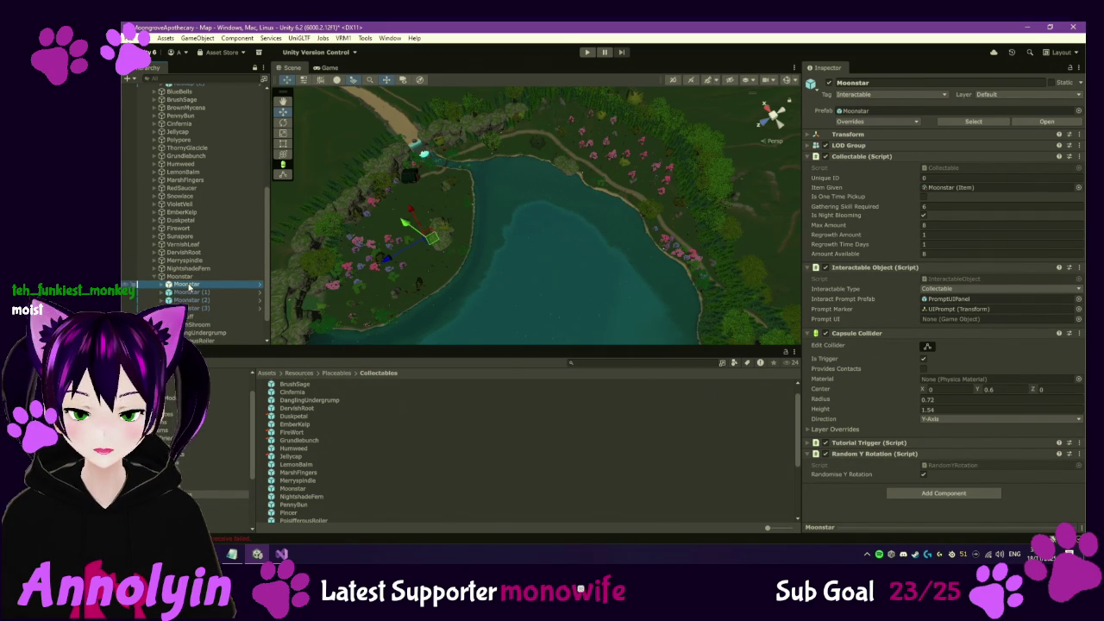
pyautogui.click(933, 251)
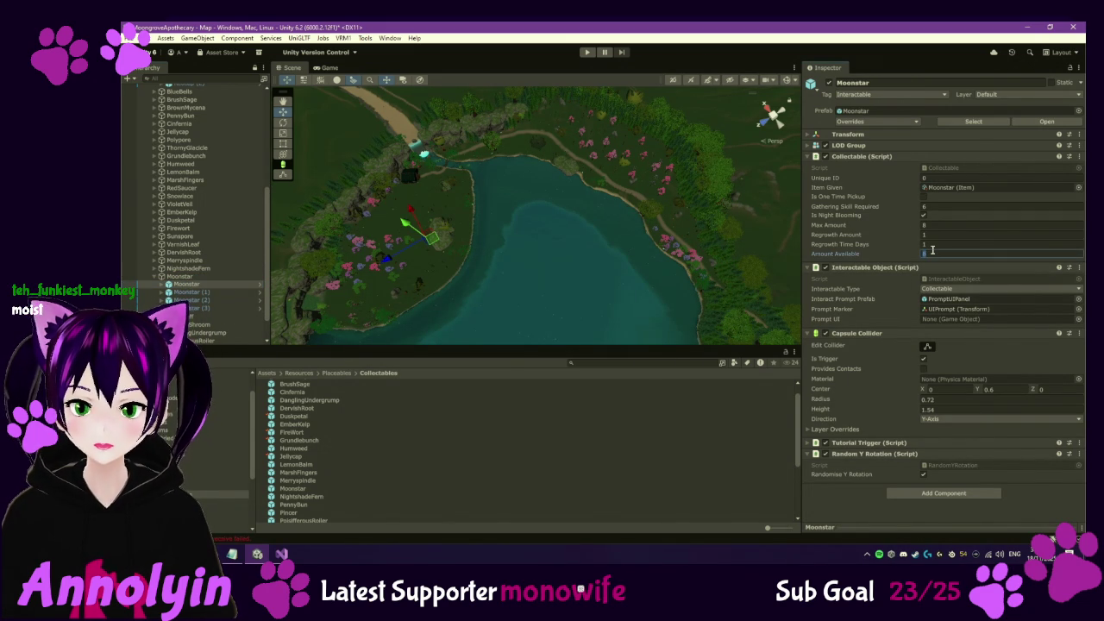
pyautogui.write('1')
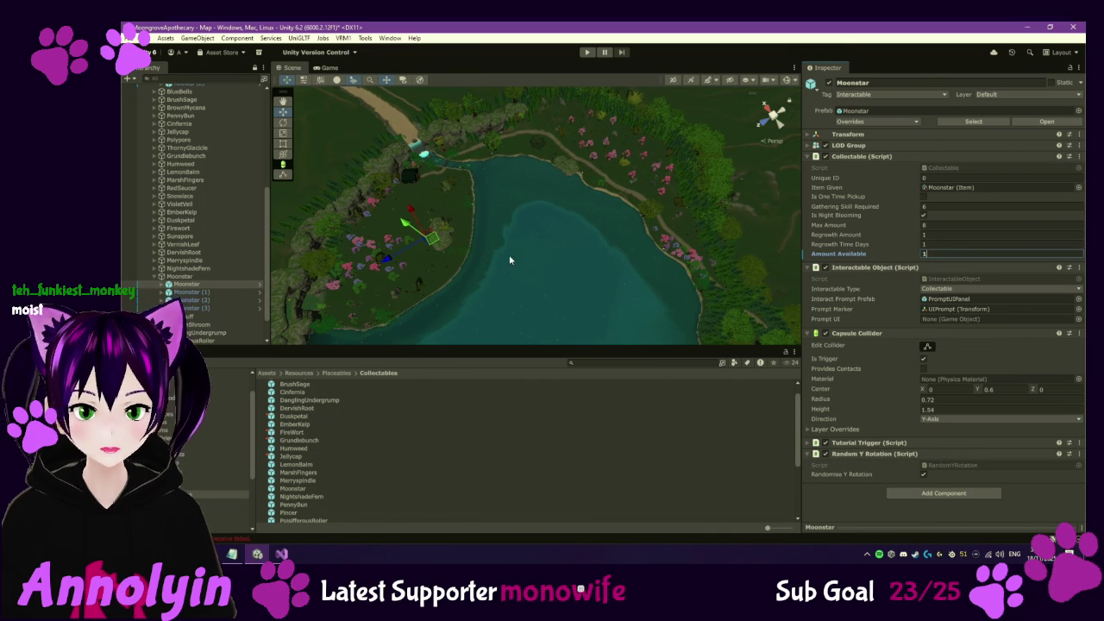
pyautogui.click(293, 489)
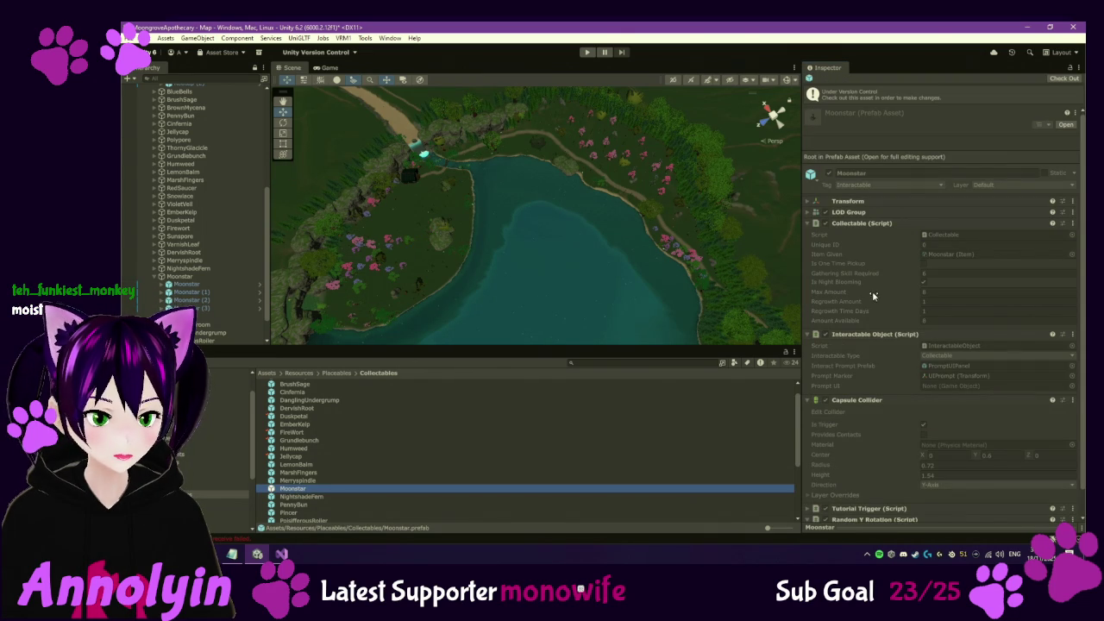
pyautogui.click(1059, 79)
pyautogui.click(947, 298)
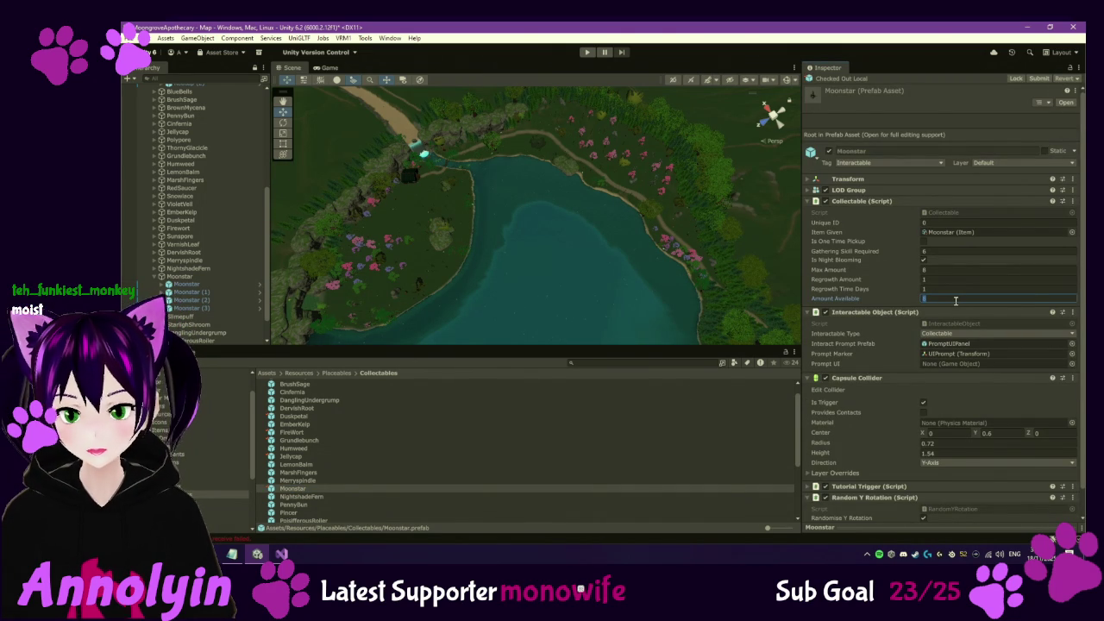
pyautogui.write('3')
pyautogui.press('Return')
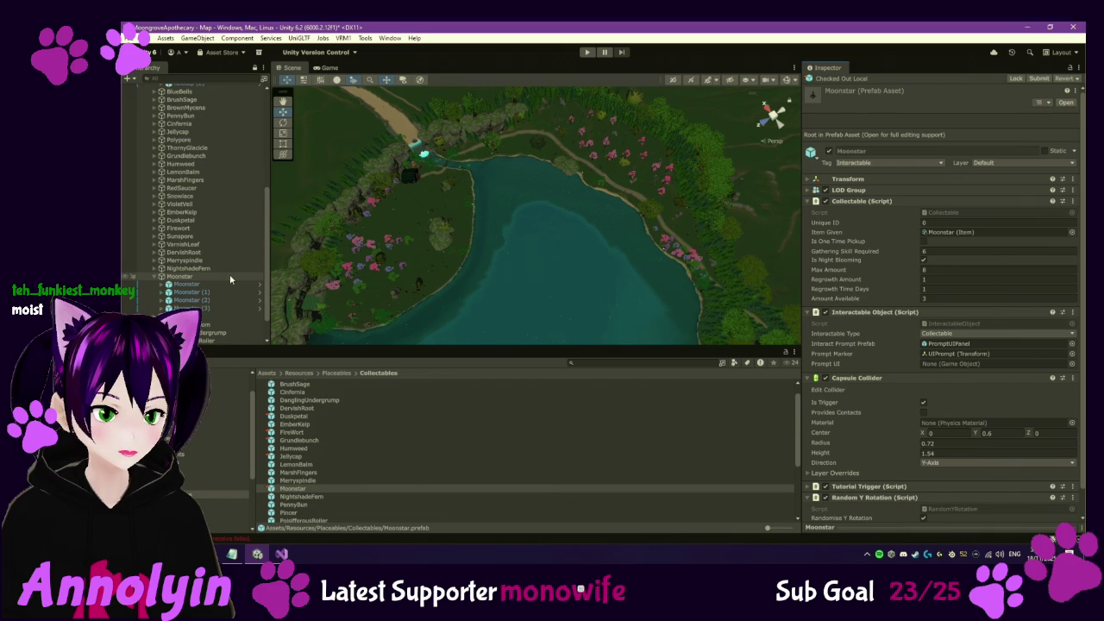
pyautogui.write('1')
pyautogui.press('Return')
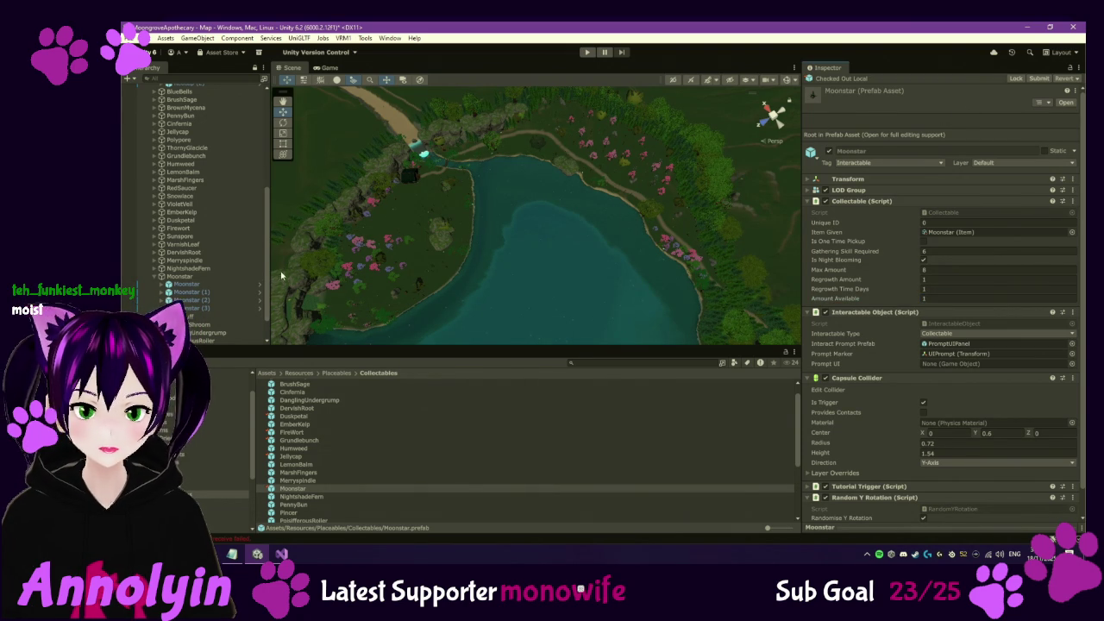
# Revert the placed Moonstar's Amount Available override to the prefab value
pyautogui.click(180, 285)
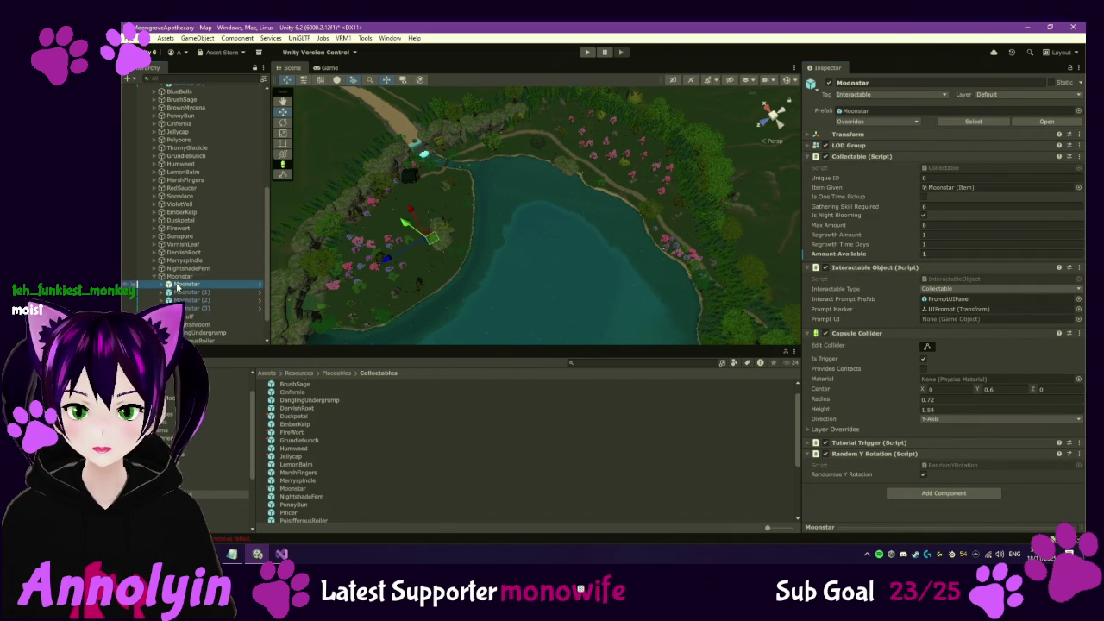
pyautogui.click(184, 278)
pyautogui.click(182, 284)
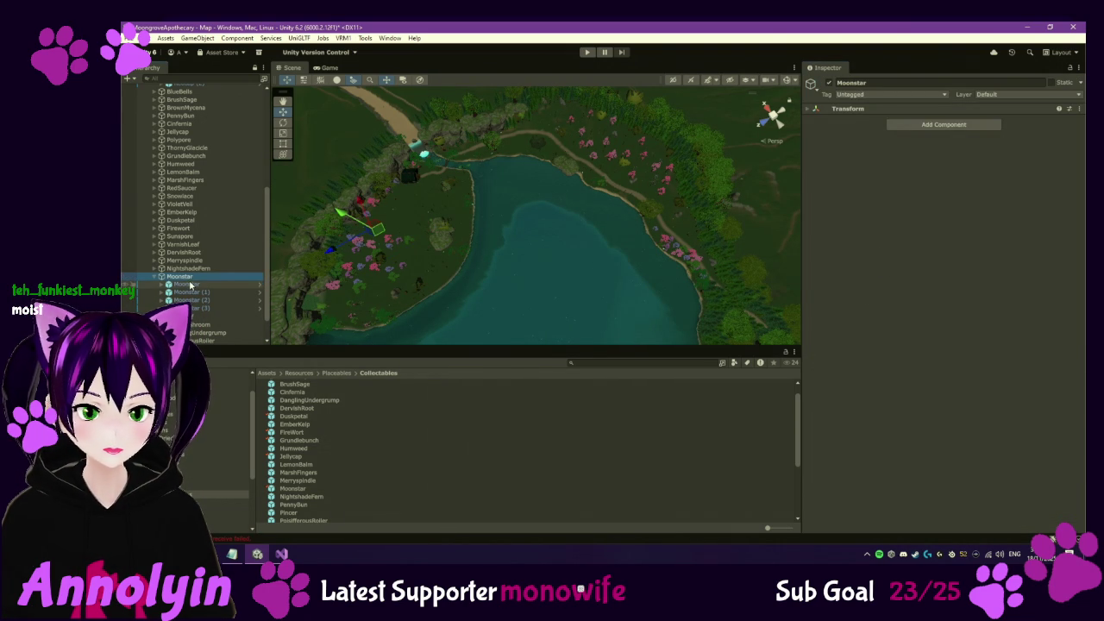
pyautogui.click(949, 255)
pyautogui.press('Return')
pyautogui.rightClick(902, 258)
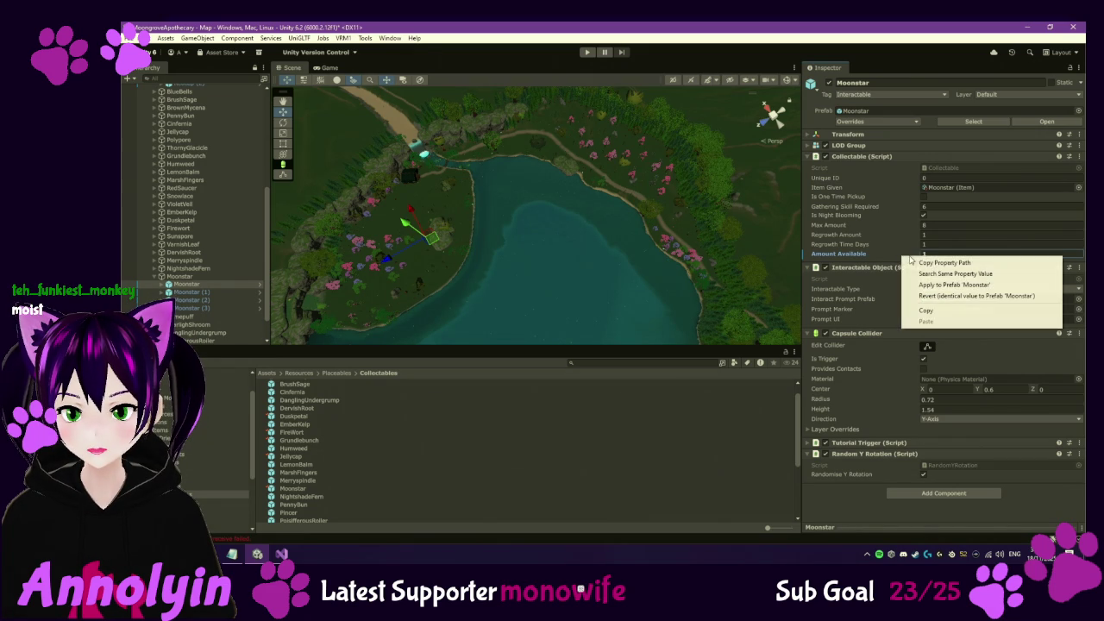
pyautogui.click(976, 297)
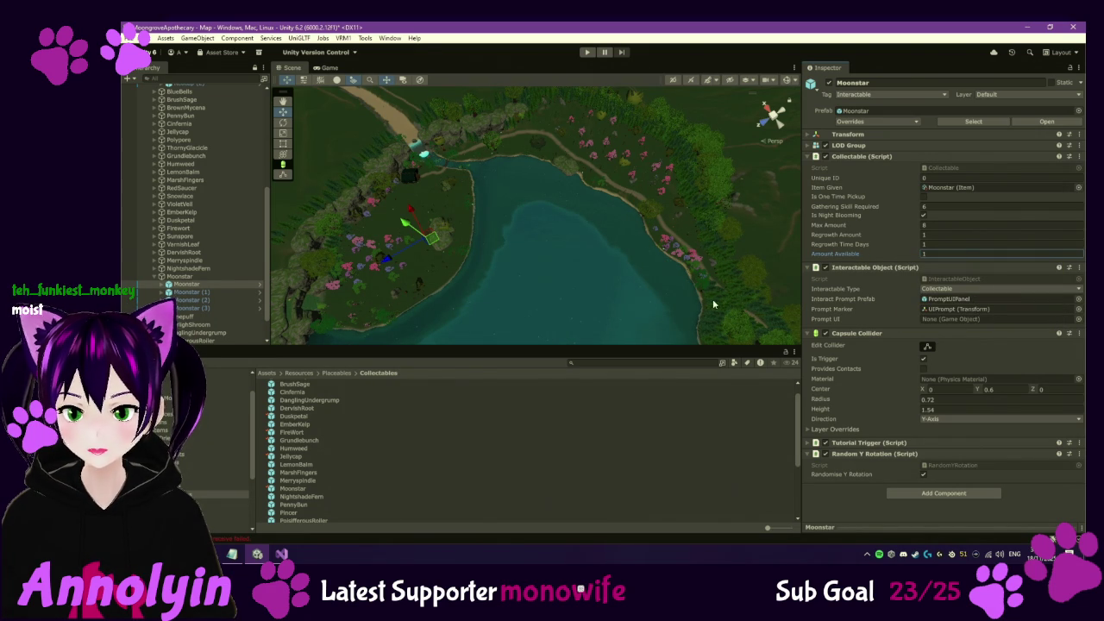
pyautogui.click(215, 284)
pyautogui.press('Down')
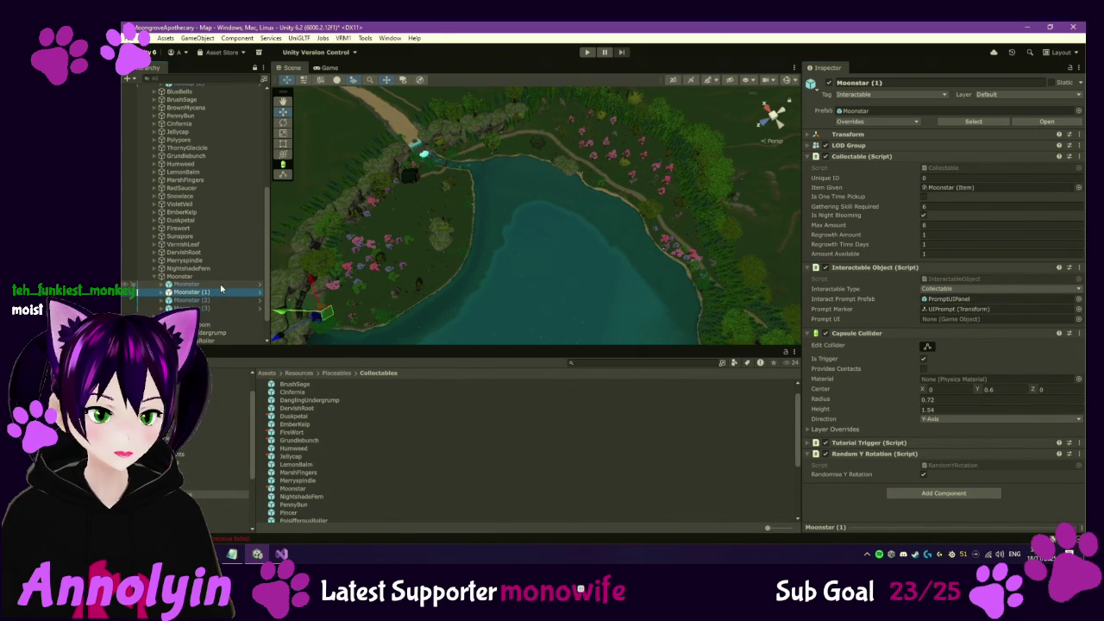
# Drop two Moonstar prefabs into the map near the path, frame both and duplicate them
pyautogui.press('Down')
pyautogui.press('Down')
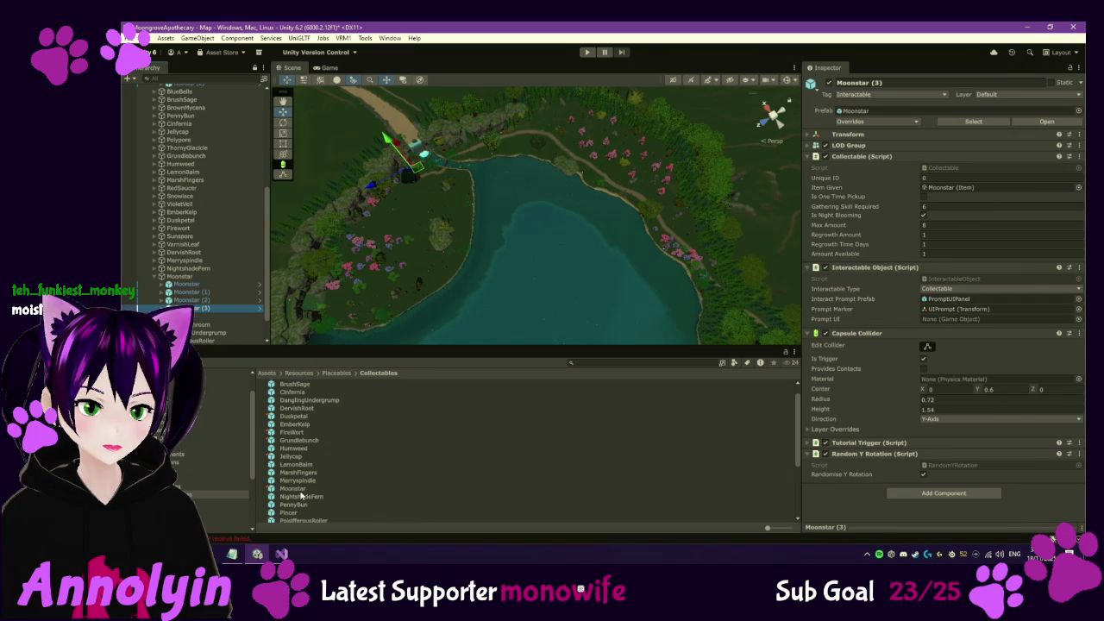
pyautogui.moveTo(297, 490)
pyautogui.mouseDown()
pyautogui.moveTo(676, 262)
pyautogui.moveTo(651, 190)
pyautogui.moveTo(620, 179)
pyautogui.mouseUp()
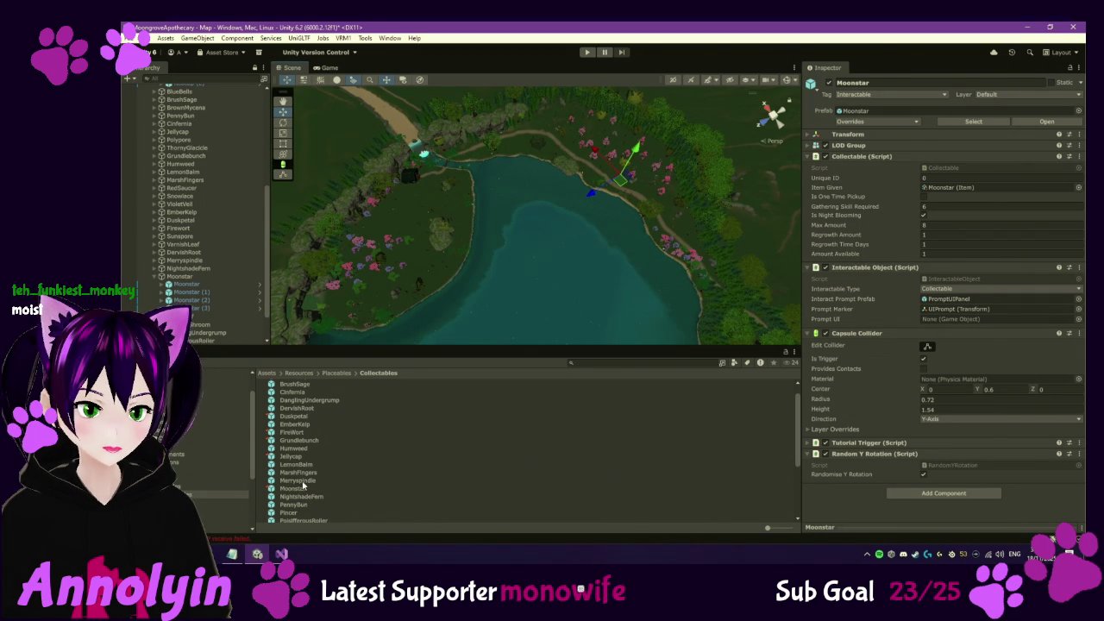
pyautogui.moveTo(296, 490); pyautogui.dragTo(706, 257)
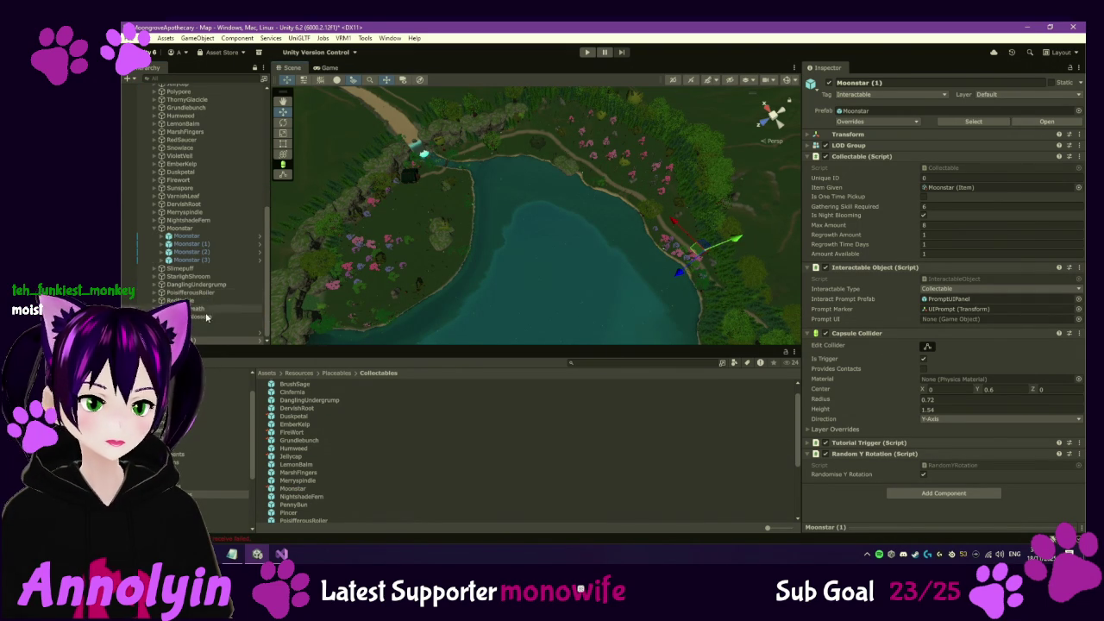
pyautogui.keyDown('ctrl'); pyautogui.click(188, 260); pyautogui.keyUp('ctrl')
pyautogui.press('f')
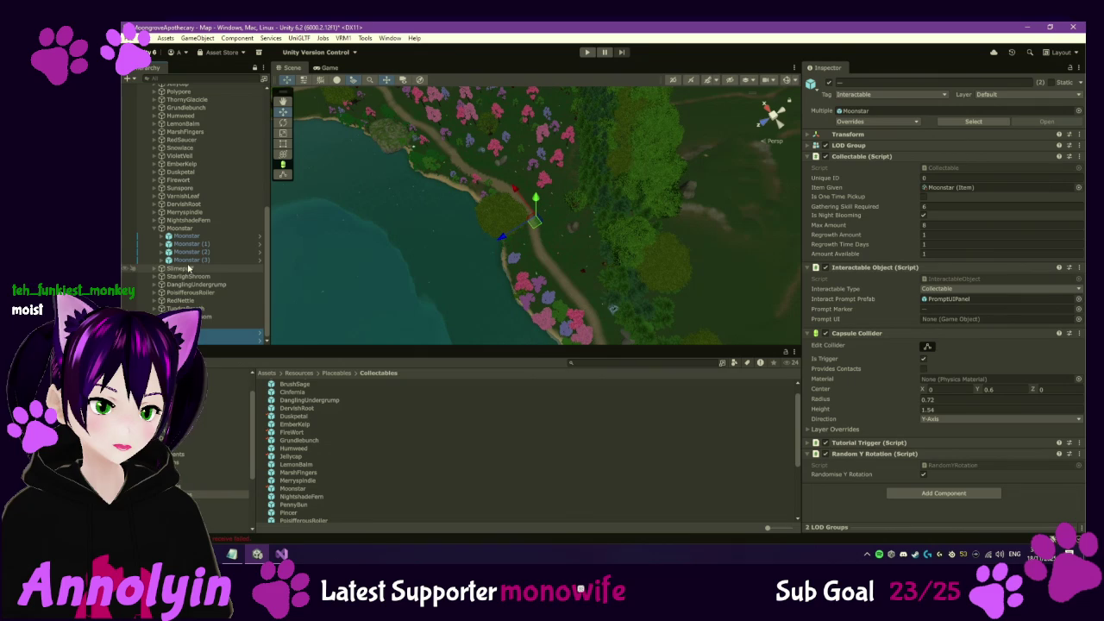
pyautogui.hotkey('ctrl', 'd')
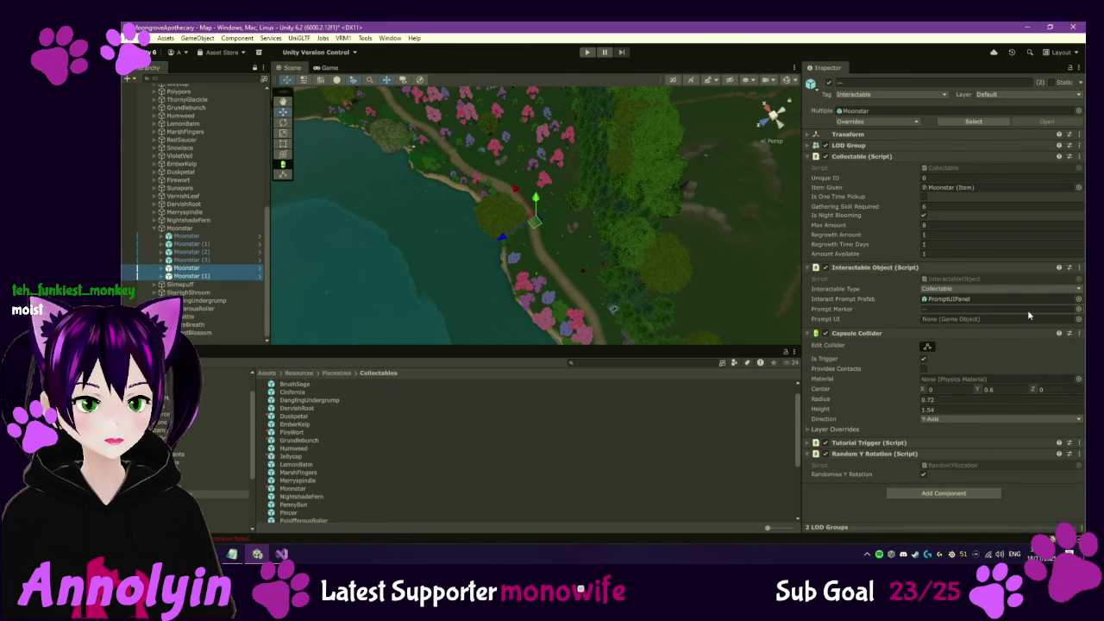
# Step through the Slimepuff copies to Slimepuff (5), then collapse the Moonstar and Slimepuff groups
pyautogui.click(156, 285)
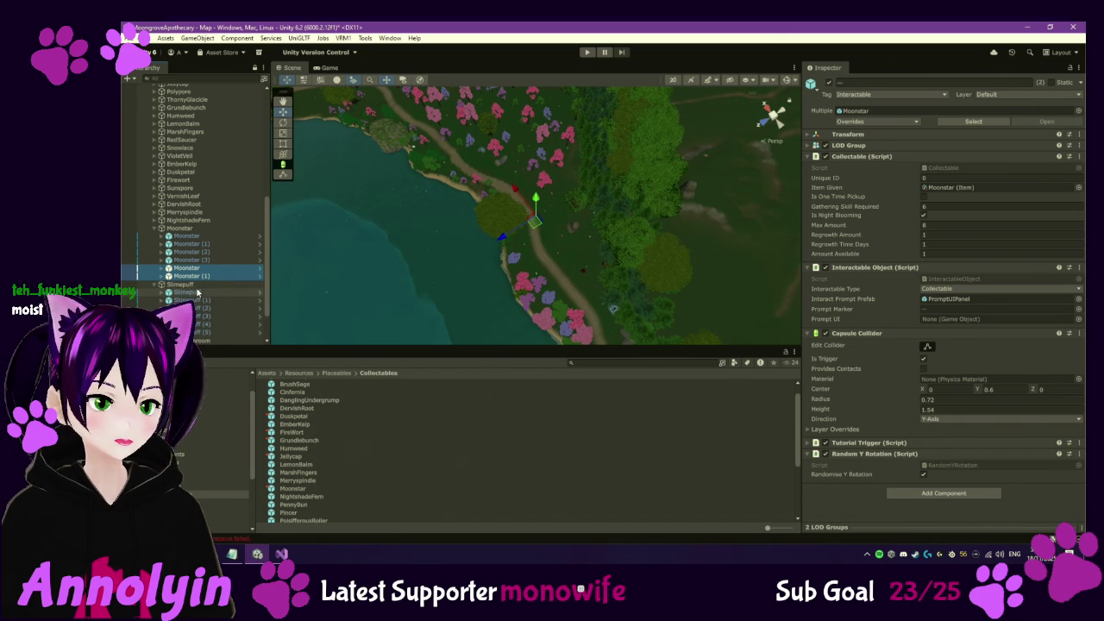
pyautogui.click(207, 292)
pyautogui.moveTo(426, 230)
pyautogui.mouseDown()
pyautogui.moveTo(382, 234)
pyautogui.moveTo(629, 235)
pyautogui.mouseUp()
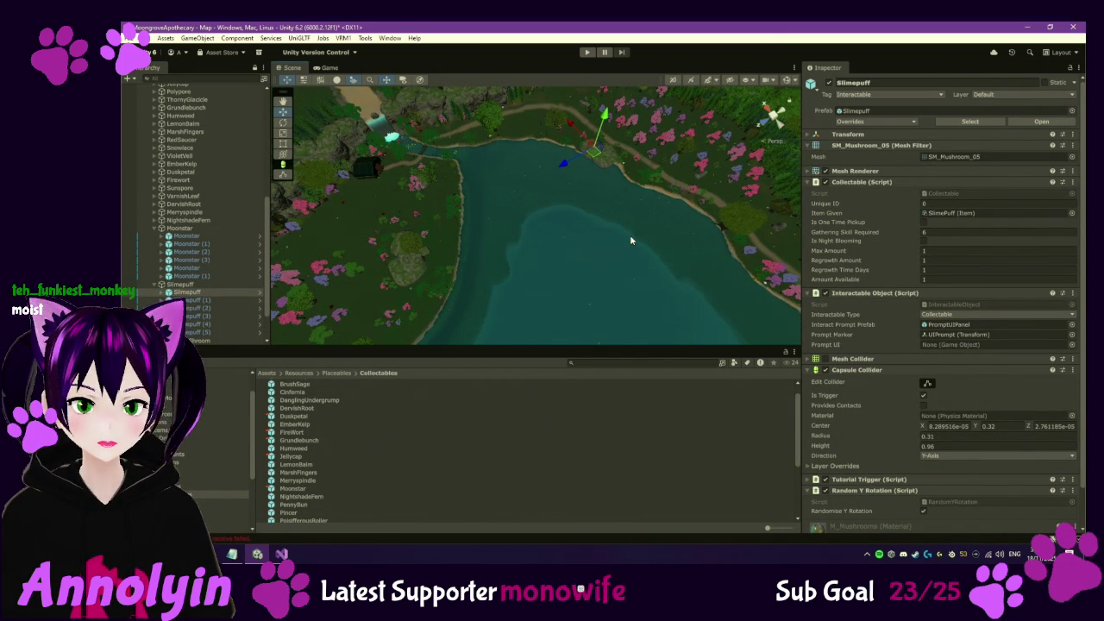
pyautogui.click(178, 299)
pyautogui.press('Down')
pyautogui.press('Down')
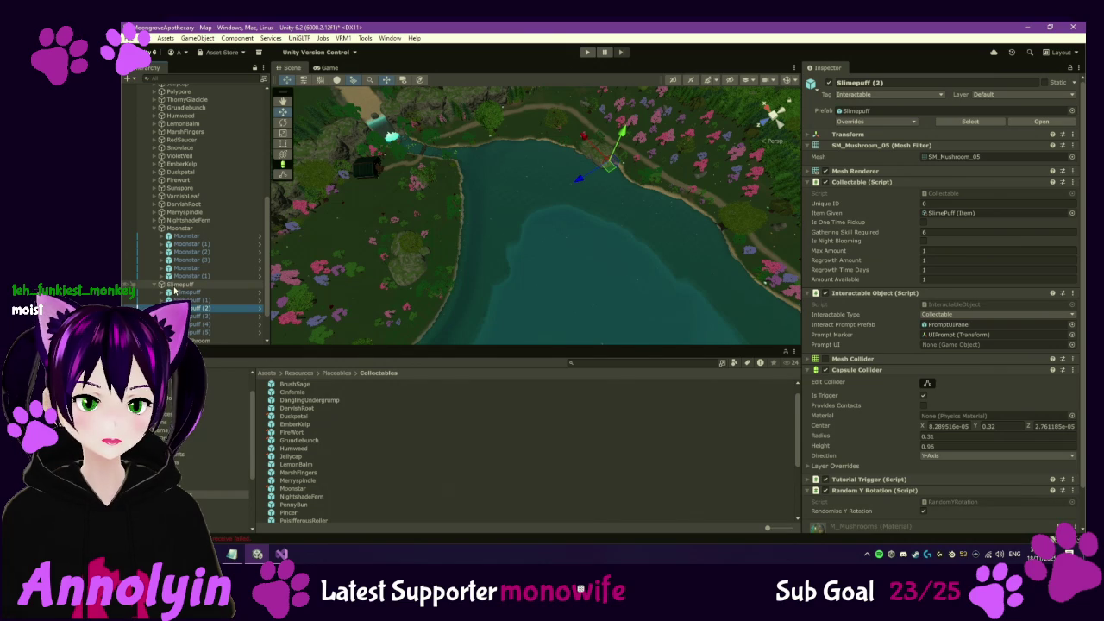
pyautogui.press('Down')
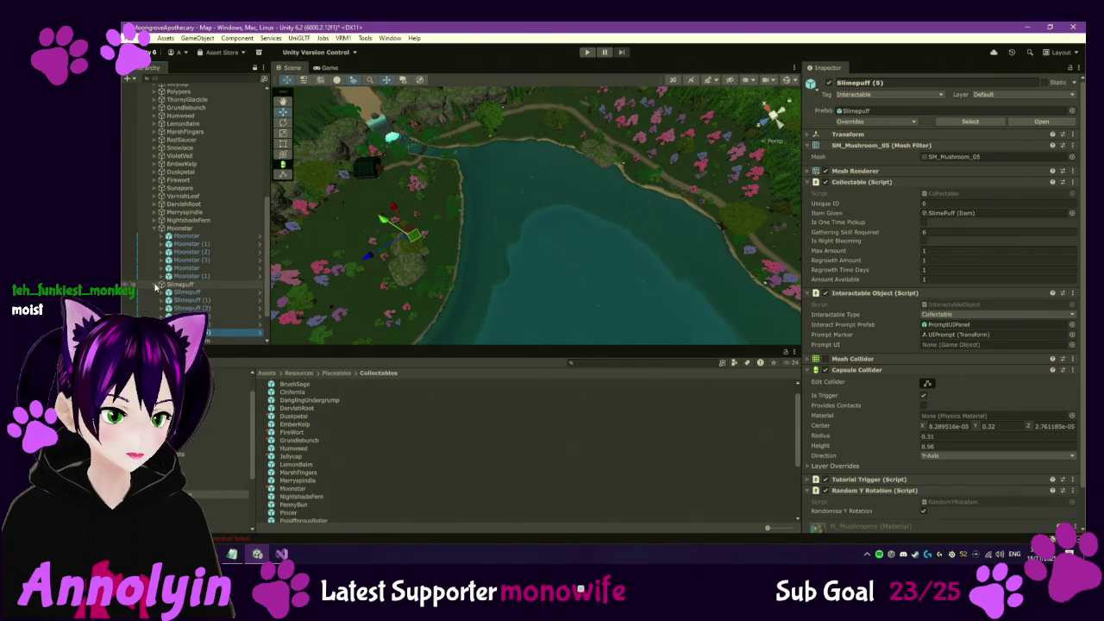
pyautogui.click(157, 229)
pyautogui.click(156, 274)
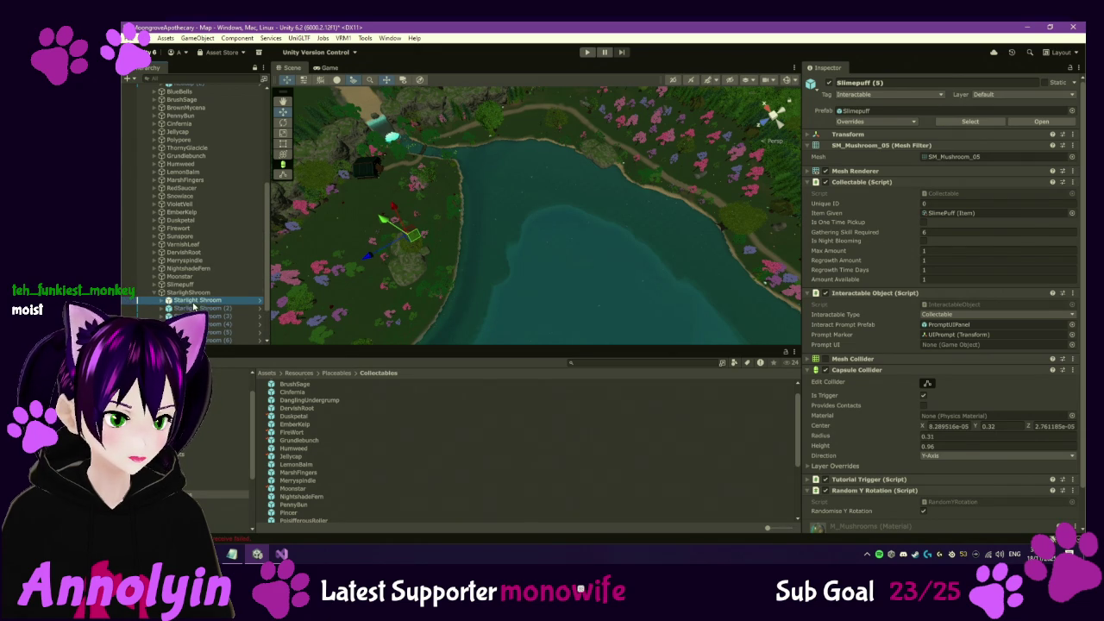
# Review the existing Starlight Shroom copies from (1) through (4)
pyautogui.scroll(-1, 433, 252)
pyautogui.scroll(-1, 500, 263)
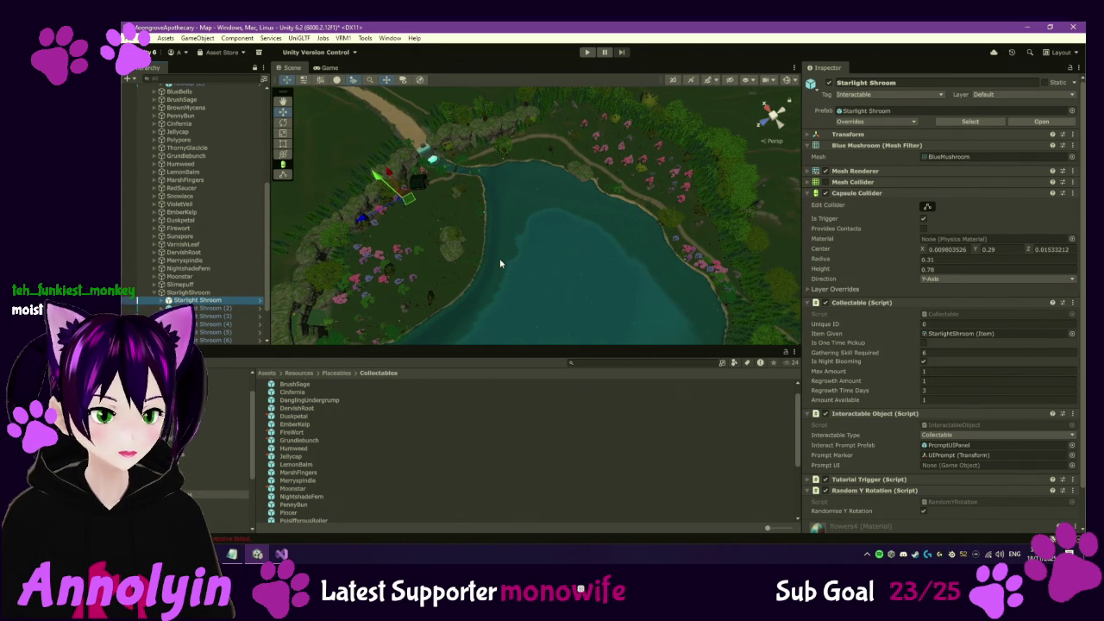
pyautogui.press('Down')
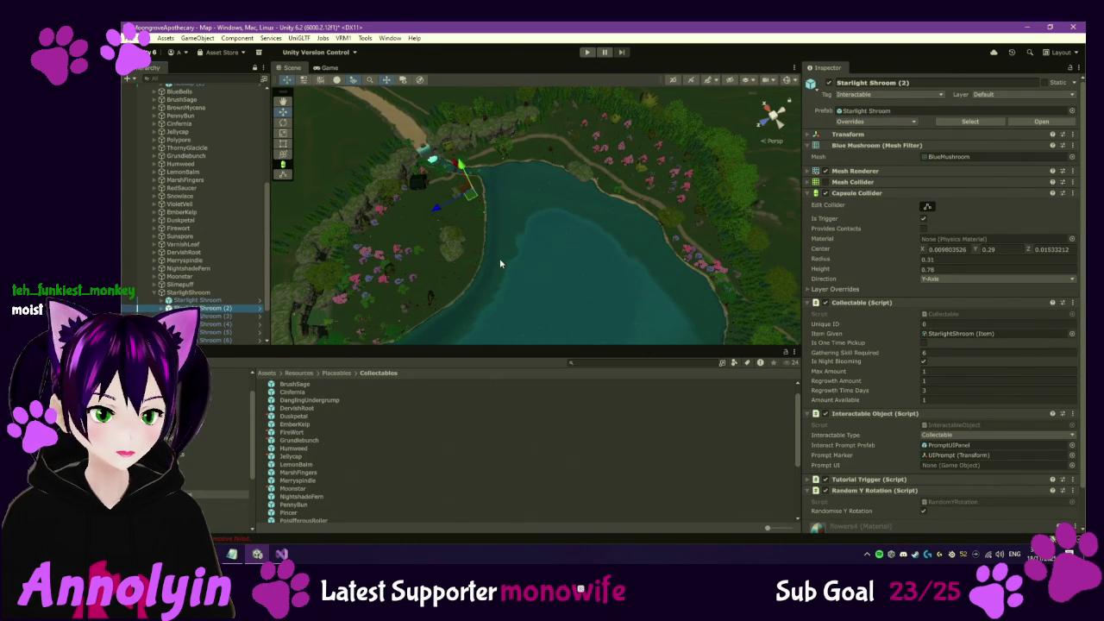
pyautogui.press('Down')
pyautogui.press('Down')
pyautogui.press('Down')
pyautogui.press('Down')
pyautogui.press('Down')
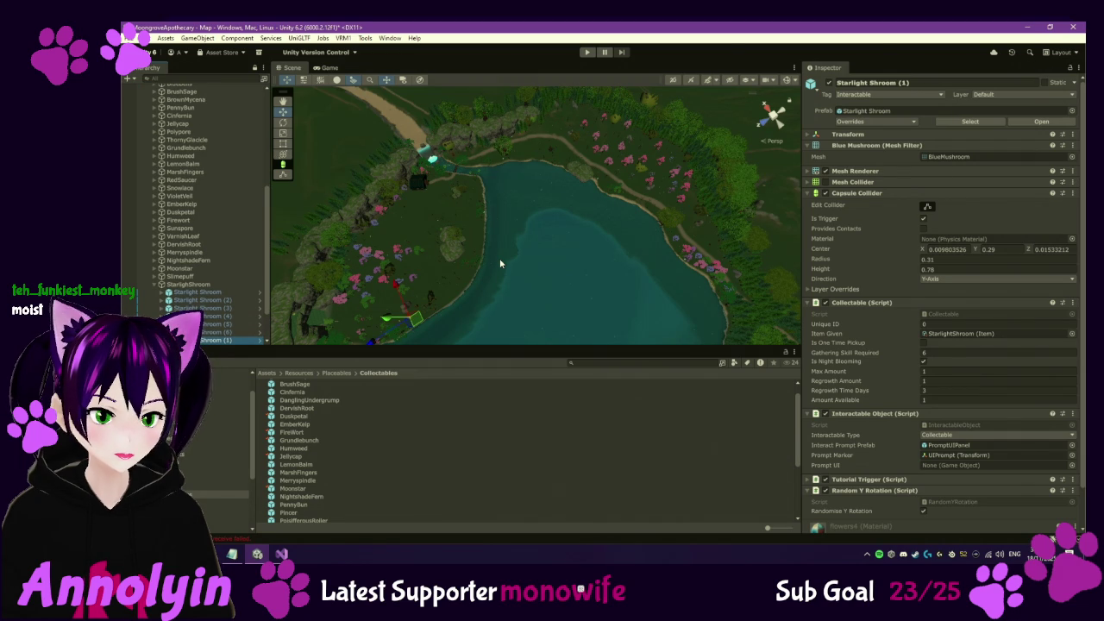
pyautogui.press('Down')
pyautogui.press('Up')
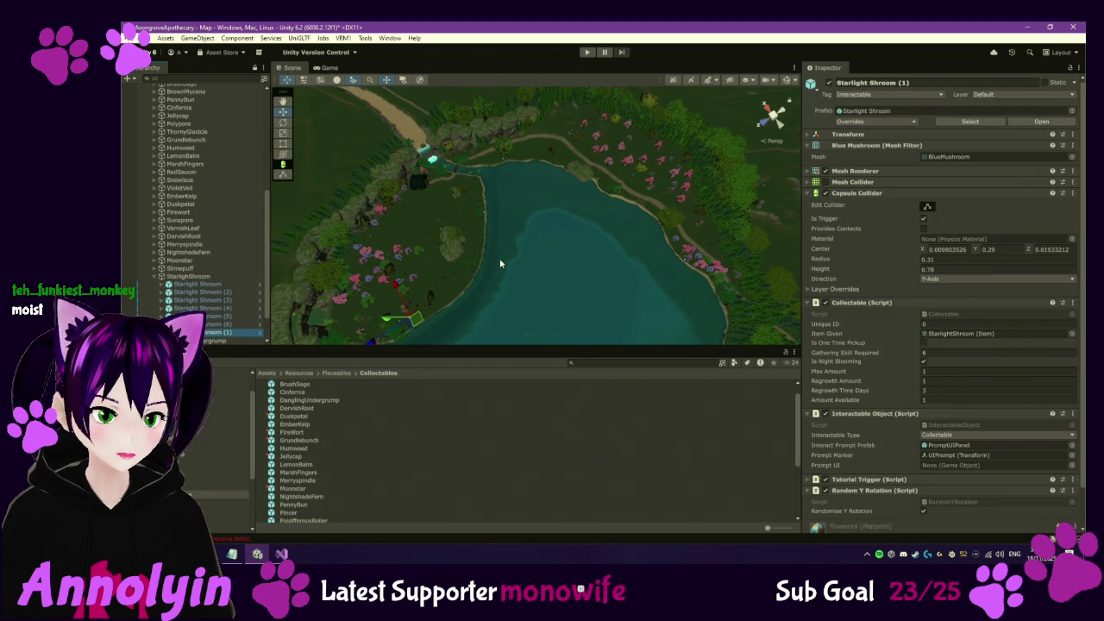
pyautogui.scroll(-5, 326, 513)
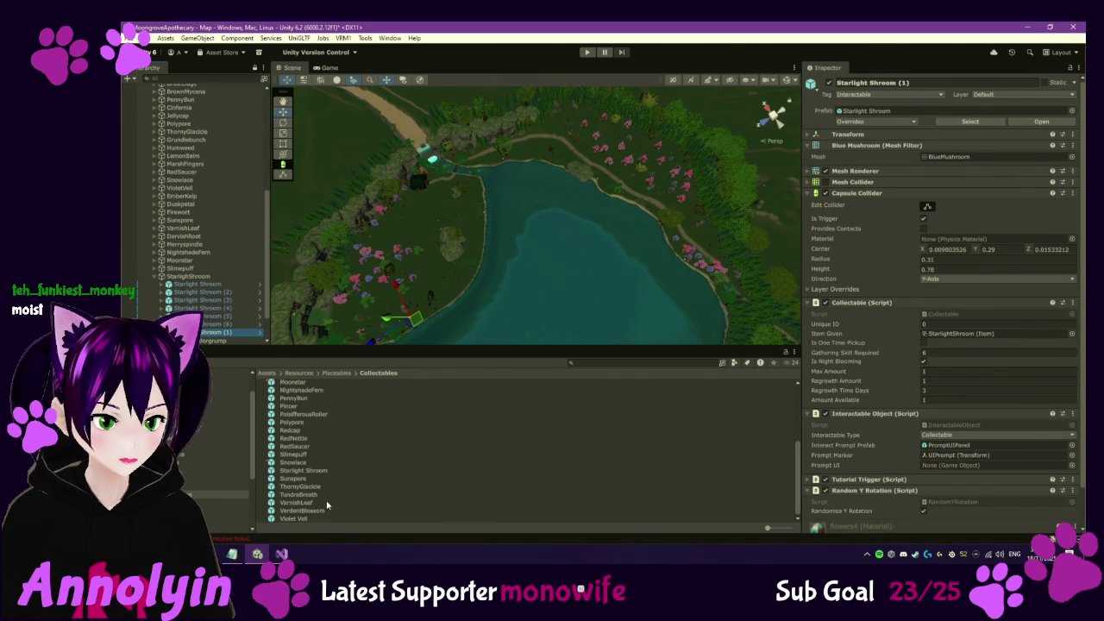
# Place Starlight Shrooms on the west, north and east shores and parent them under StarlightShroom
pyautogui.moveTo(306, 472); pyautogui.dragTo(425, 327)
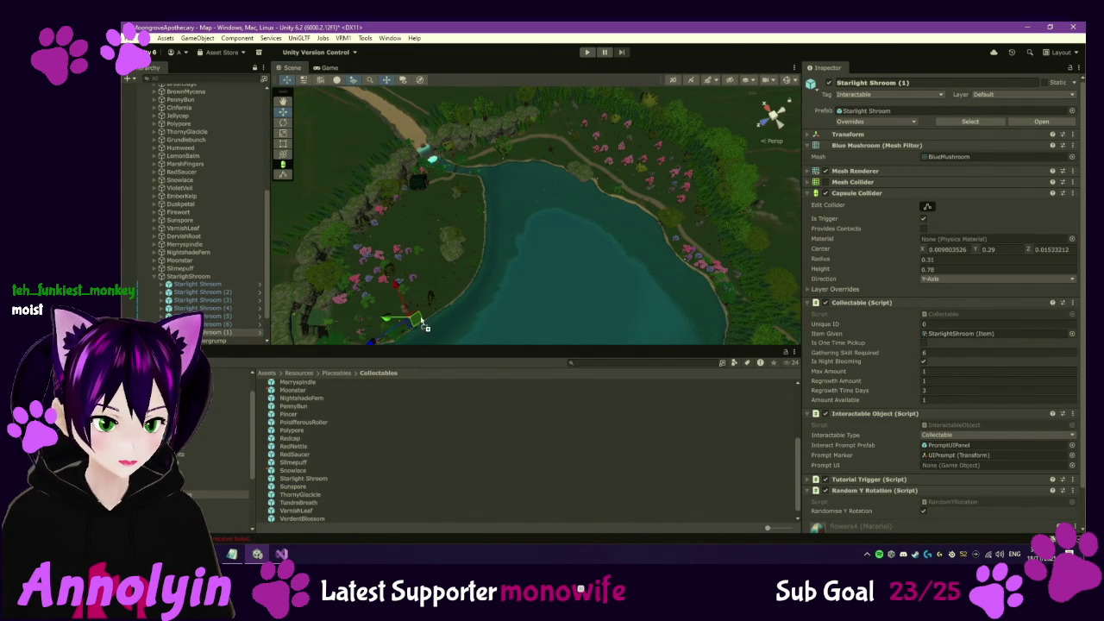
pyautogui.moveTo(446, 244); pyautogui.dragTo(447, 244)
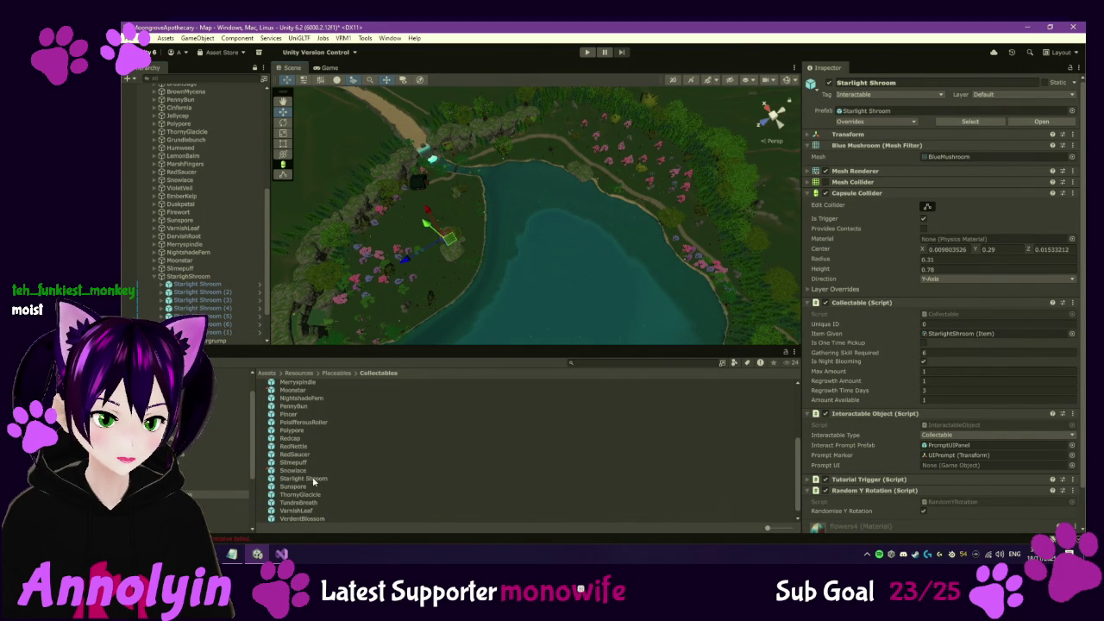
pyautogui.moveTo(310, 484)
pyautogui.mouseDown()
pyautogui.moveTo(620, 314)
pyautogui.moveTo(640, 197)
pyautogui.mouseUp()
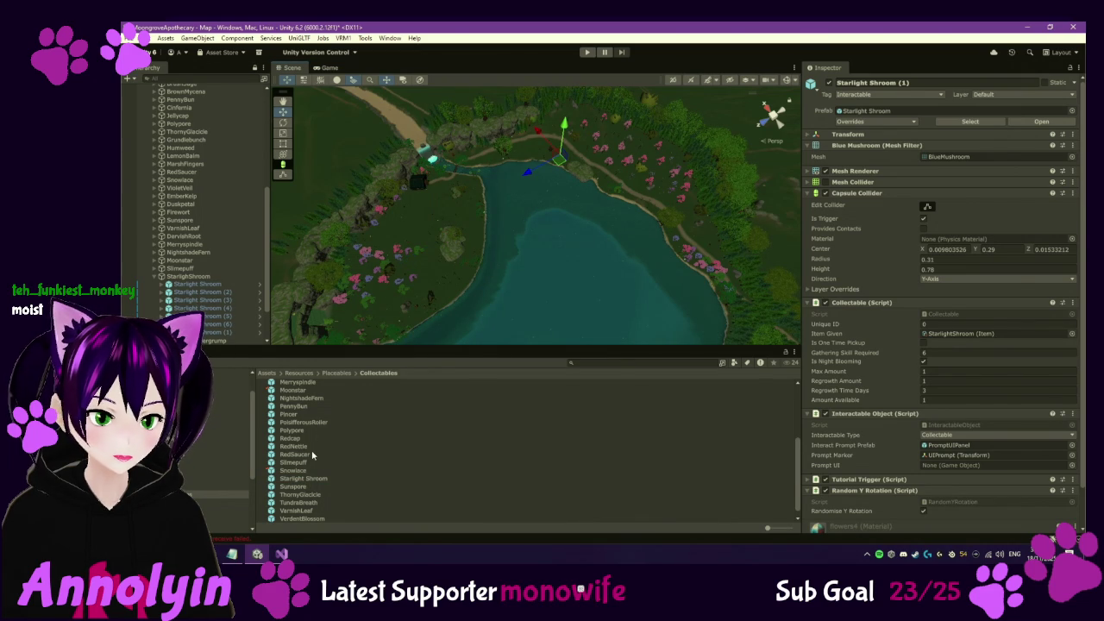
pyautogui.moveTo(301, 482); pyautogui.dragTo(614, 285)
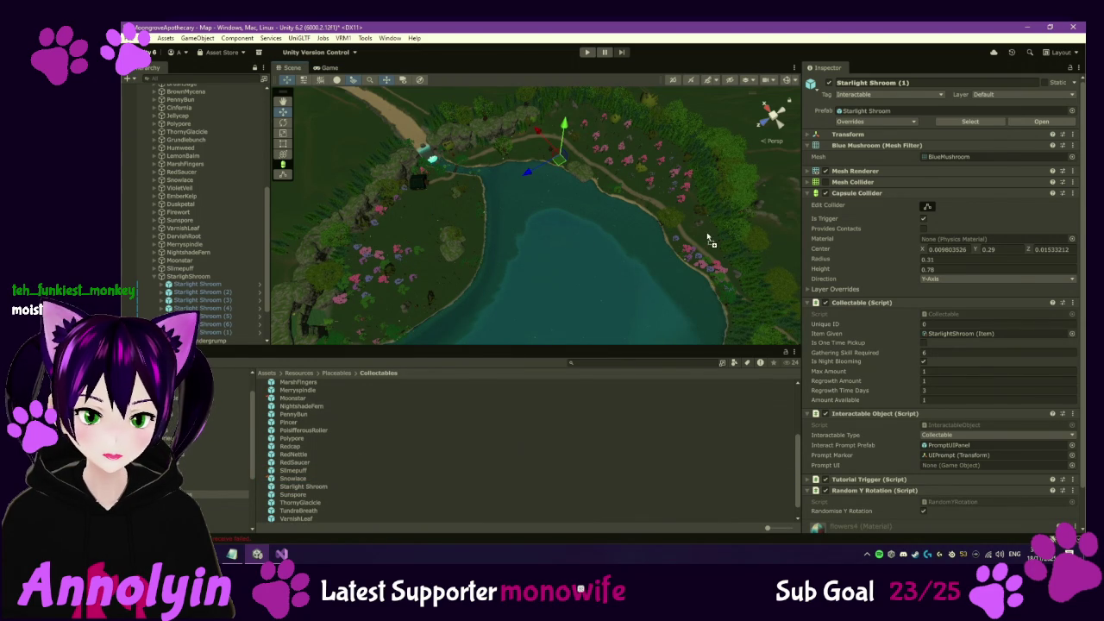
pyautogui.scroll(-3, 207, 293)
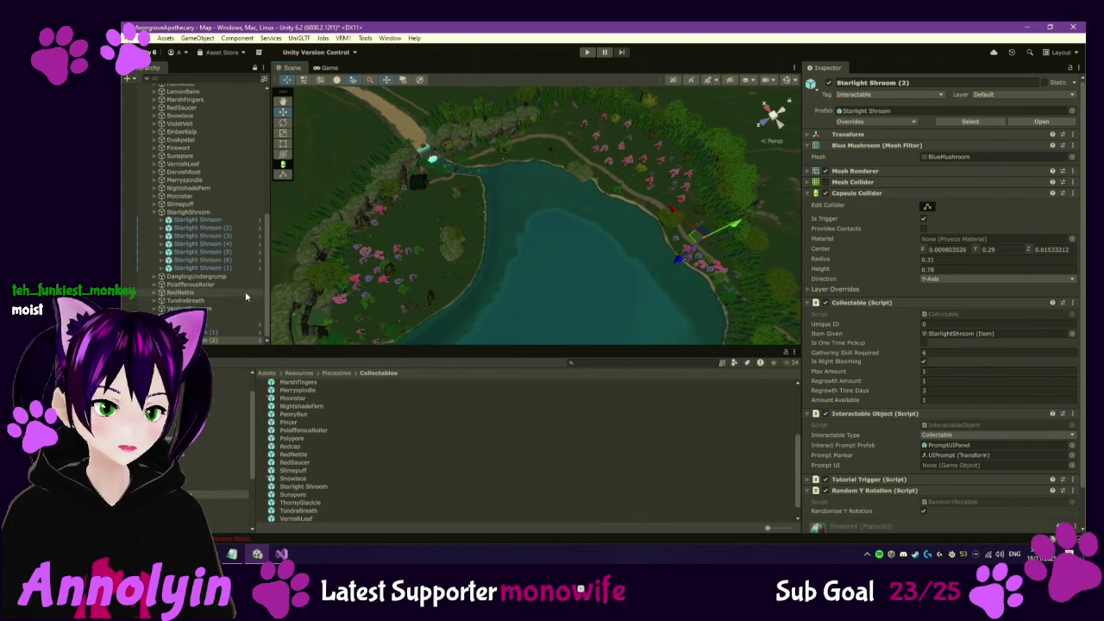
pyautogui.keyDown('shift'); pyautogui.click(213, 331); pyautogui.keyUp('shift')
pyautogui.moveTo(223, 277); pyautogui.dragTo(222, 274)
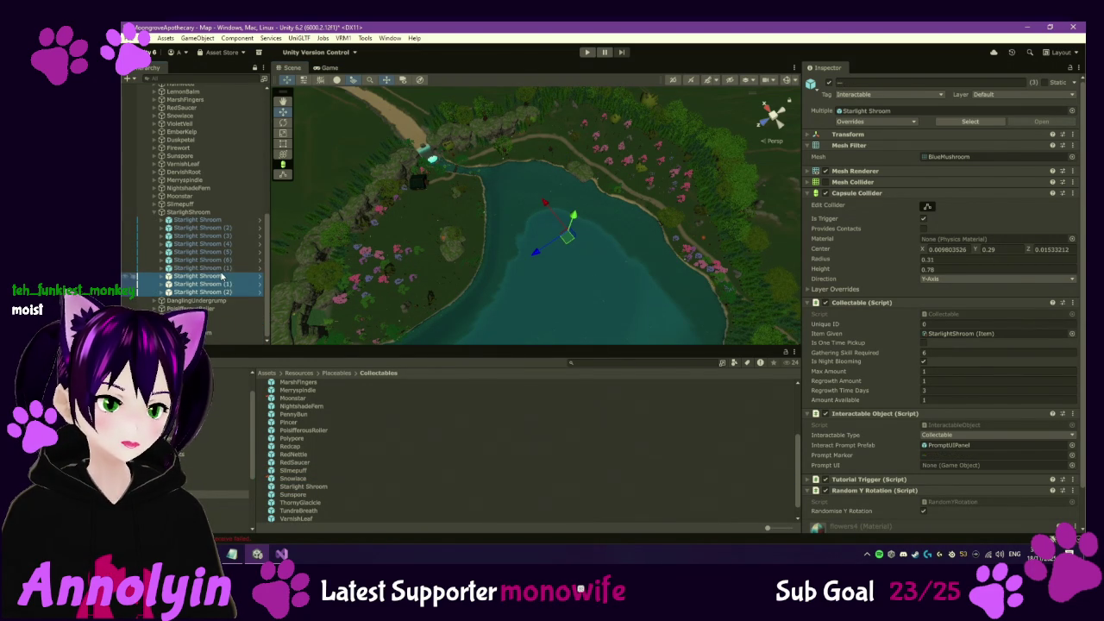
# Check each grouped Starlight Shroom, then collapse the StarlightShroom group
pyautogui.click(226, 224)
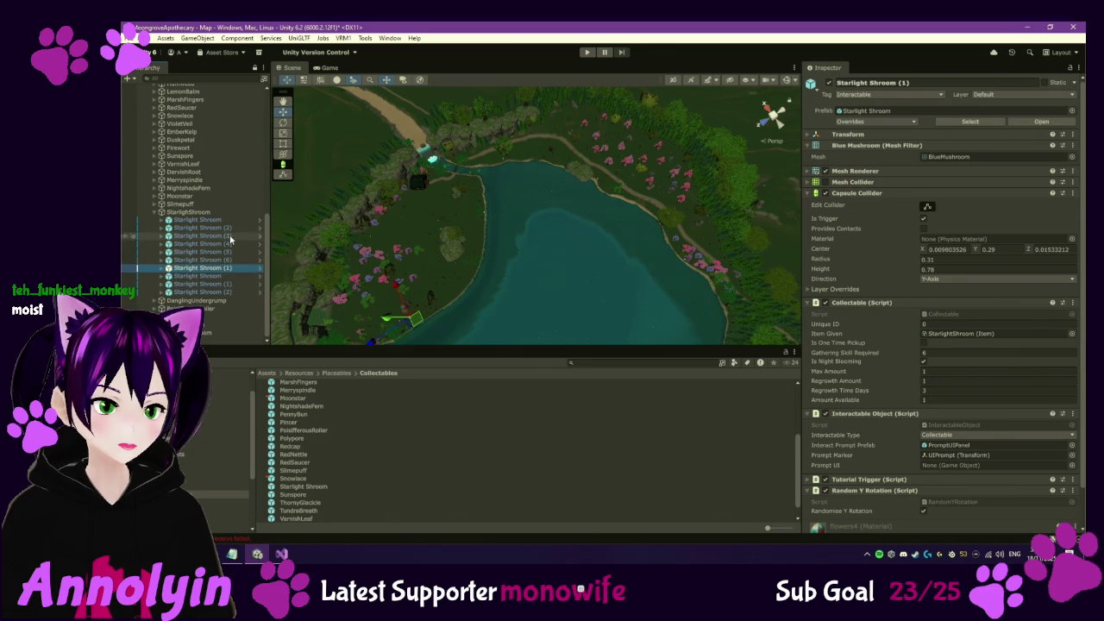
pyautogui.press('Down')
pyautogui.press('Down')
pyautogui.press('Down')
pyautogui.press('Down')
pyautogui.press('Down')
pyautogui.press('Down')
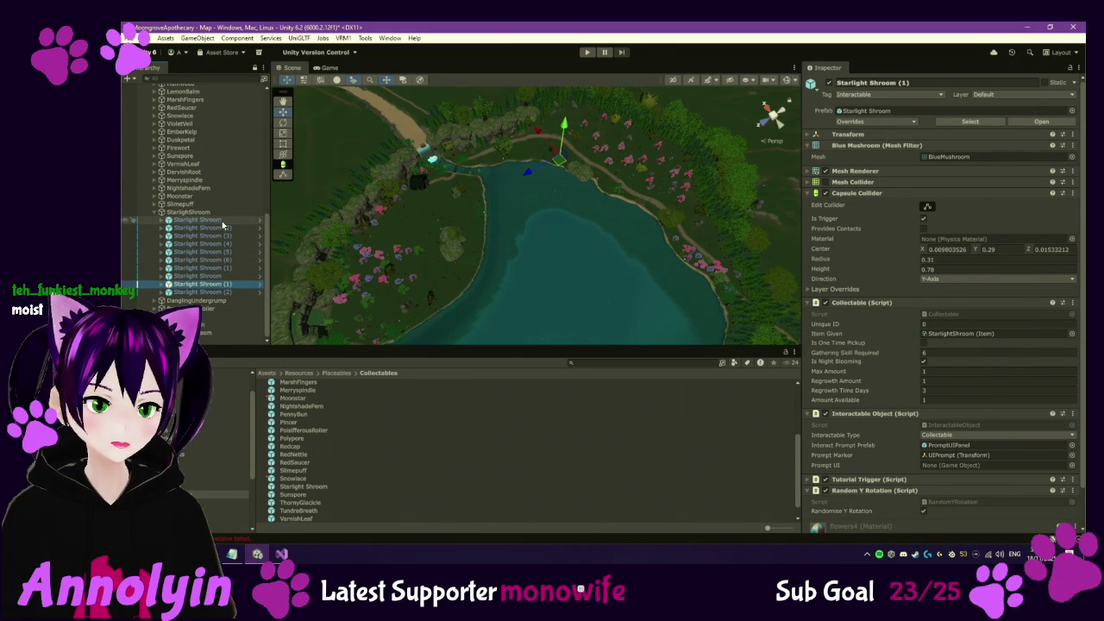
pyautogui.press('Down')
pyautogui.press('Down')
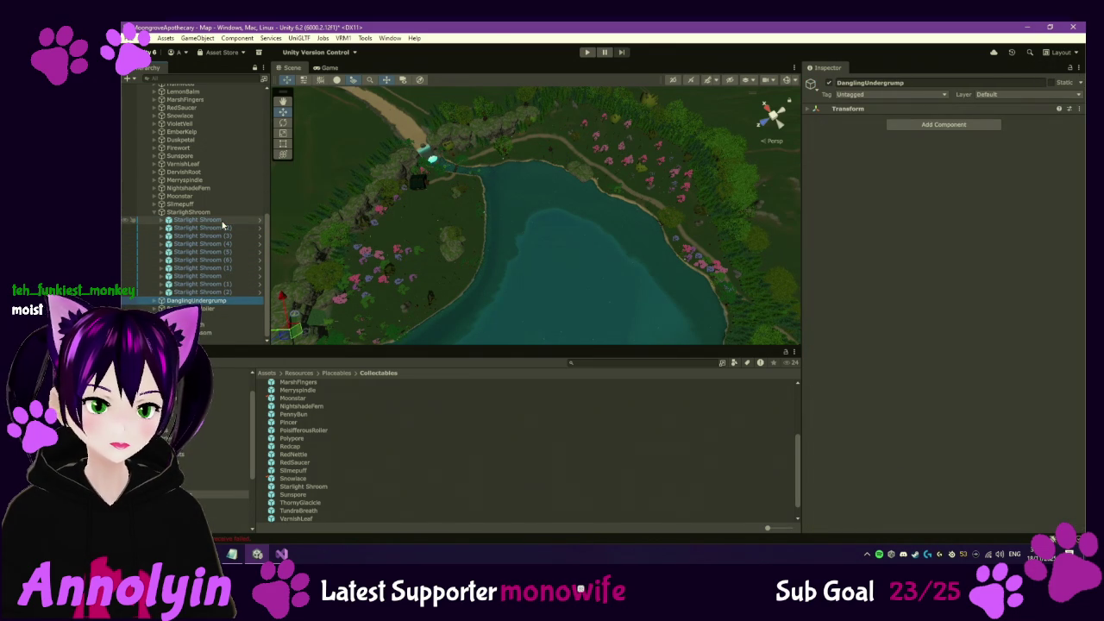
pyautogui.click(158, 212)
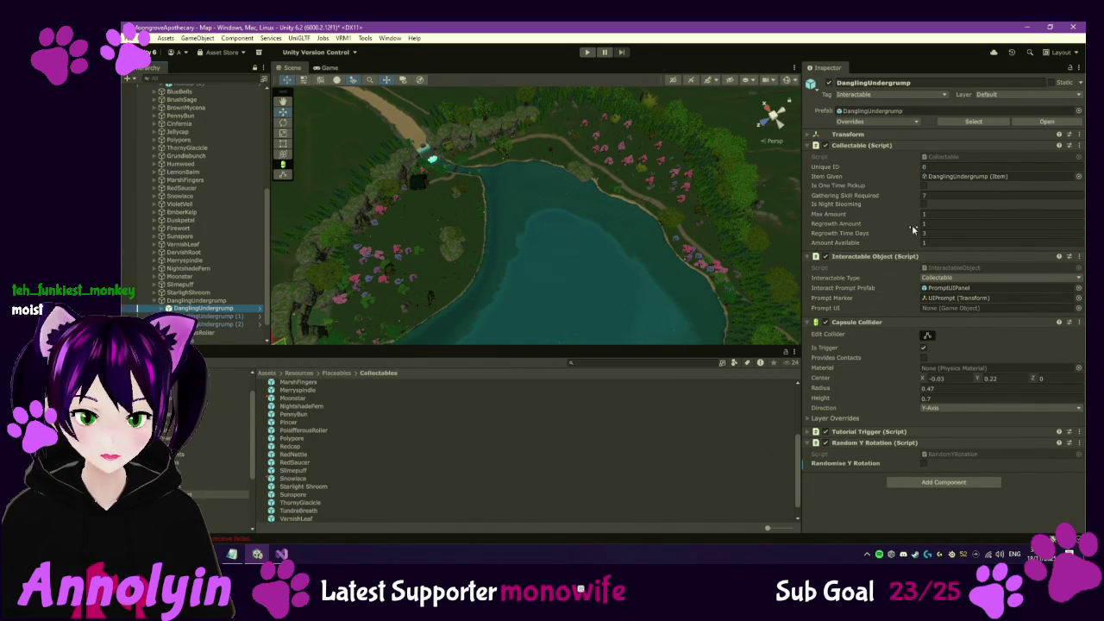
# Check out the DanglingUndergrump item asset and change its Value from 60 to 200
pyautogui.click(964, 177)
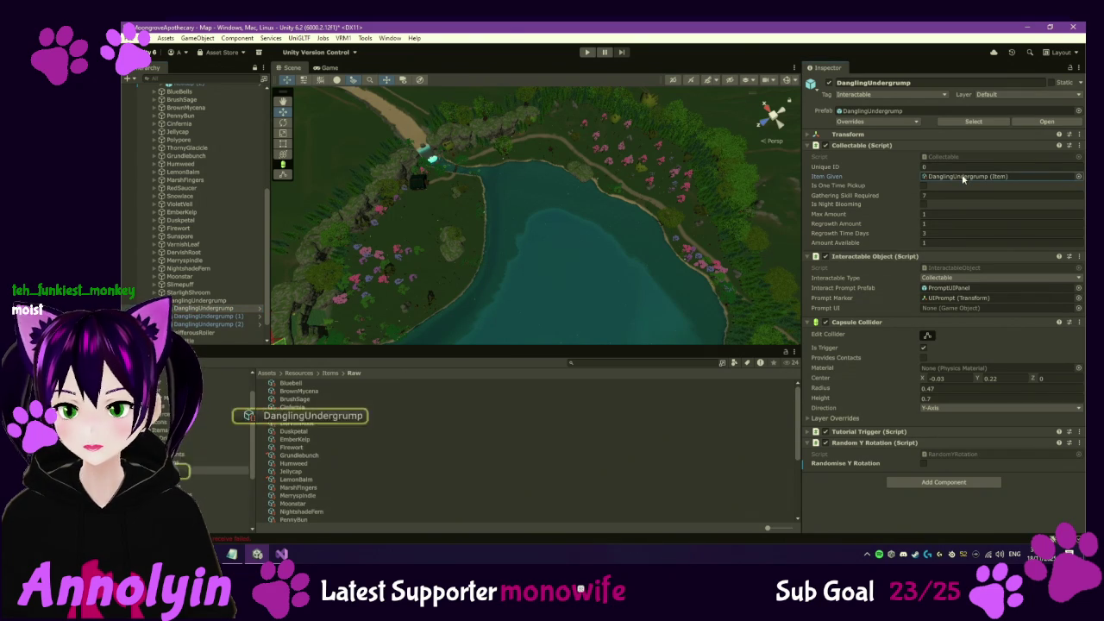
pyautogui.click(318, 416)
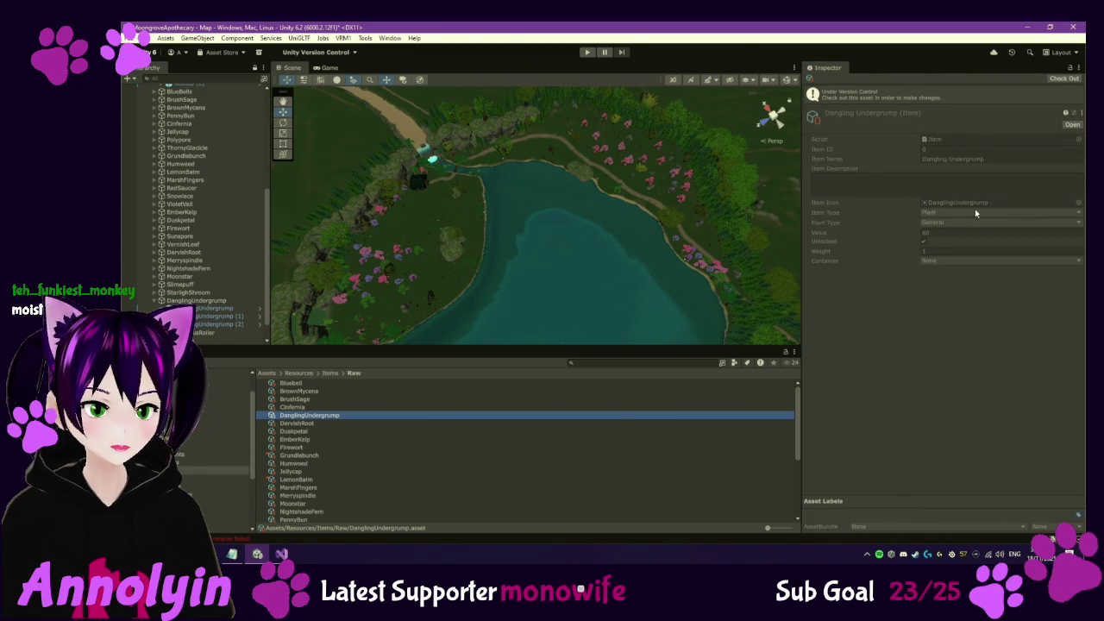
pyautogui.click(1064, 79)
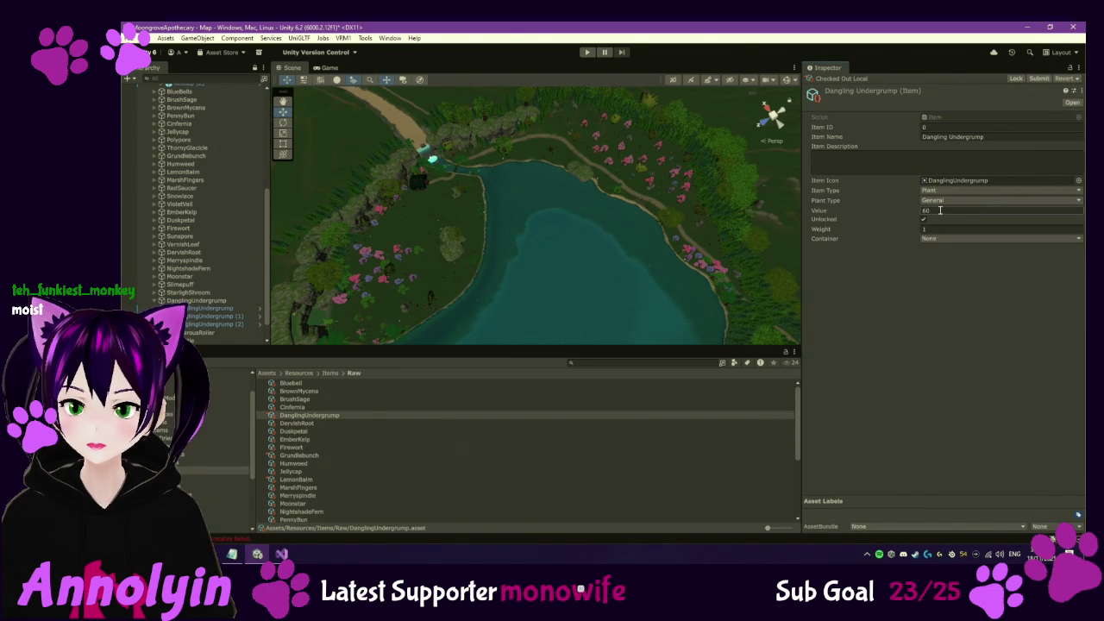
pyautogui.click(941, 210)
pyautogui.write('200')
pyautogui.click(980, 387)
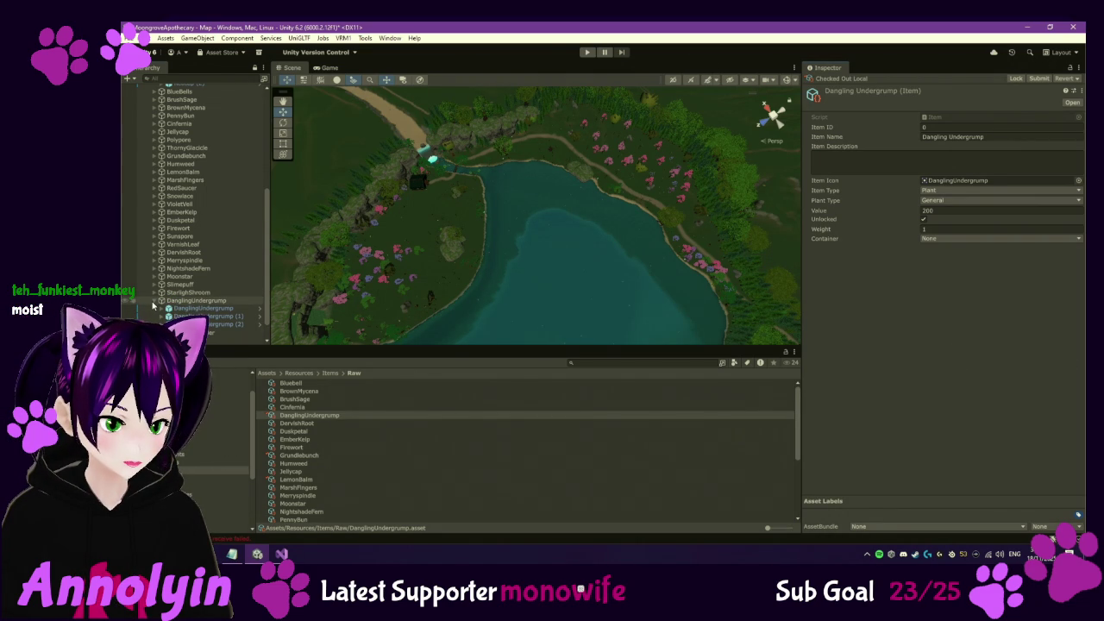
pyautogui.click(181, 309)
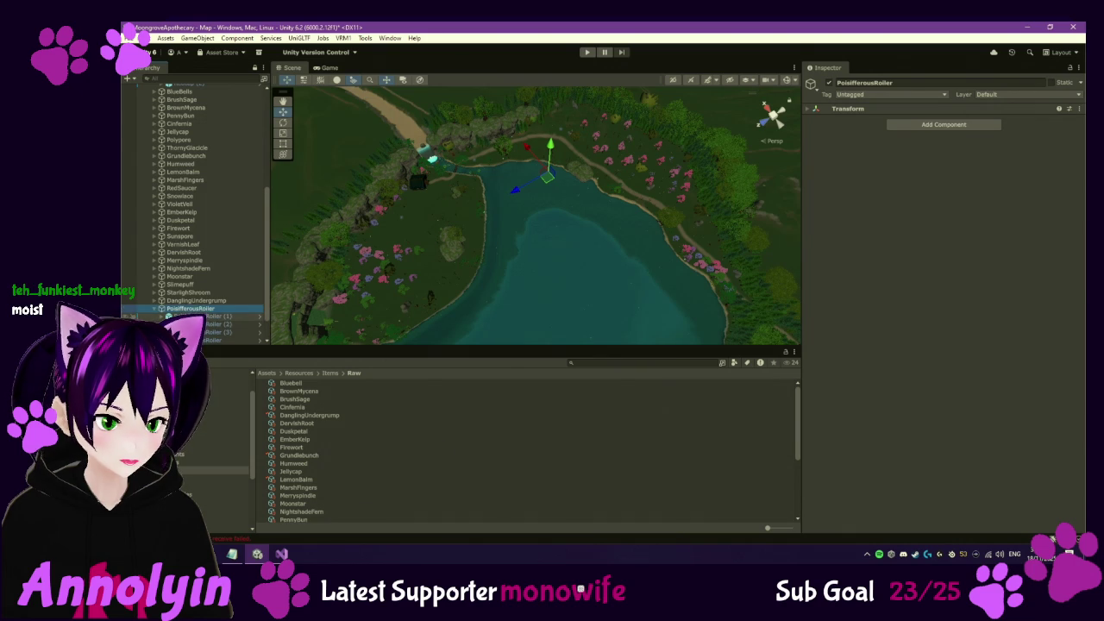
# Review the PoisifferousRoiler copies and delete the extra last copy
pyautogui.click(255, 315)
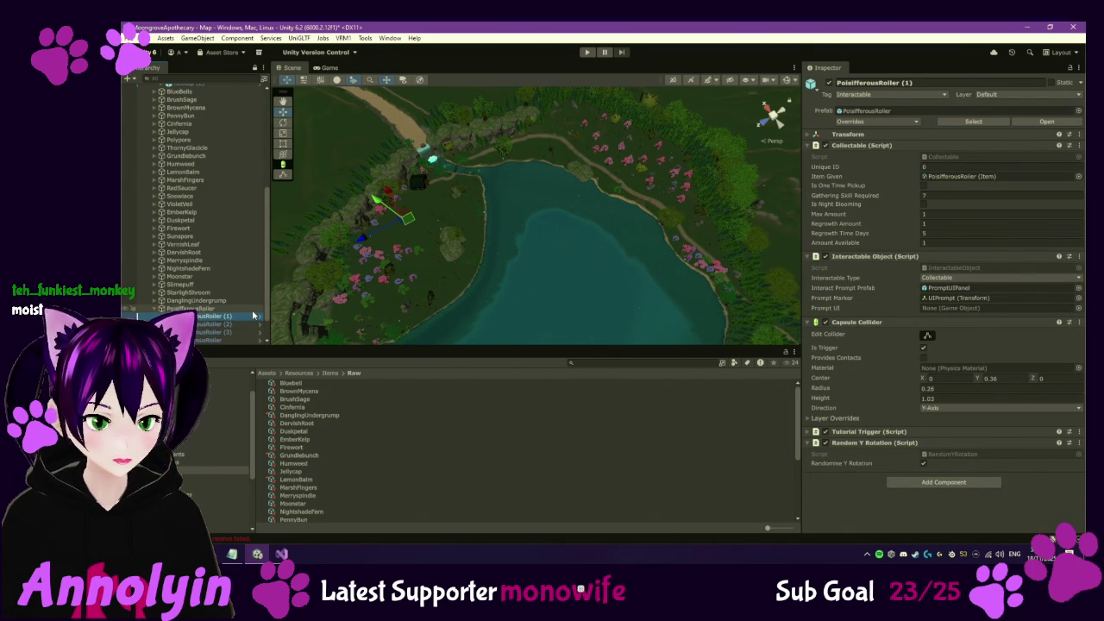
pyautogui.press('Down')
pyautogui.press('Down')
pyautogui.press('Down')
pyautogui.scroll(2, 377, 263)
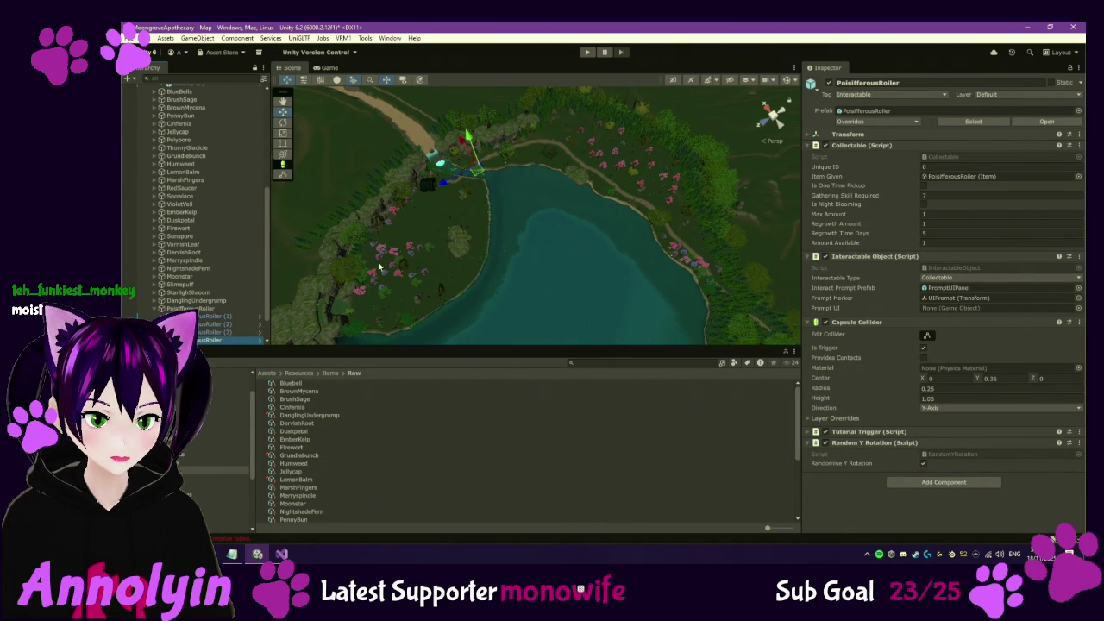
pyautogui.scroll(-2, 200, 245)
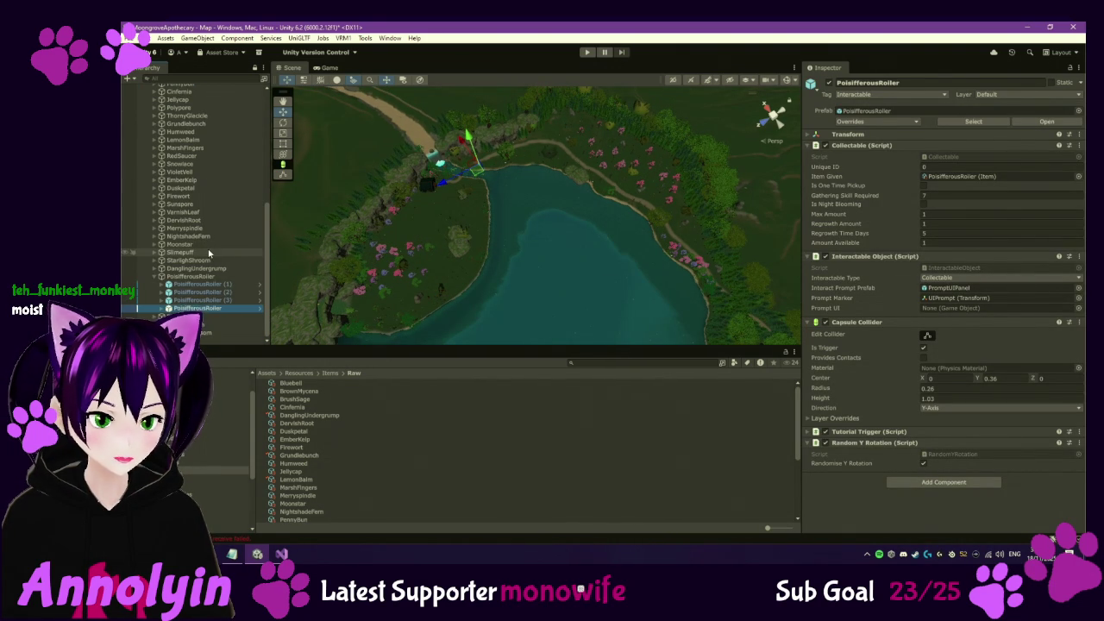
pyautogui.click(226, 283)
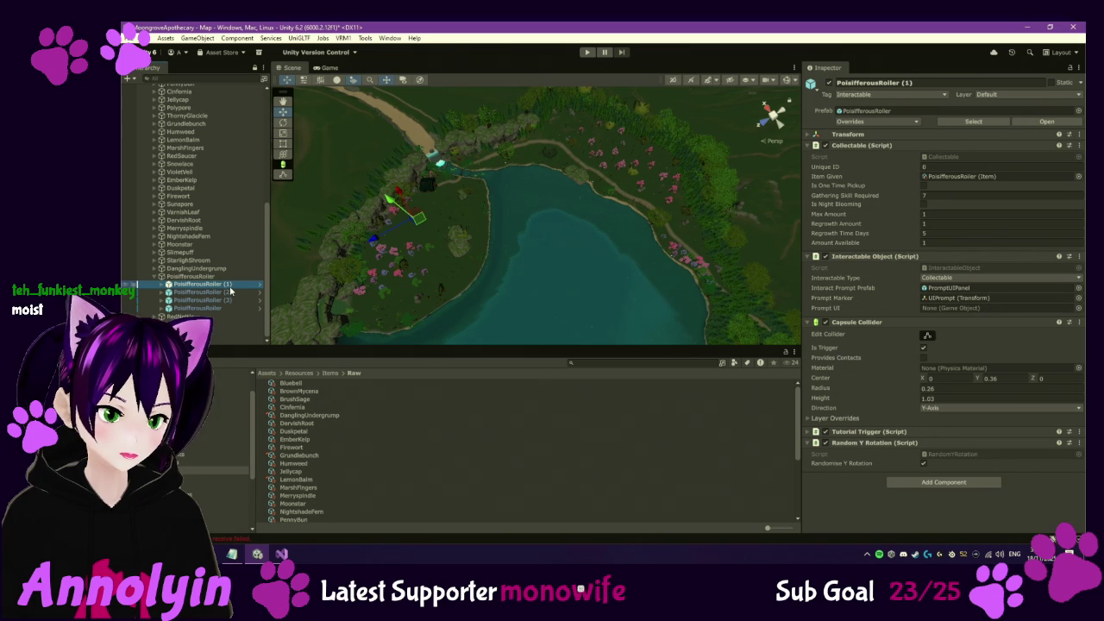
pyautogui.keyDown('shift'); pyautogui.click(226, 309); pyautogui.keyUp('shift')
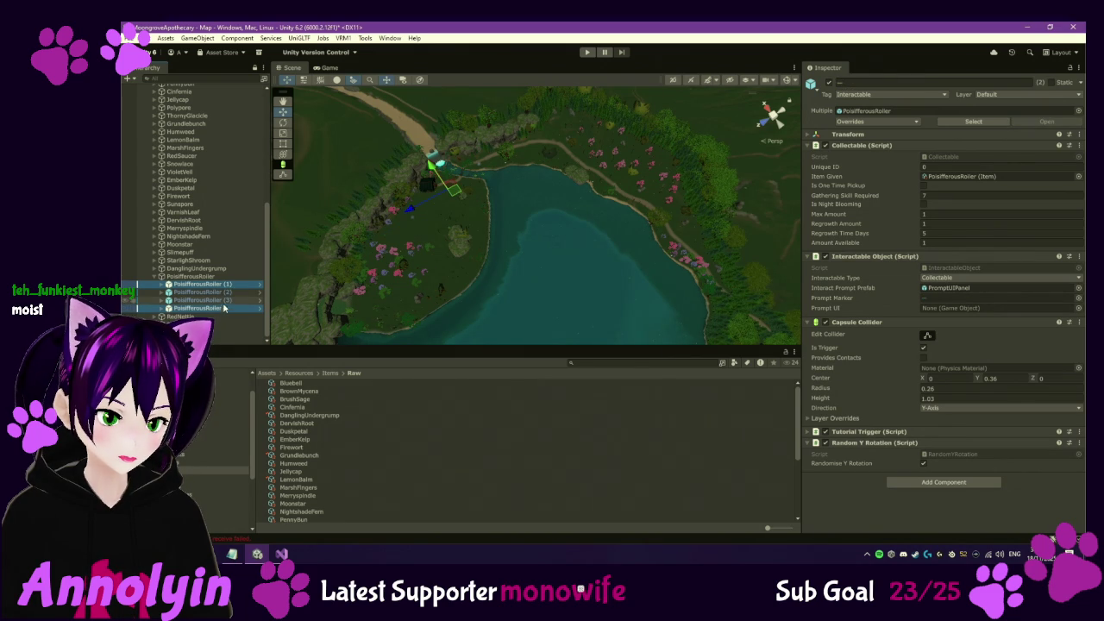
pyautogui.click(227, 309)
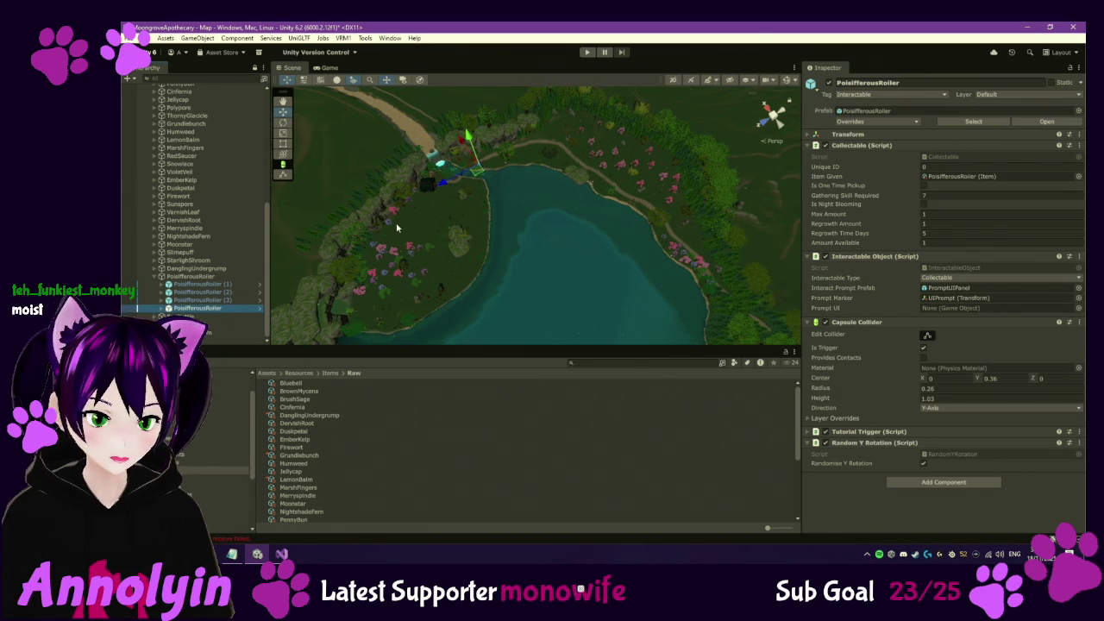
pyautogui.press('Delete')
pyautogui.click(234, 293)
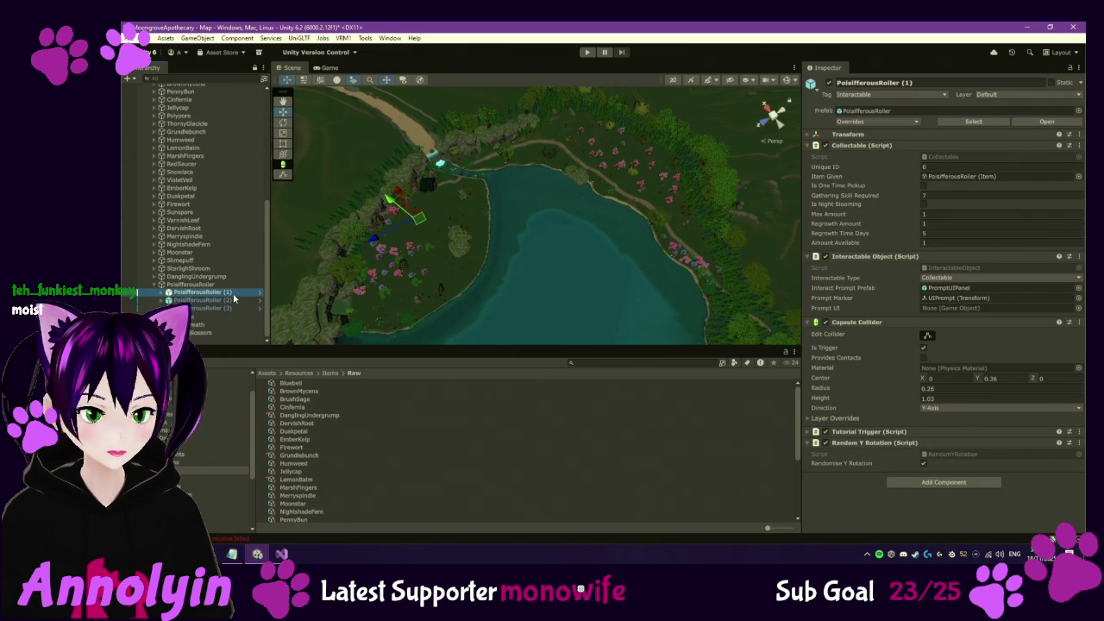
pyautogui.press('Down')
pyautogui.press('Down')
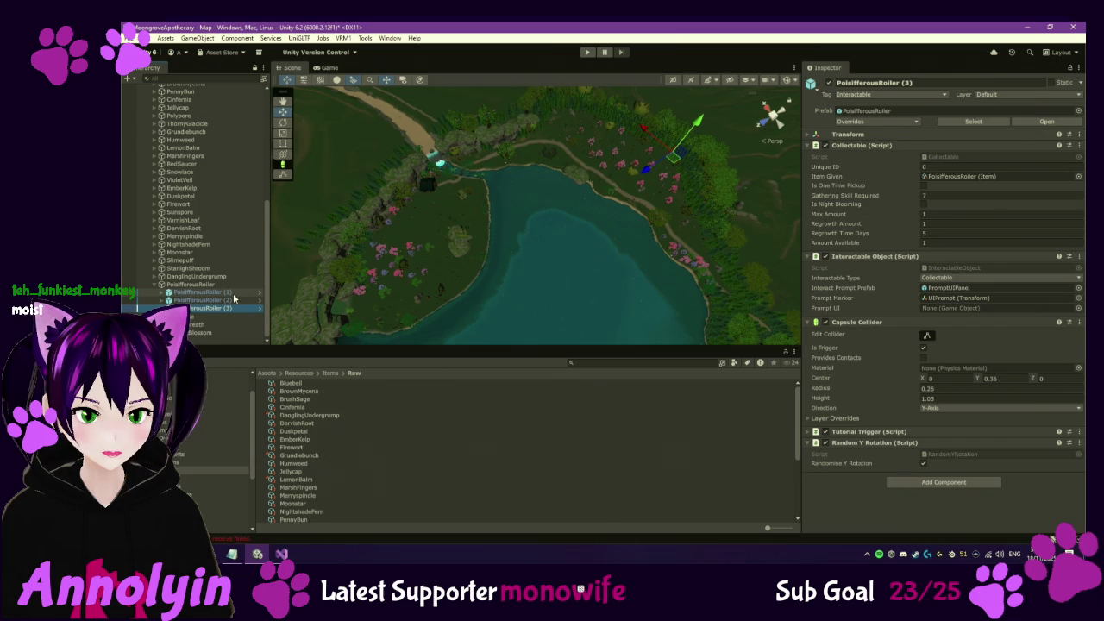
pyautogui.scroll(-3, 348, 449)
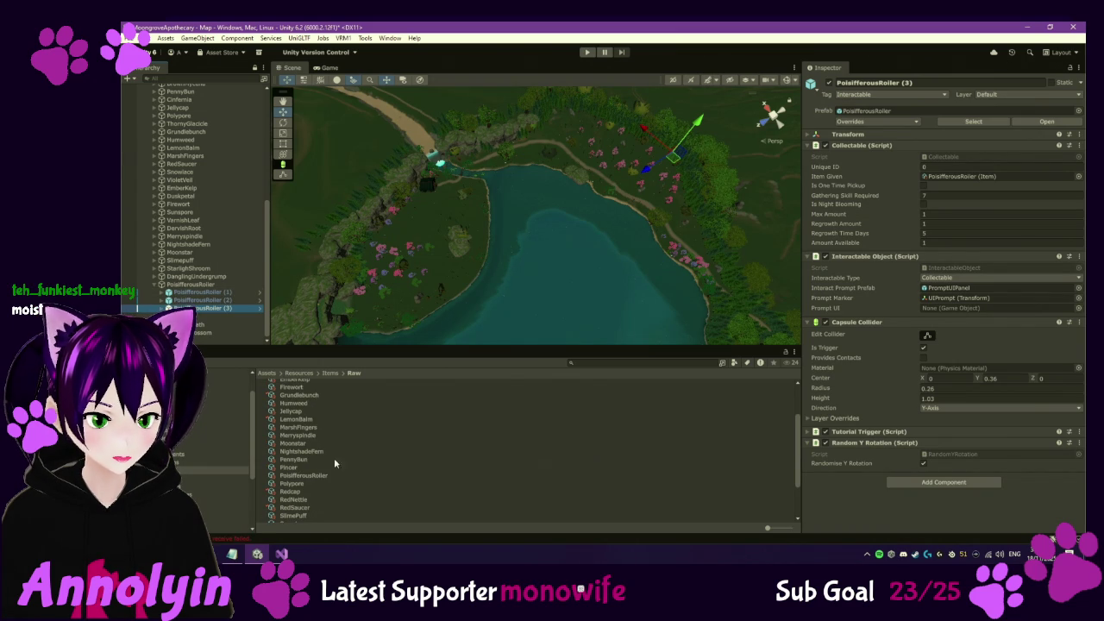
pyautogui.scroll(1, 315, 480)
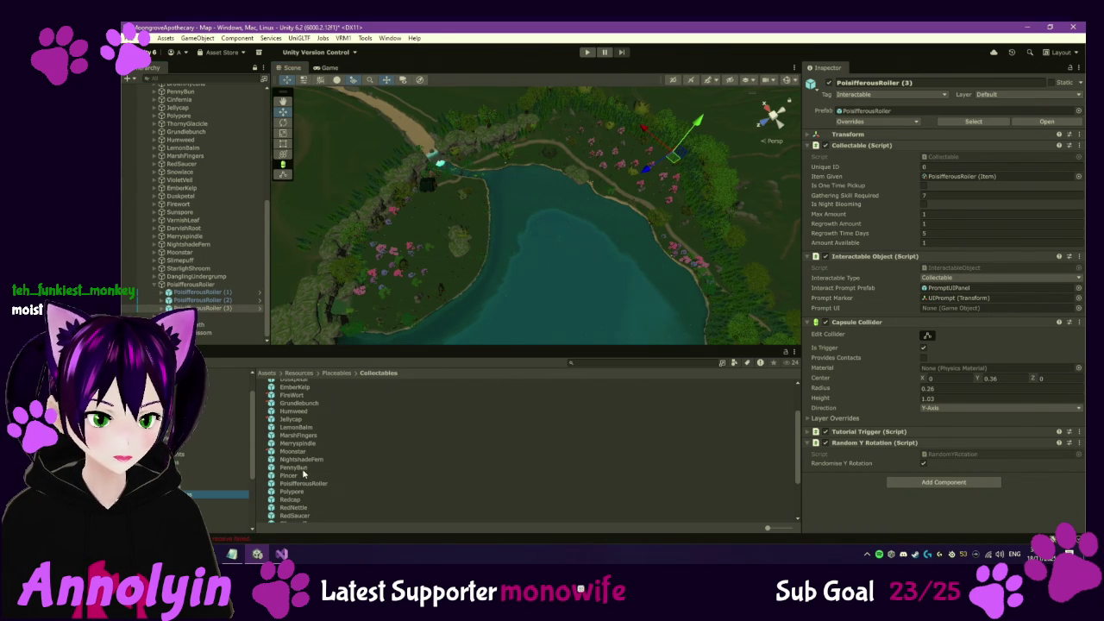
# Move the two loose PoisifferousRoller copies under the PoisifferousRoller parent and collapse it
pyautogui.click(301, 484)
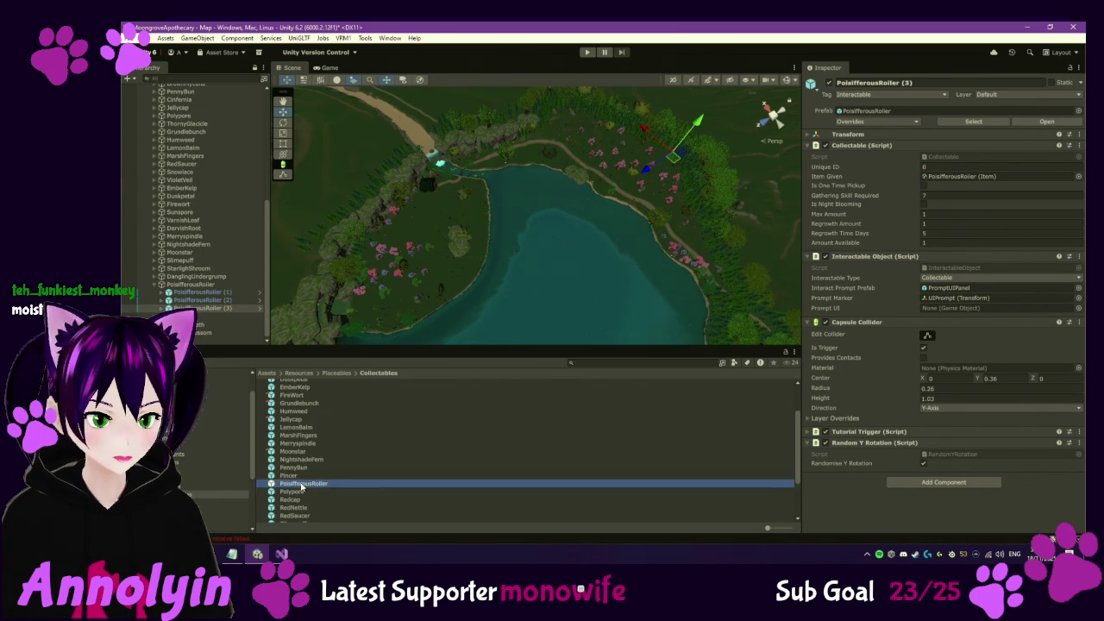
pyautogui.click(688, 198)
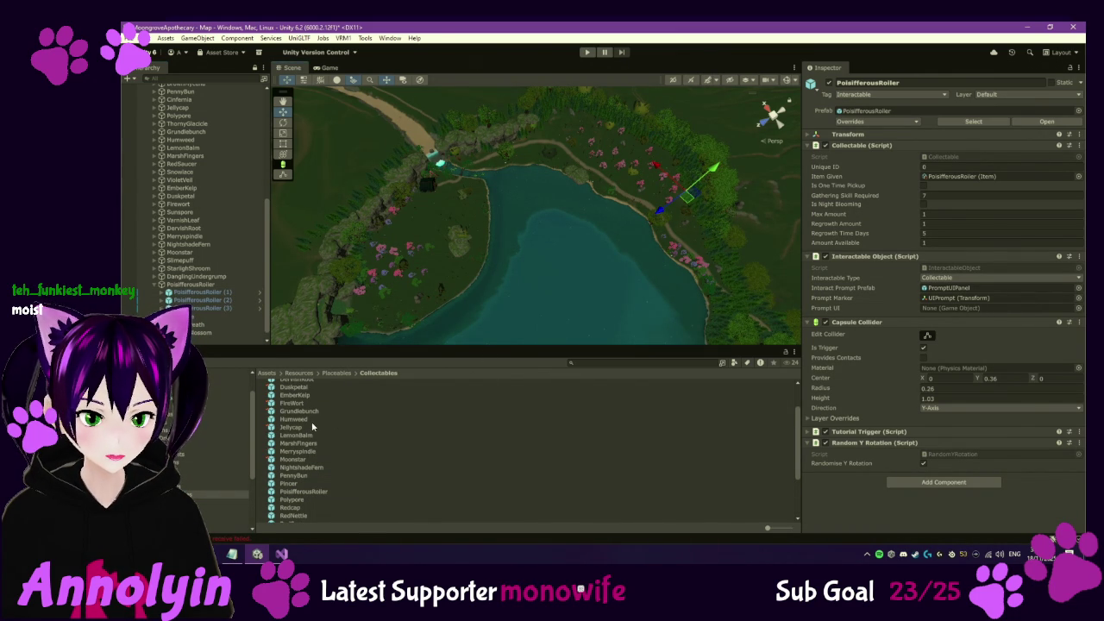
pyautogui.scroll(1, 305, 494)
pyautogui.click(688, 265)
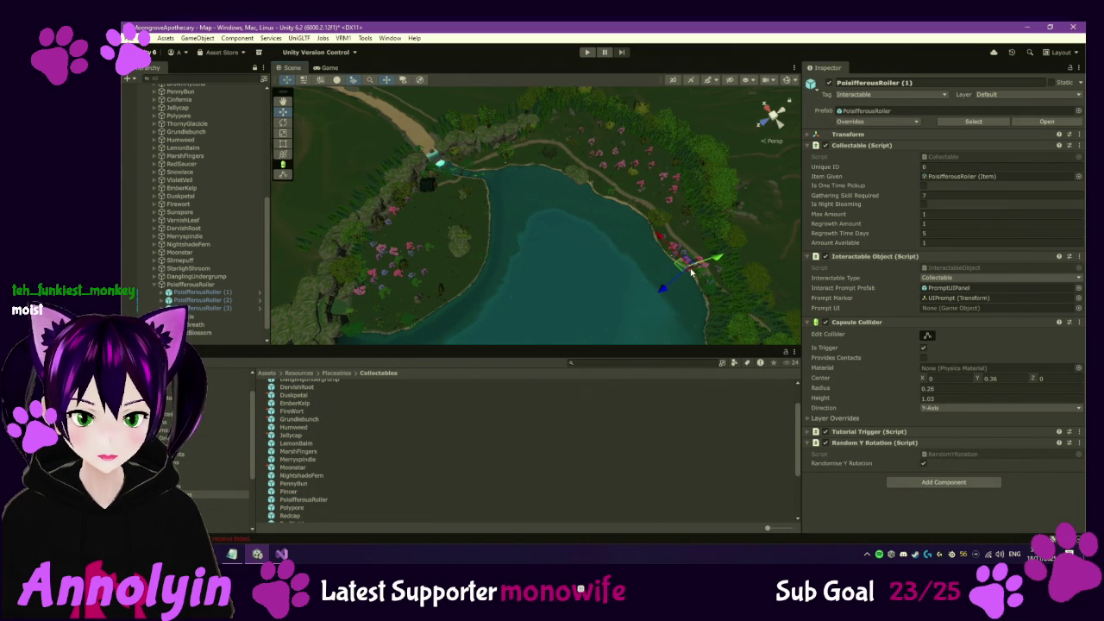
pyautogui.scroll(-1, 196, 328)
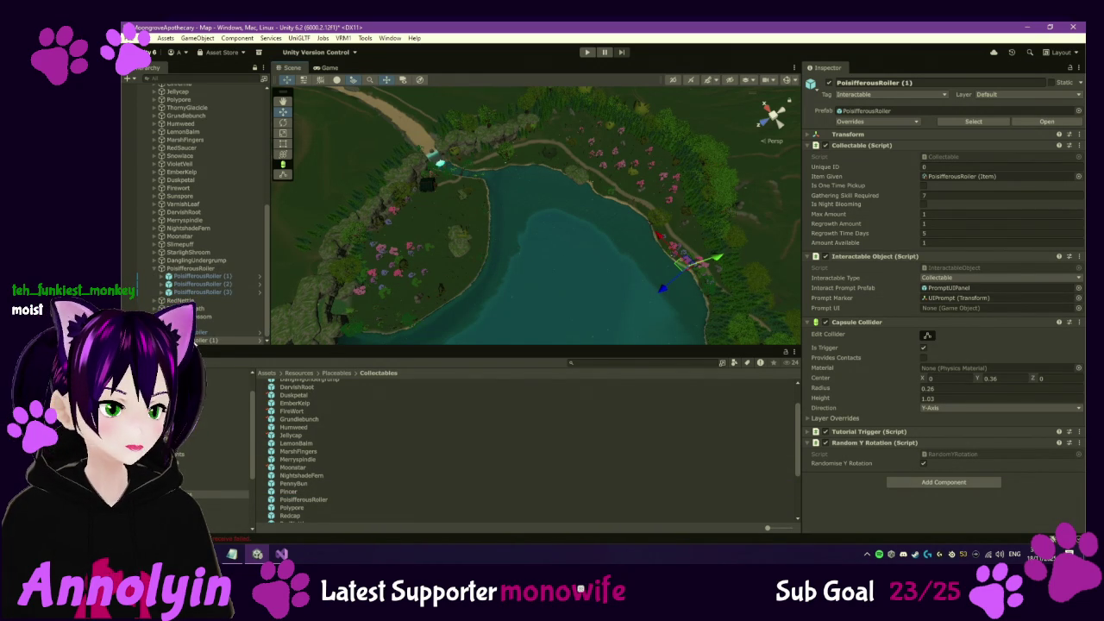
pyautogui.keyDown('ctrl'); pyautogui.click(199, 334); pyautogui.keyUp('ctrl')
pyautogui.press('f')
pyautogui.moveTo(199, 336)
pyautogui.mouseDown()
pyautogui.moveTo(154, 345)
pyautogui.moveTo(154, 271)
pyautogui.mouseUp()
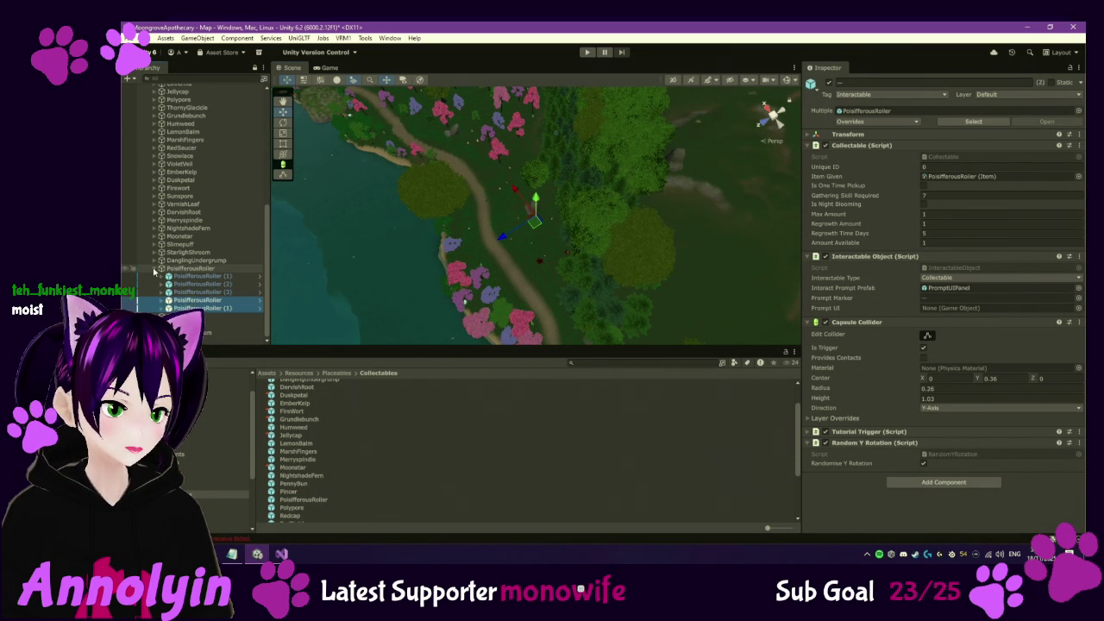
pyautogui.click(155, 269)
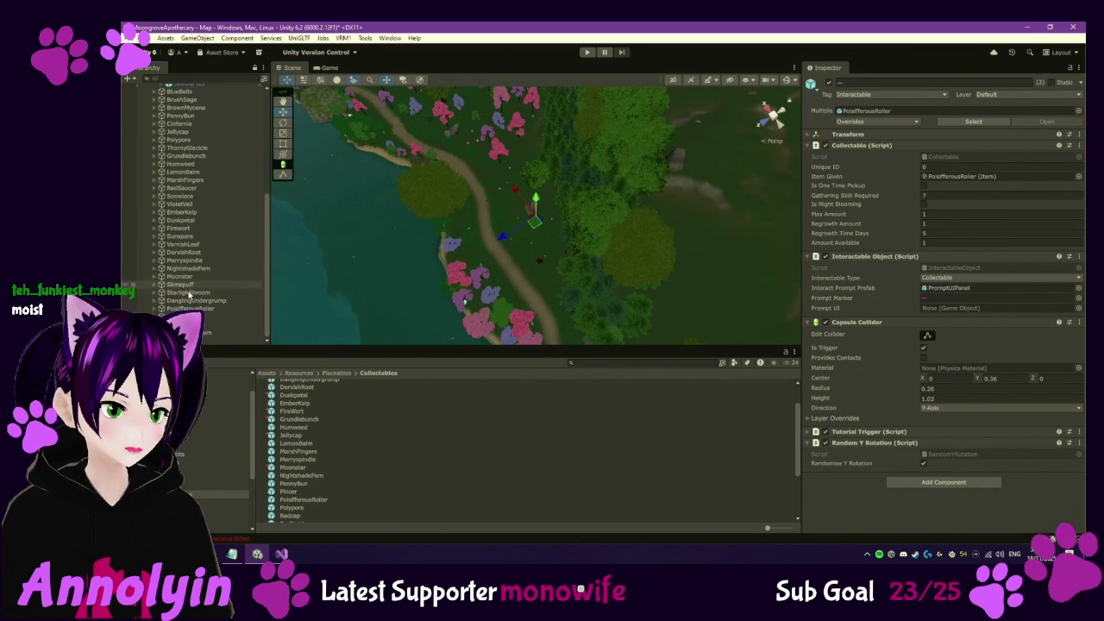
# Check out the PoisifferousRoller item asset and set its Value to 200
pyautogui.click(1013, 176)
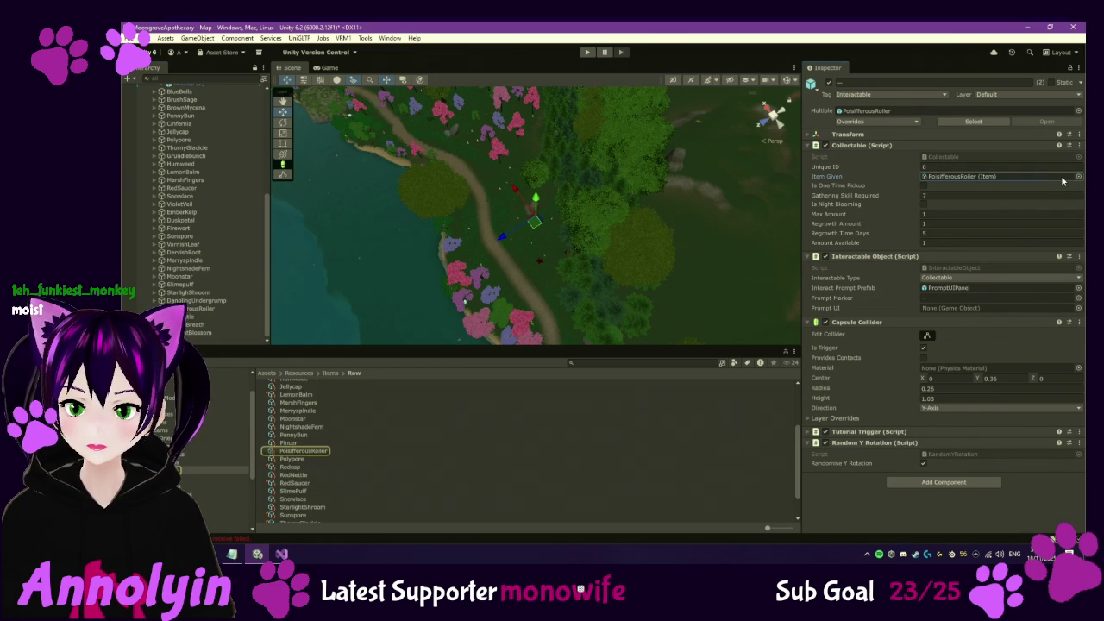
pyautogui.click(318, 453)
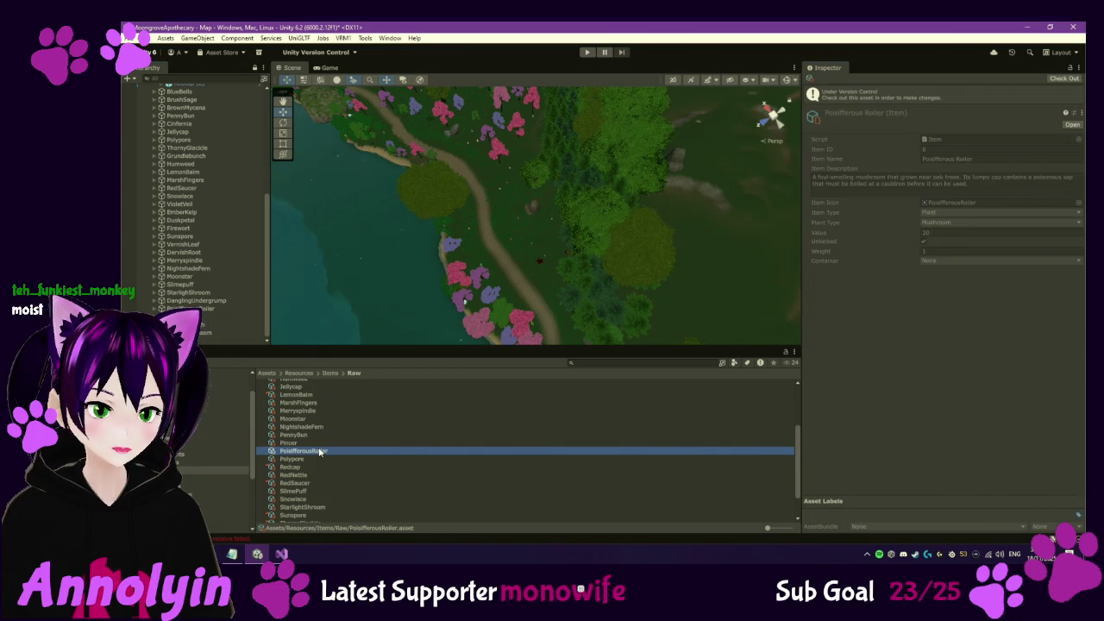
pyautogui.click(1060, 80)
pyautogui.click(947, 208)
pyautogui.write('200')
pyautogui.click(920, 322)
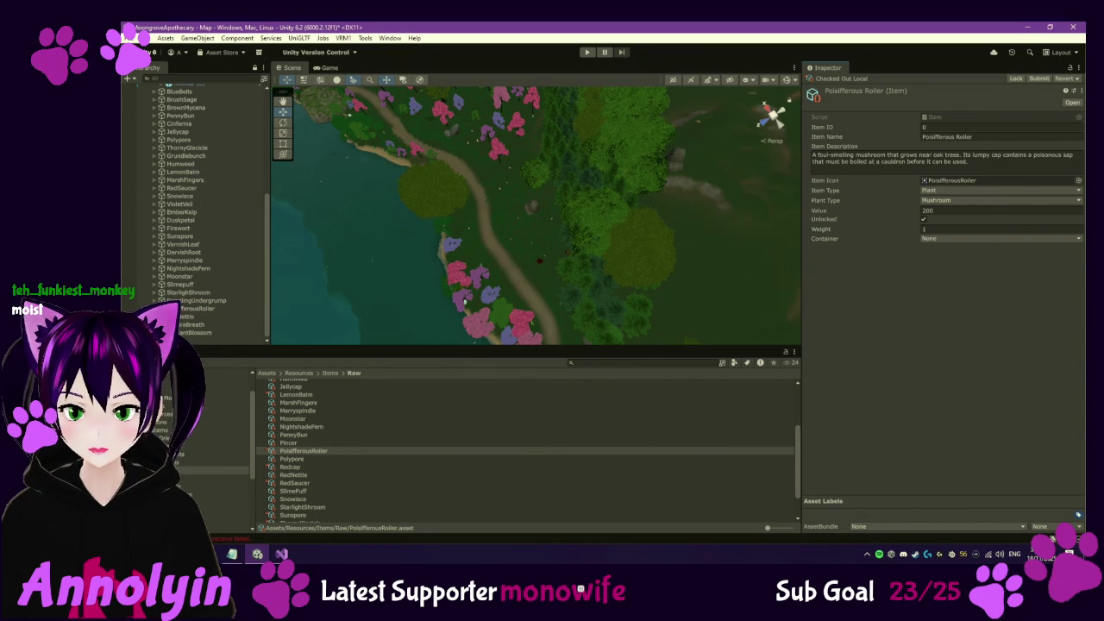
pyautogui.scroll(-3, 429, 250)
pyautogui.moveTo(431, 247)
pyautogui.mouseDown()
pyautogui.moveTo(365, 239)
pyautogui.moveTo(526, 235)
pyautogui.moveTo(556, 243)
pyautogui.moveTo(552, 256)
pyautogui.mouseUp()
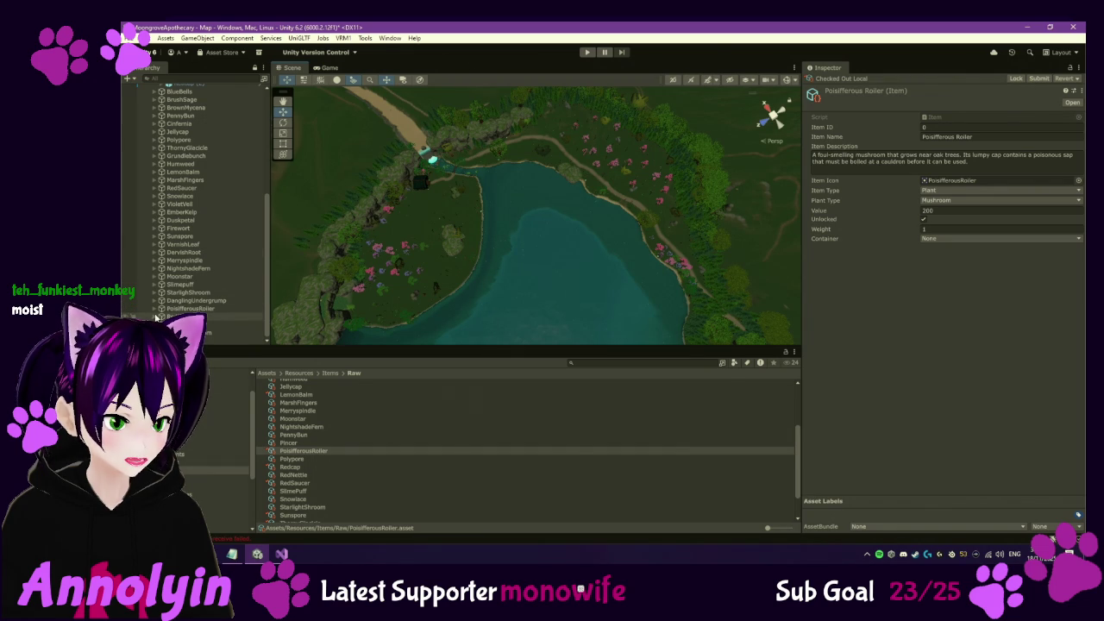
pyautogui.scroll(-3, 219, 310)
pyautogui.click(211, 265)
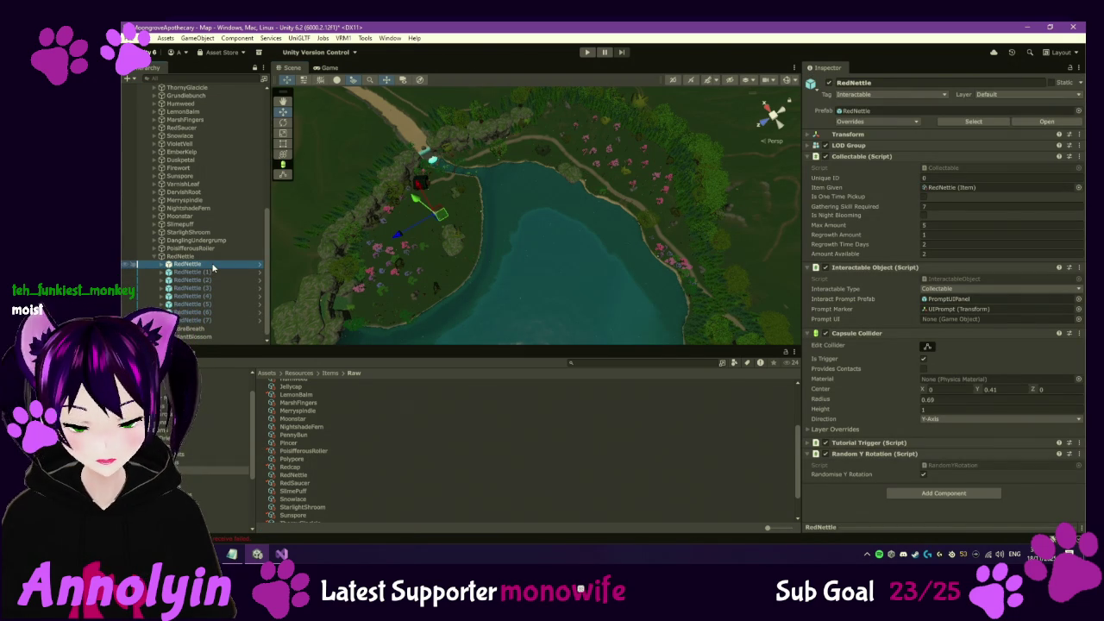
# Review the RedNettle copies and delete RedNettle (3)
pyautogui.press('Down')
pyautogui.press('Down')
pyautogui.press('Down')
pyautogui.press('Down')
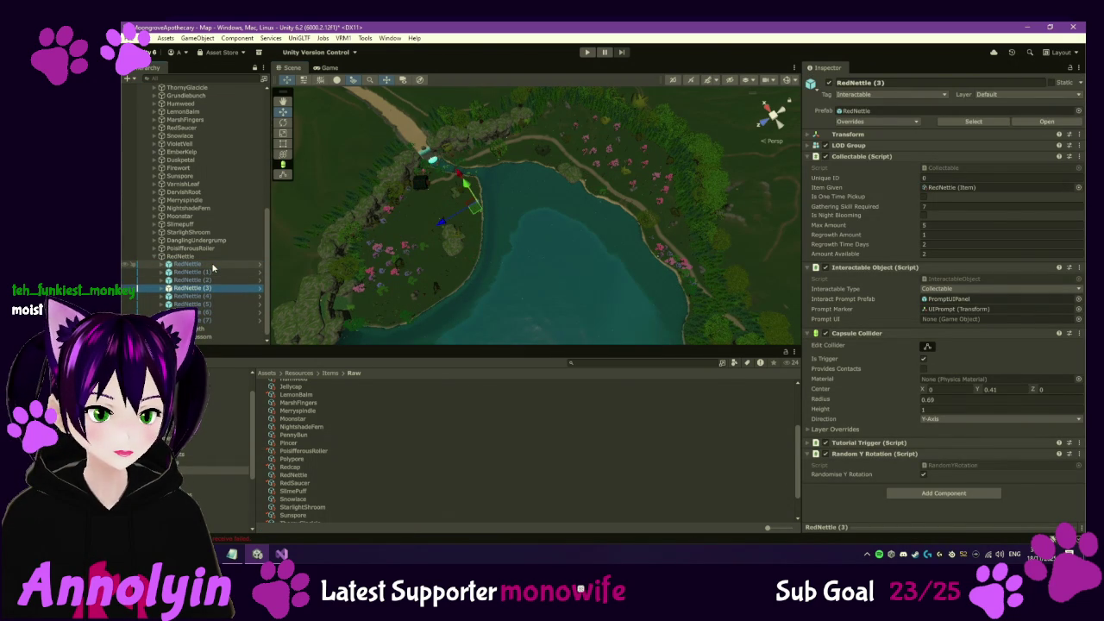
pyautogui.press('Down')
pyautogui.press('Down')
pyautogui.press('Down')
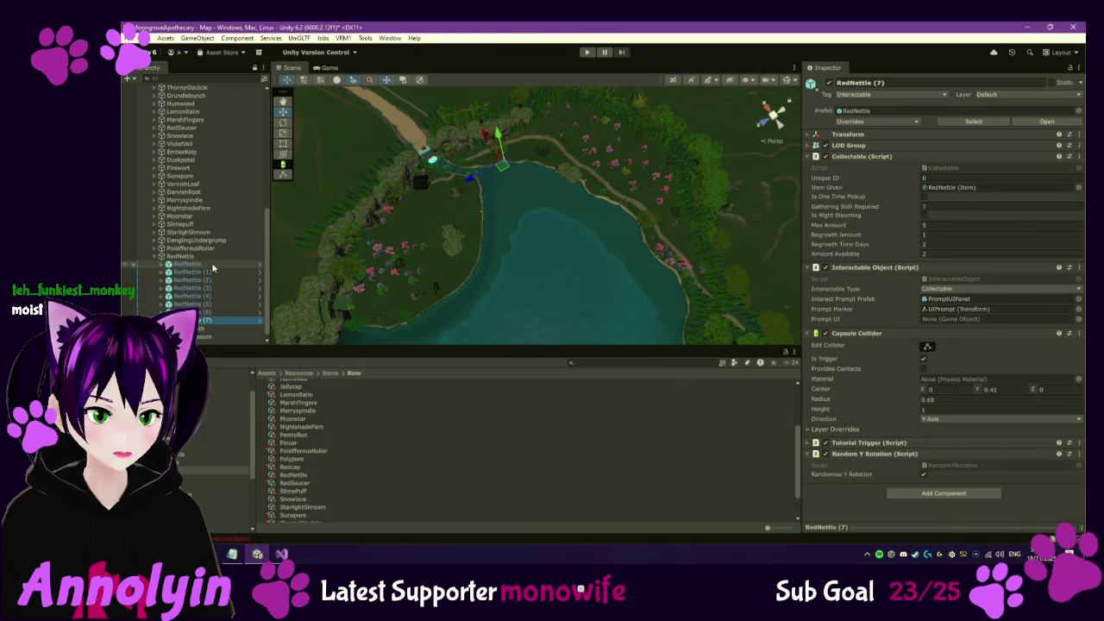
pyautogui.press('Up')
pyautogui.press('Up')
pyautogui.press('Up')
pyautogui.press('Up')
pyautogui.press('Up')
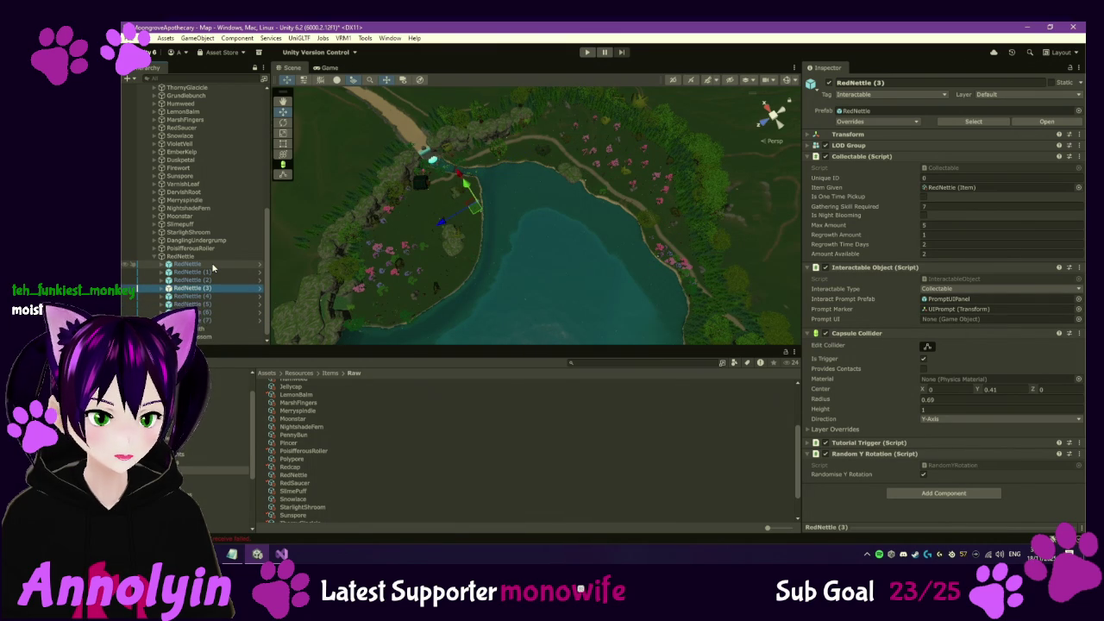
pyautogui.press('Up')
pyautogui.press('Up')
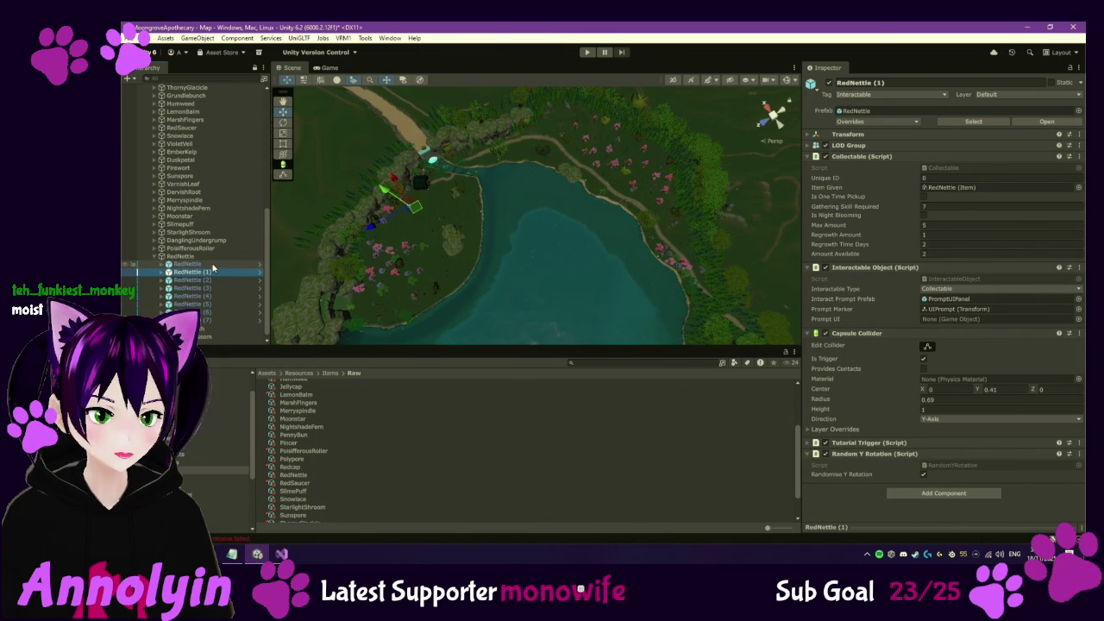
pyautogui.press('Down')
pyautogui.press('Down')
pyautogui.press('Down')
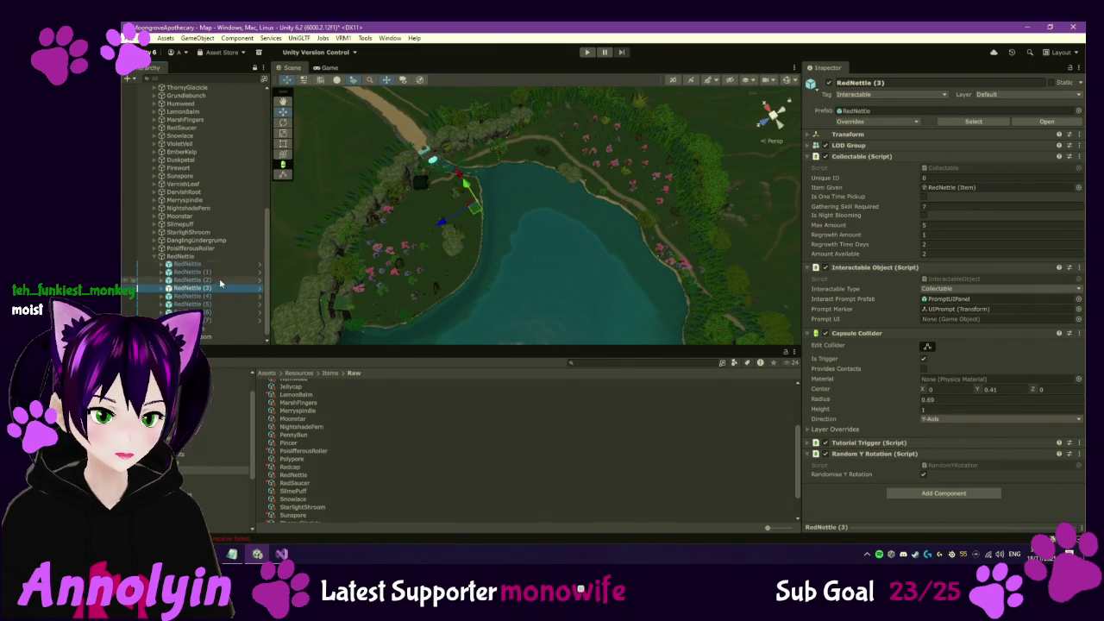
pyautogui.click(215, 287)
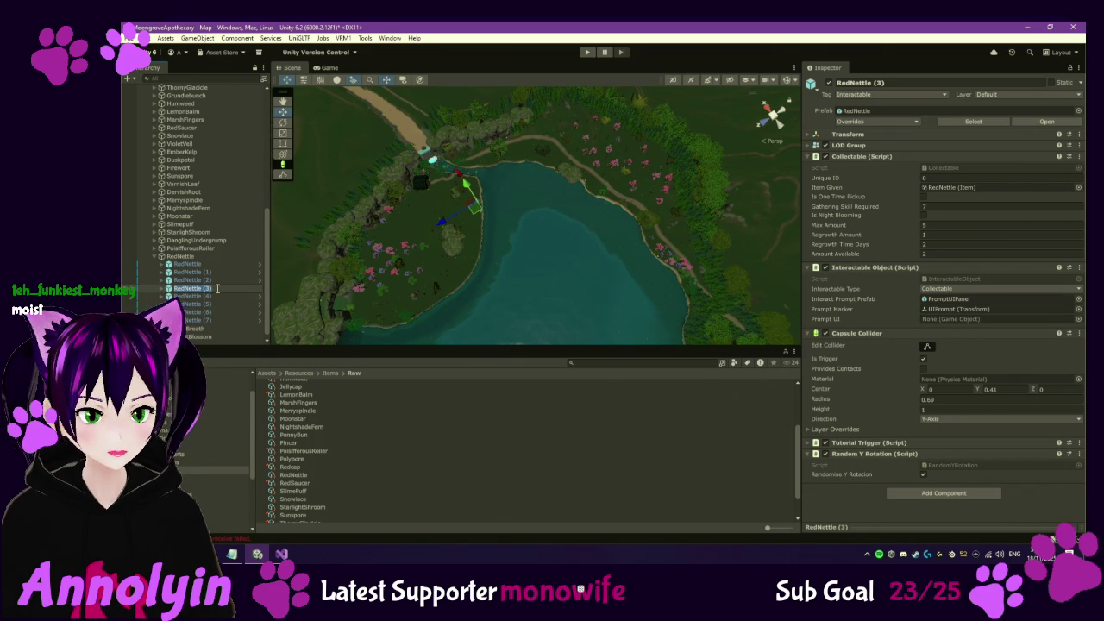
pyautogui.press('Escape')
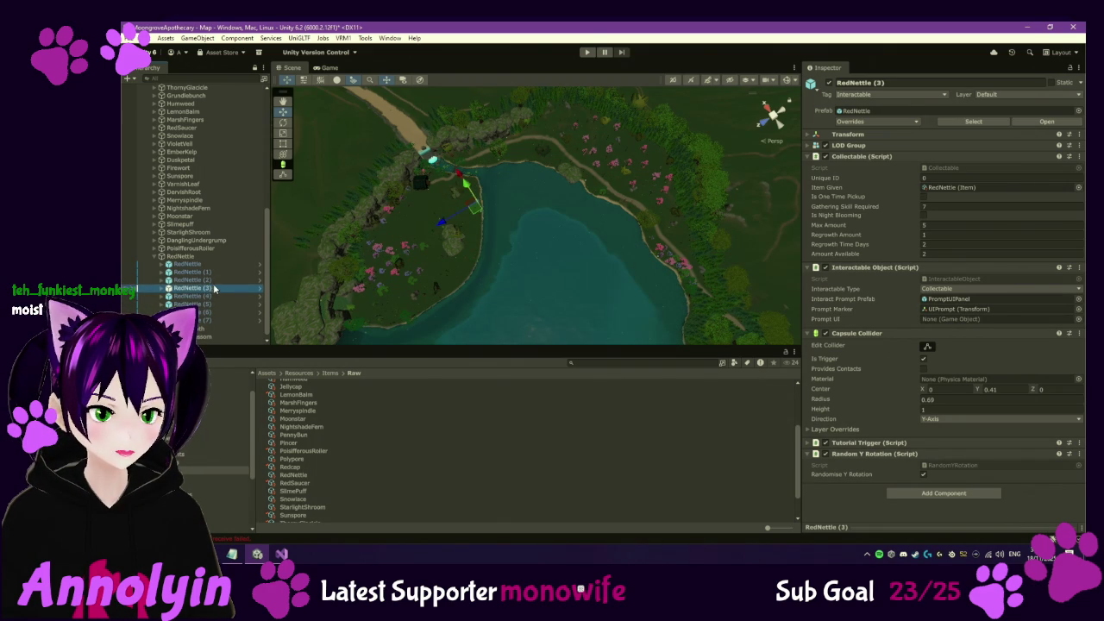
pyautogui.press('Delete')
# Place two new RedNettle prefabs, one on the lake's eastern shore
pyautogui.click(306, 476)
pyautogui.click(574, 171)
pyautogui.click(228, 494)
pyautogui.moveTo(293, 476)
pyautogui.mouseDown()
pyautogui.moveTo(638, 173)
pyautogui.moveTo(648, 142)
pyautogui.moveTo(657, 150)
pyautogui.mouseUp()
pyautogui.moveTo(293, 476)
pyautogui.mouseDown()
pyautogui.moveTo(670, 256)
pyautogui.moveTo(689, 233)
pyautogui.moveTo(220, 285)
pyautogui.mouseUp()
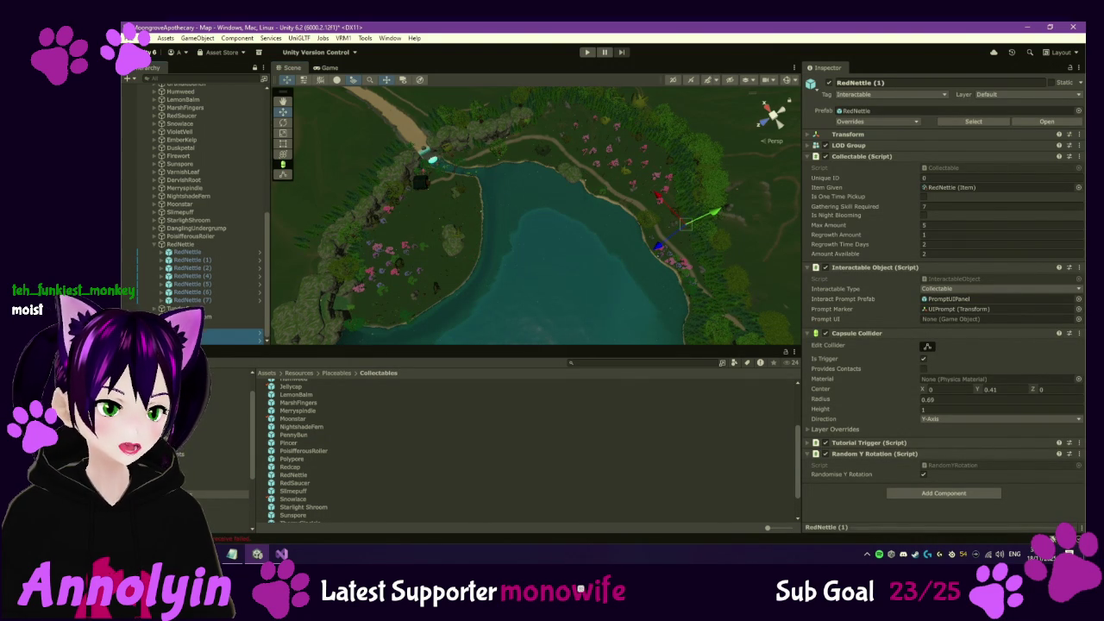
# Step through the RedNettle copies, then locate the item asset RedNettle gives
pyautogui.click(199, 253)
pyautogui.press('Down')
pyautogui.press('Down')
pyautogui.press('Down')
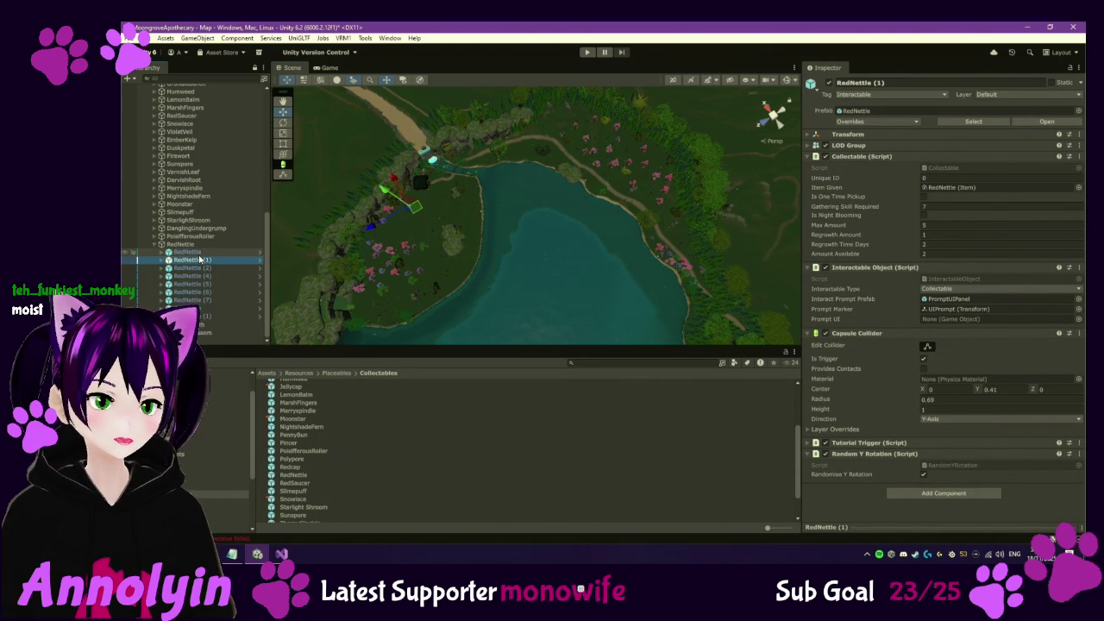
pyautogui.press('Down')
pyautogui.press('Down')
pyautogui.press('Down')
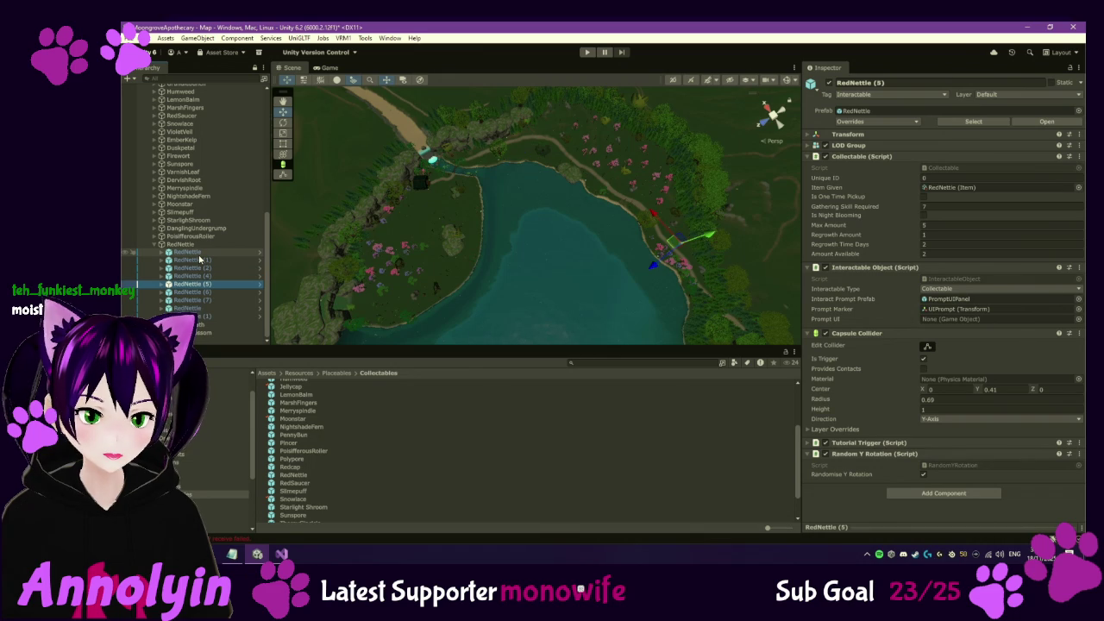
pyautogui.press('Down')
pyautogui.press('Down')
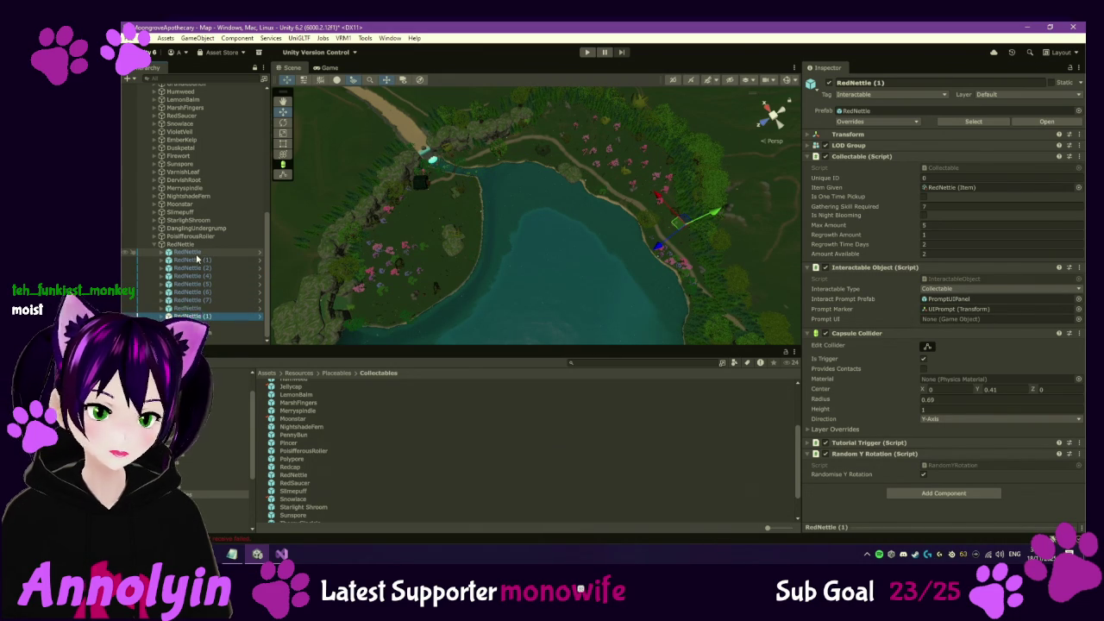
pyautogui.click(155, 244)
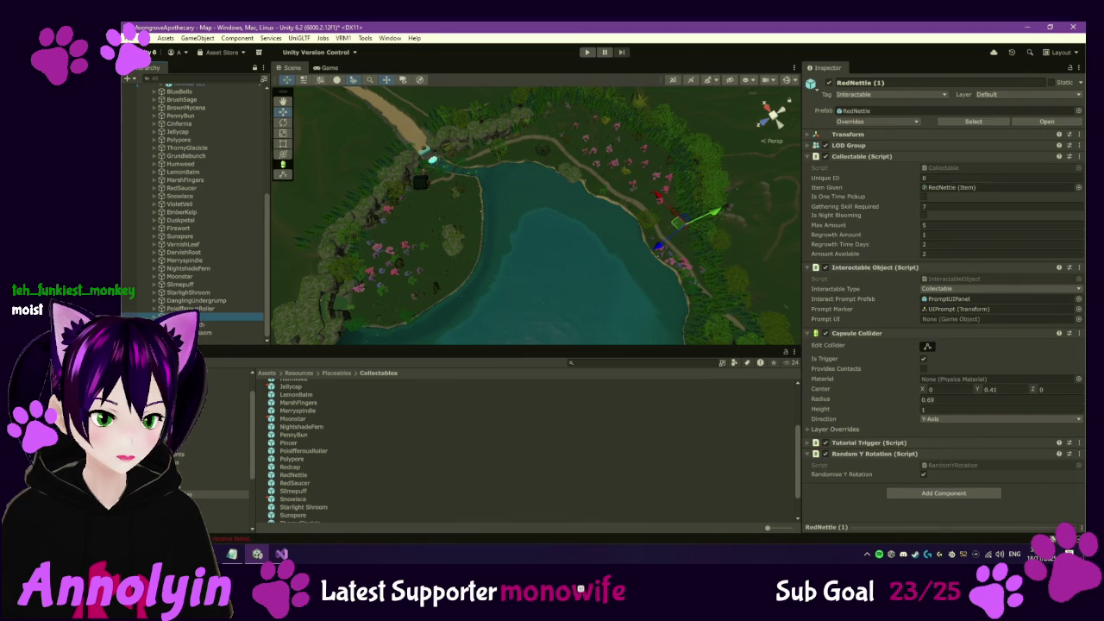
pyautogui.click(194, 316)
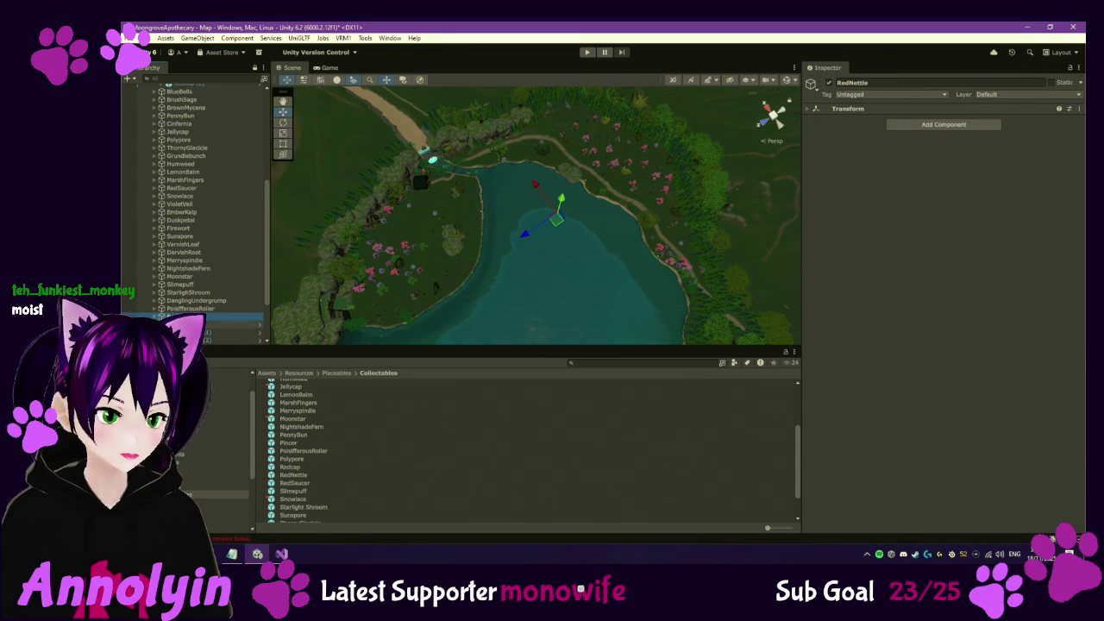
pyautogui.click(225, 325)
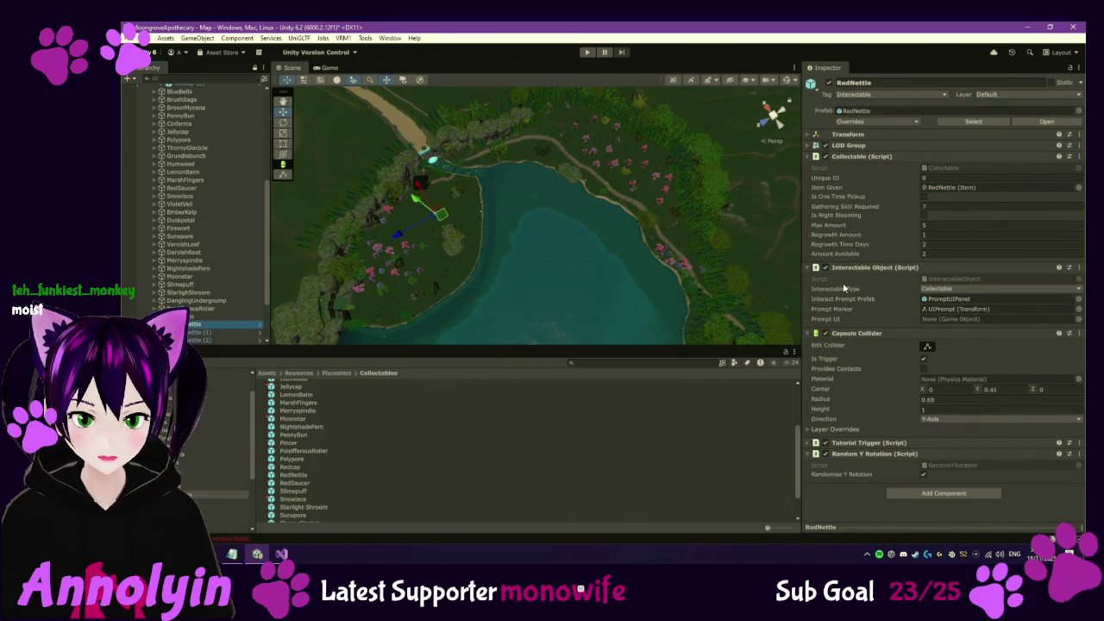
pyautogui.click(973, 188)
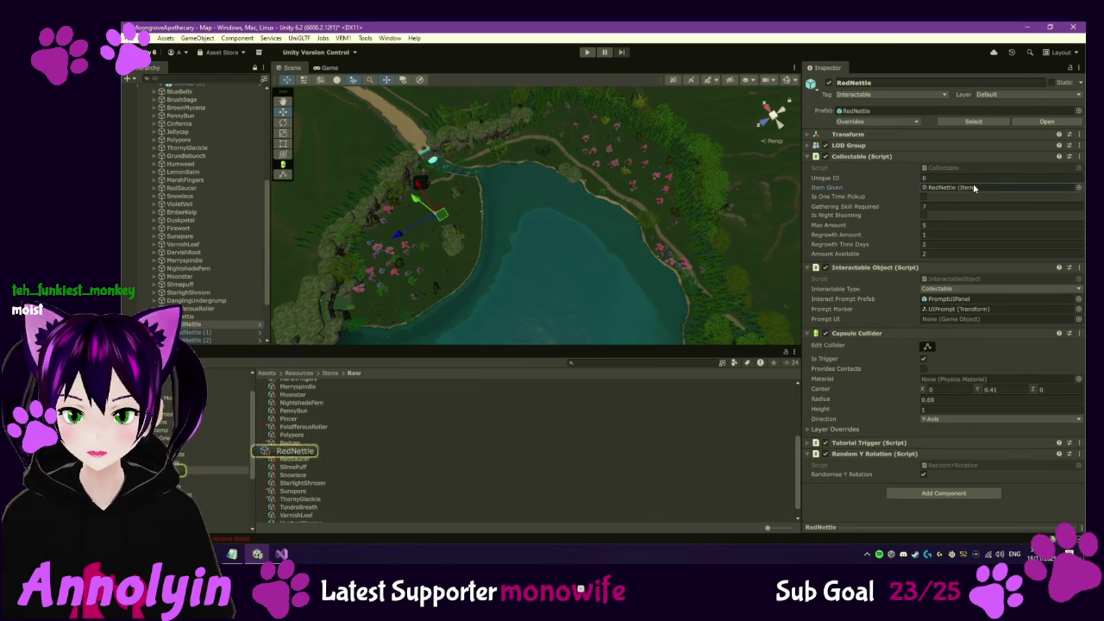
# Check out the RedNettle item asset and change its Value from 20 to 50
pyautogui.doubleClick(973, 187)
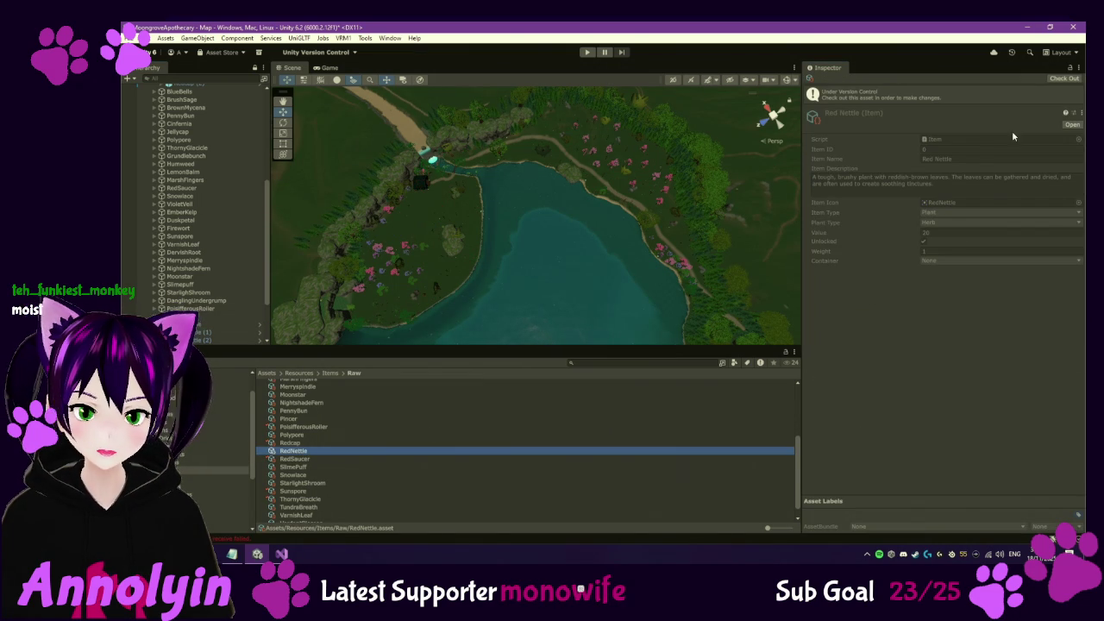
pyautogui.click(1064, 79)
pyautogui.click(951, 210)
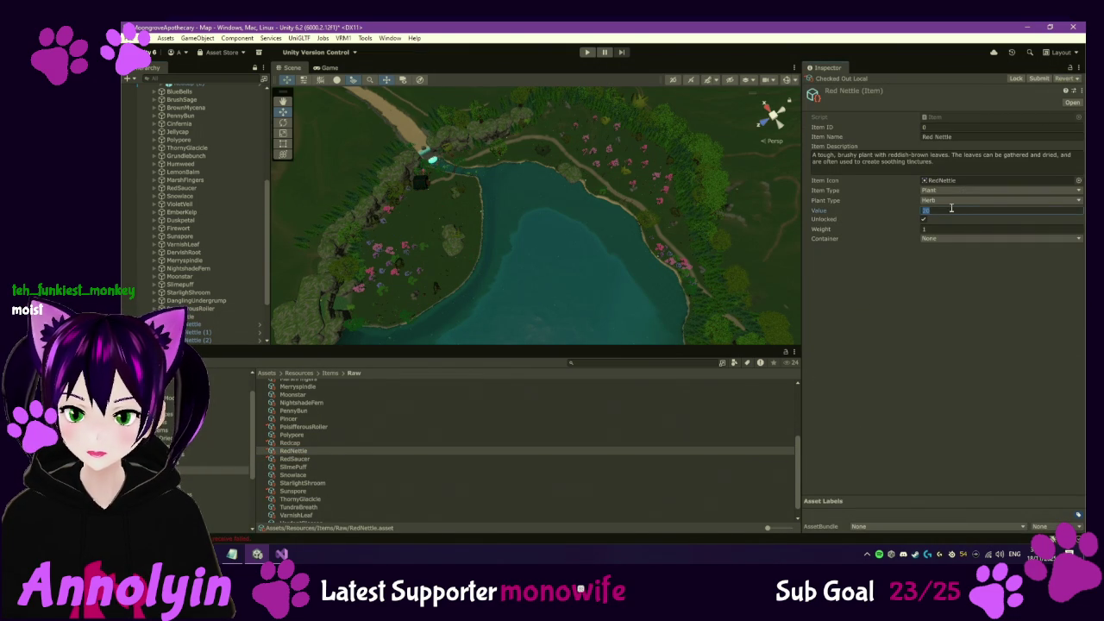
pyautogui.write('50')
pyautogui.press('Return')
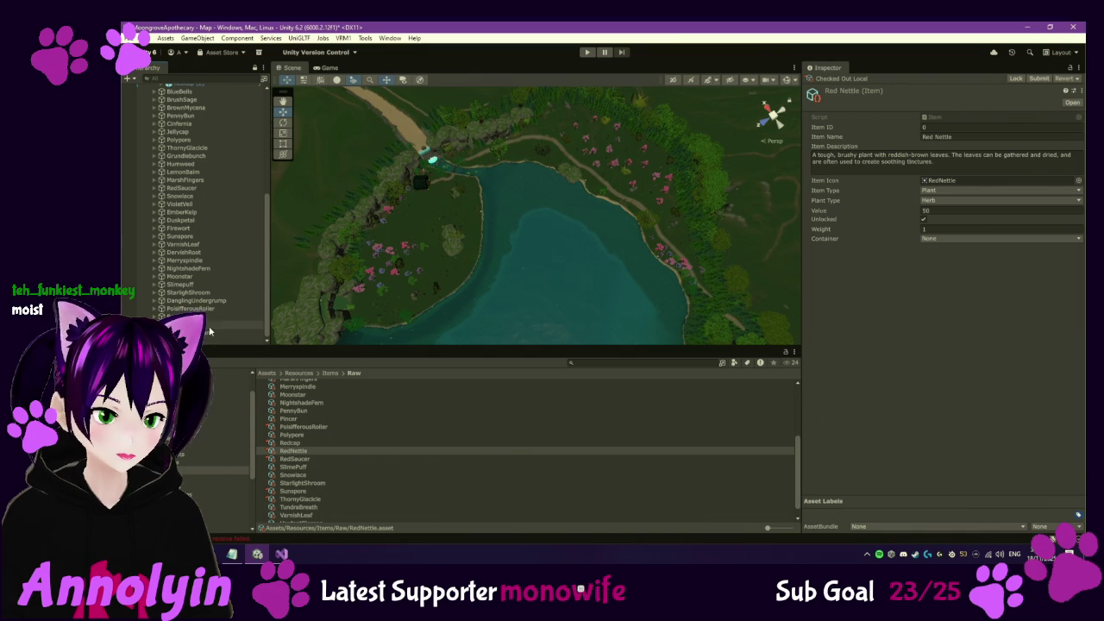
# Select the TundraBreath group and its TundraBreath (4) copy
pyautogui.click(214, 325)
pyautogui.scroll(-2, 222, 327)
pyautogui.click(216, 293)
# Step through the placed TundraBreath copies (2) to (4) in the Hierarchy
pyautogui.press('Down')
pyautogui.press('Down')
pyautogui.press('Down')
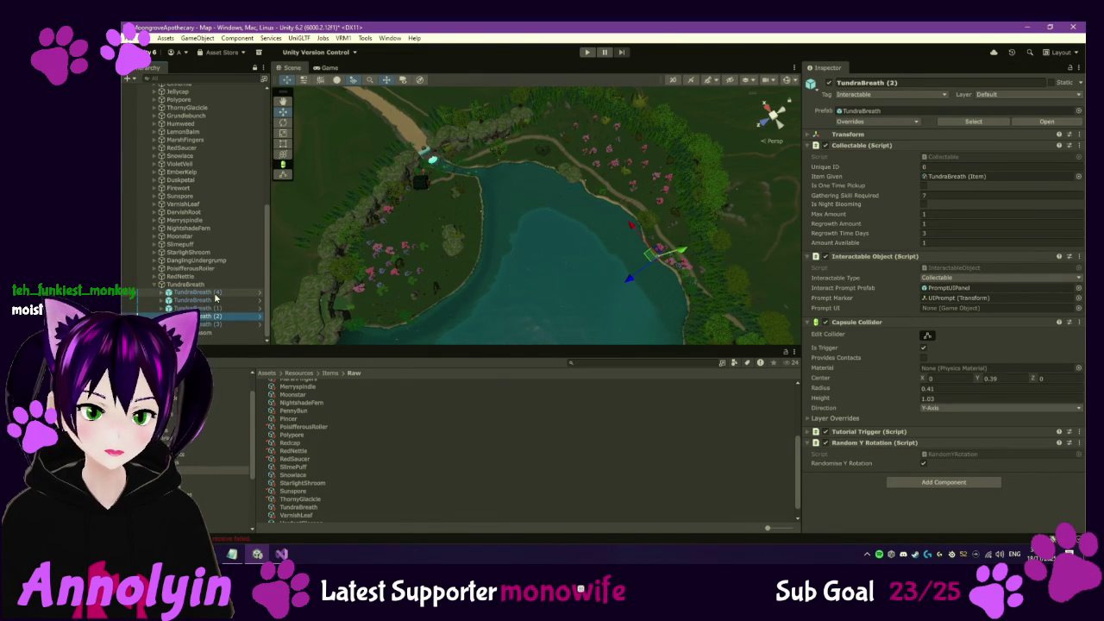
pyautogui.press('Down')
pyautogui.press('Up')
pyautogui.press('Up')
pyautogui.press('Up')
pyautogui.press('Up')
pyautogui.press('Up')
pyautogui.press('Down')
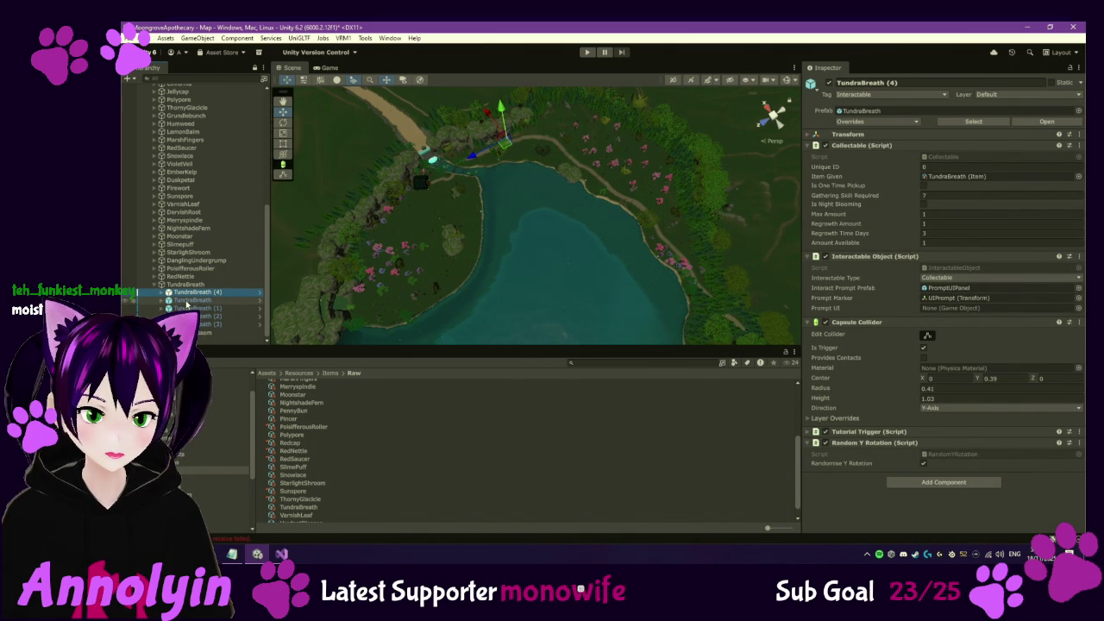
# Check out the Tundra Breath item, raise its Value from 40 to 120, and collapse TundraBreath
pyautogui.click(1047, 175)
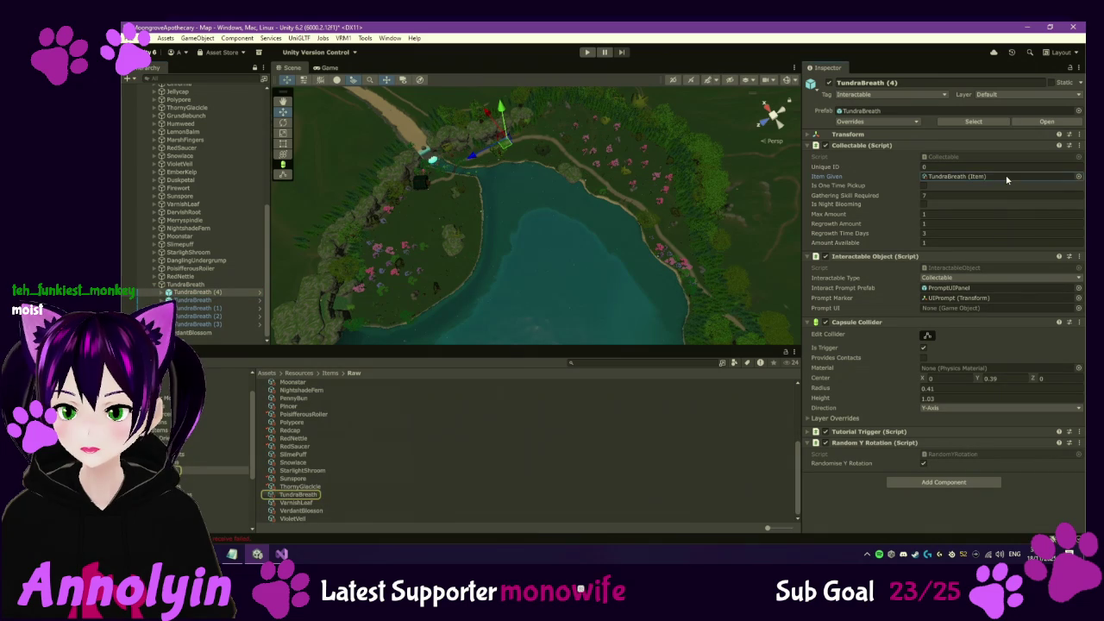
pyautogui.click(298, 495)
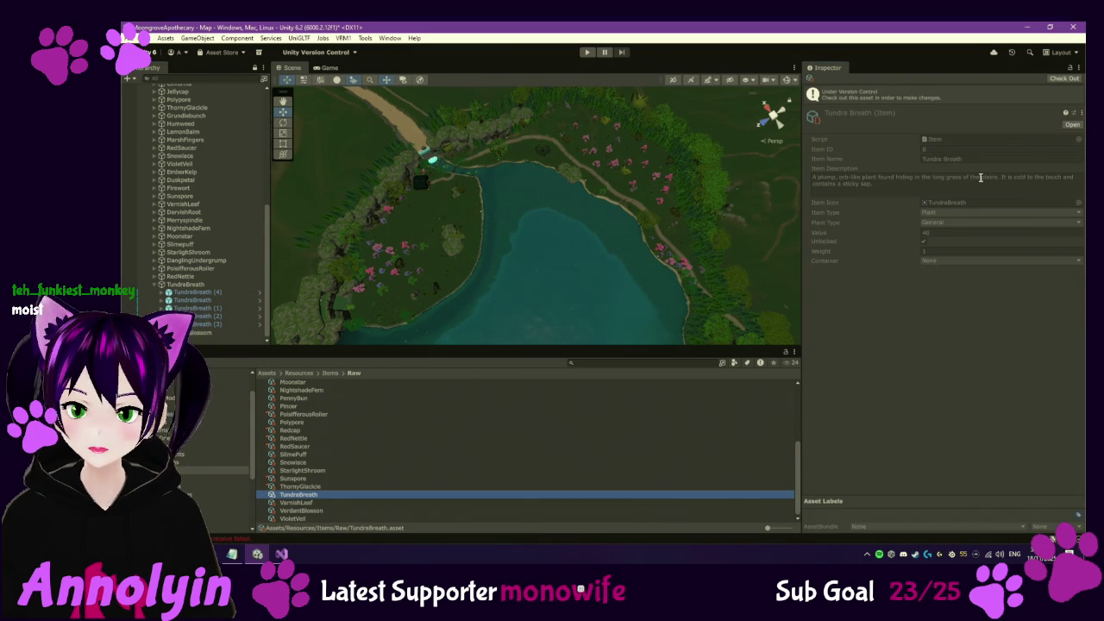
pyautogui.click(1064, 79)
pyautogui.click(946, 209)
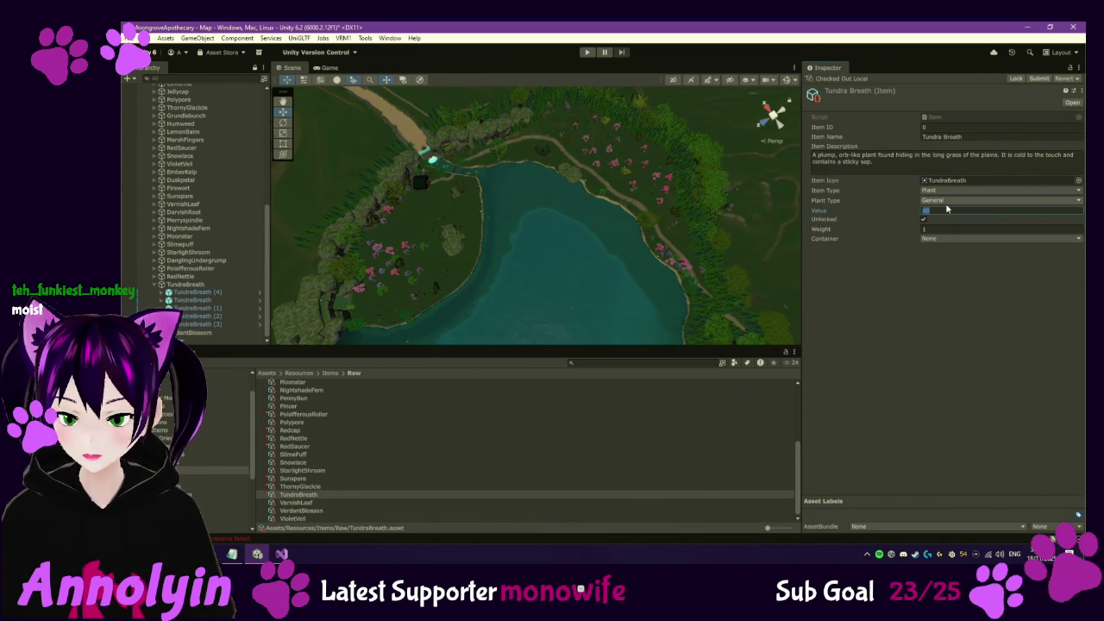
pyautogui.write('120')
pyautogui.click(1010, 279)
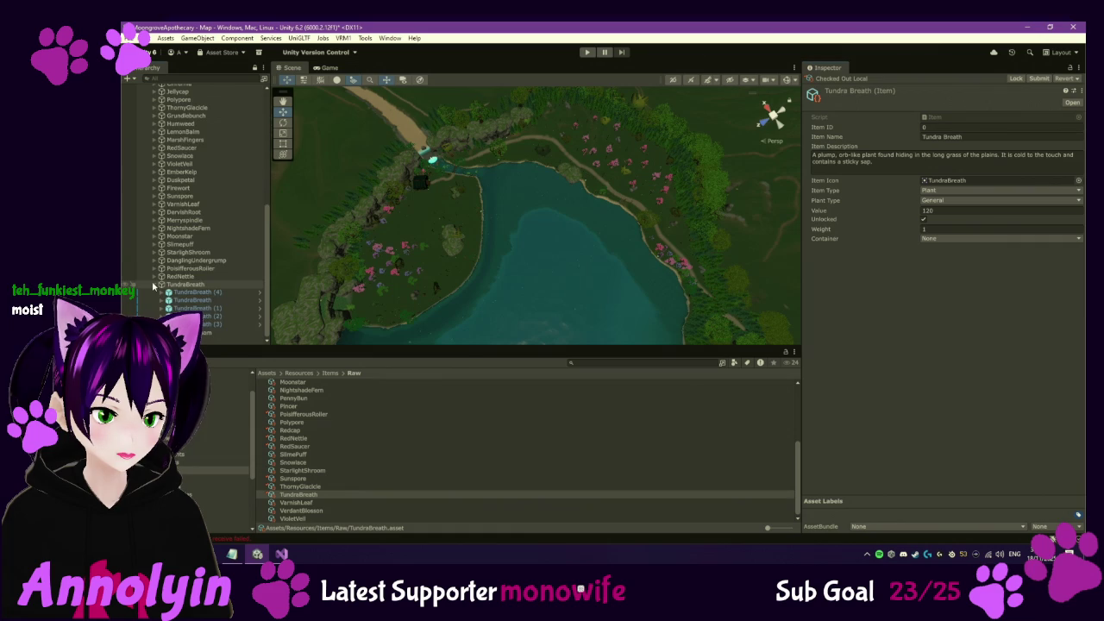
pyautogui.click(156, 284)
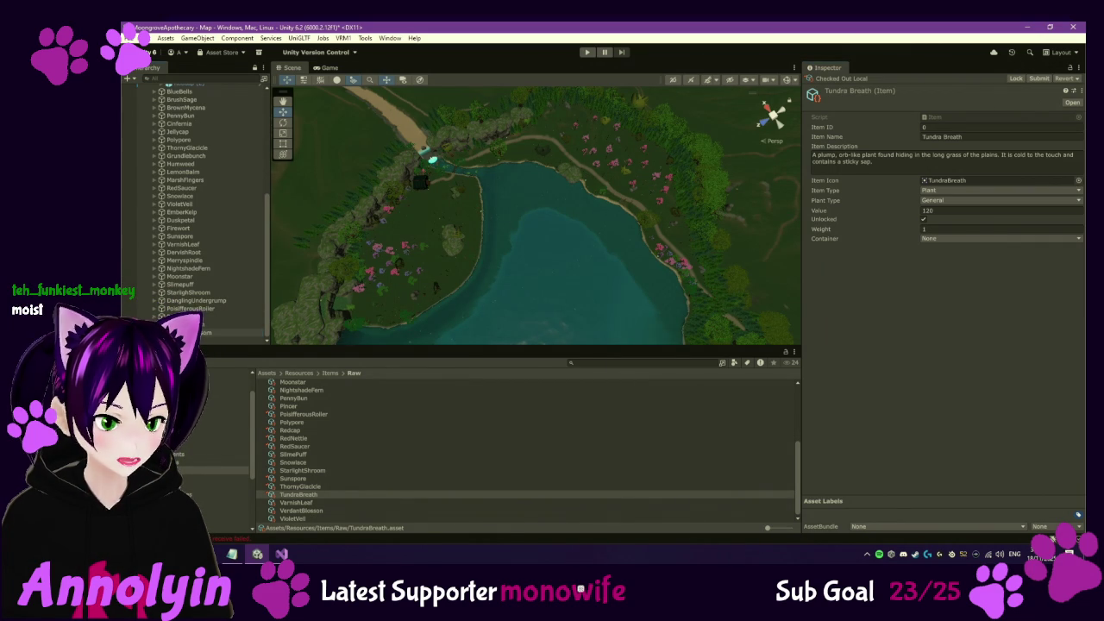
pyautogui.click(198, 333)
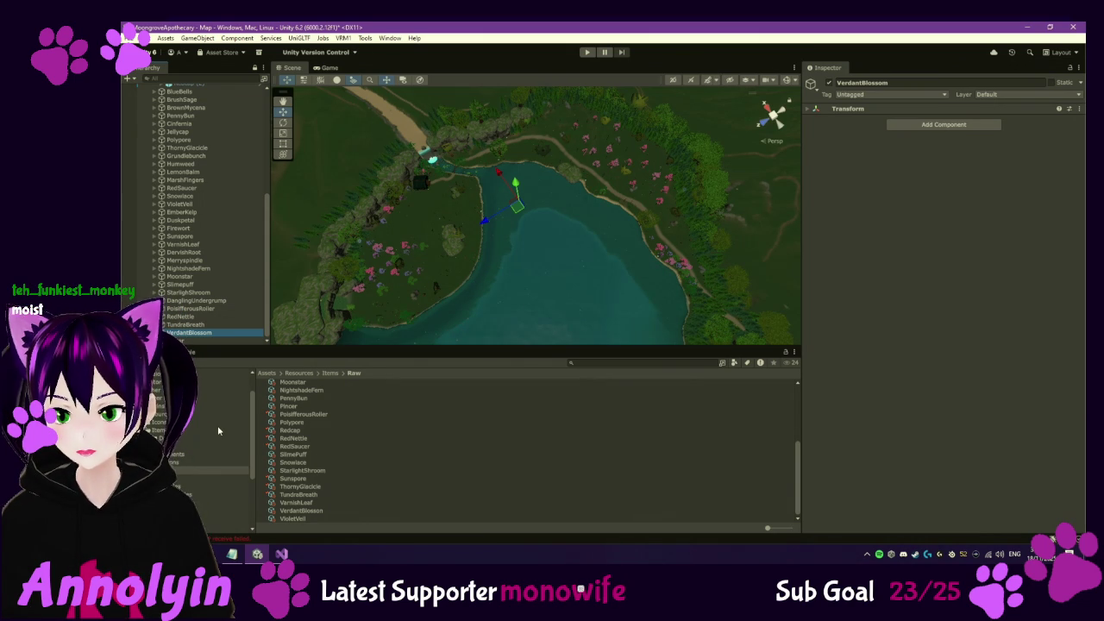
# Check out the RedNettle collectable prefab and set its Gathering Skill Required to 9
pyautogui.click(181, 317)
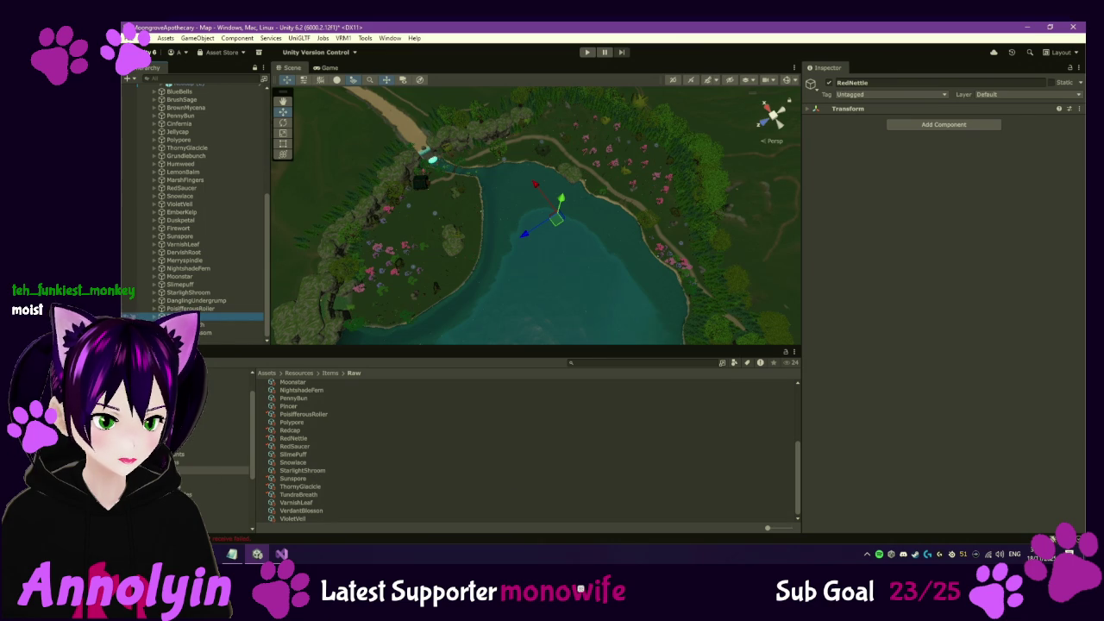
pyautogui.click(224, 494)
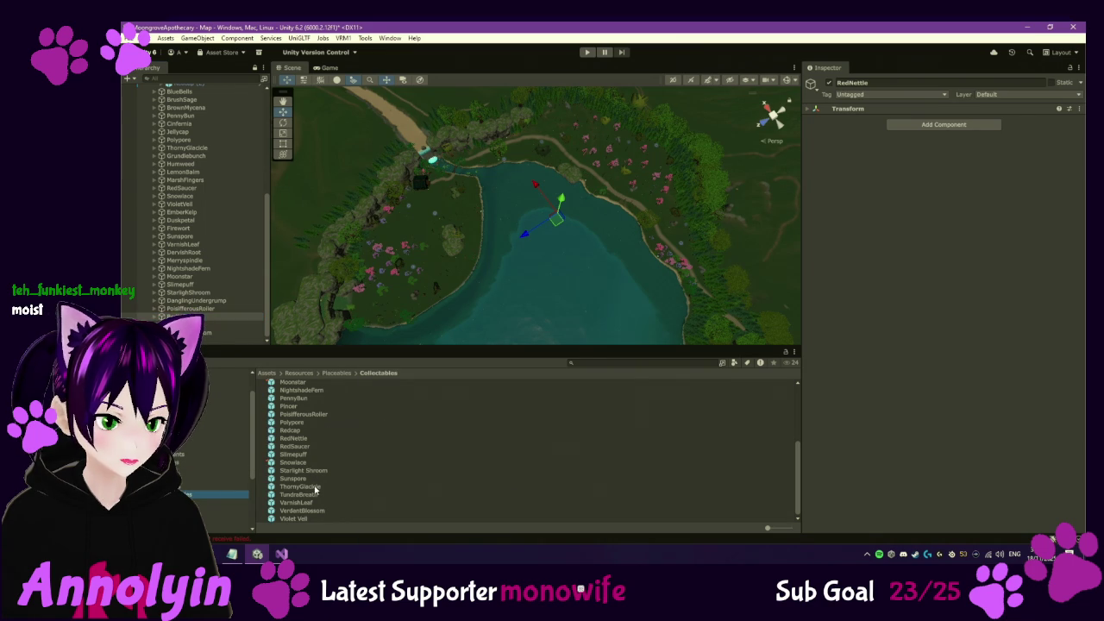
pyautogui.click(293, 438)
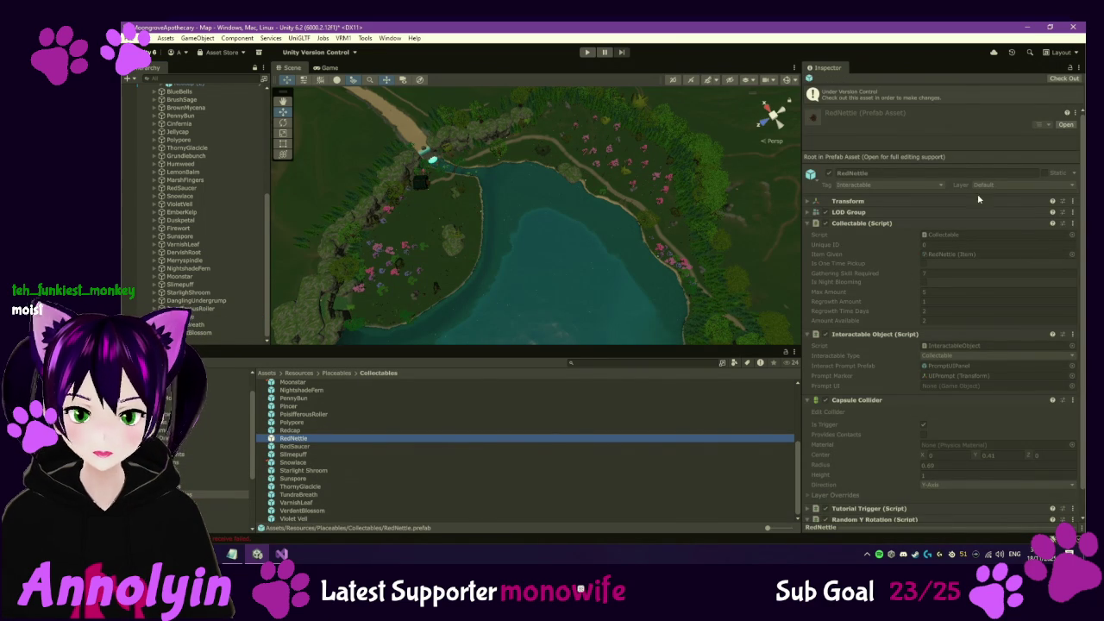
pyautogui.click(1064, 77)
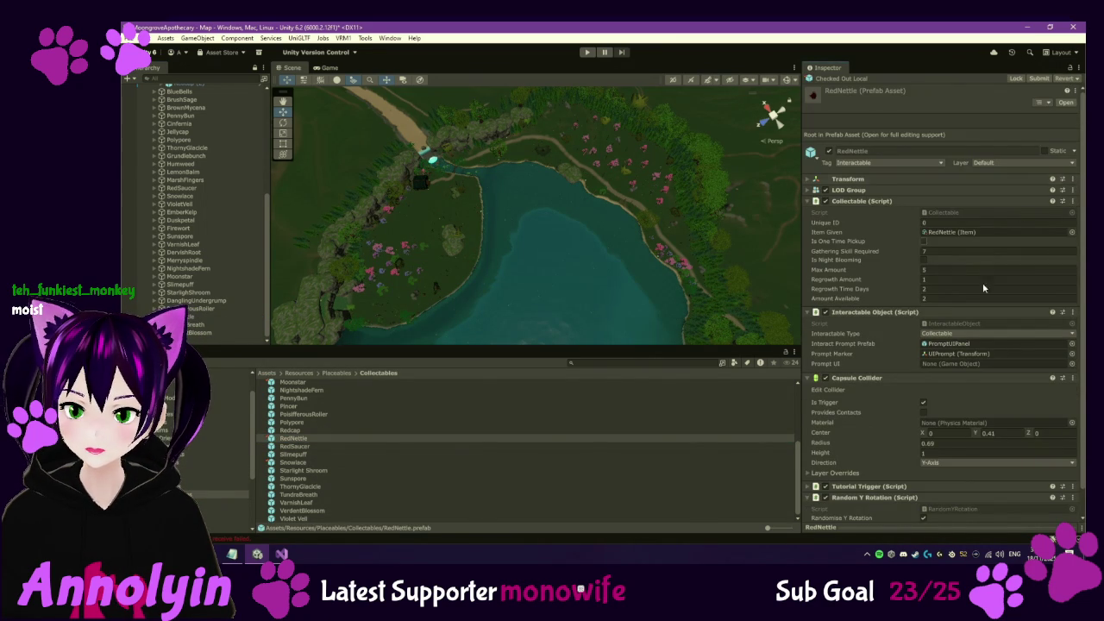
pyautogui.click(956, 252)
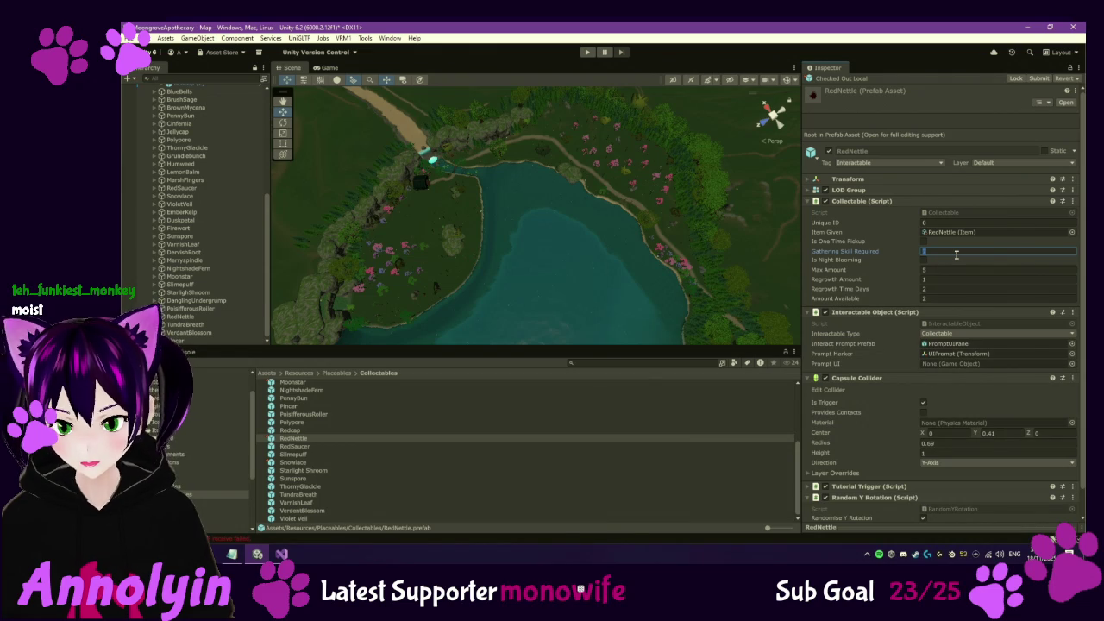
pyautogui.write('9')
pyautogui.press('Return')
pyautogui.click(960, 243)
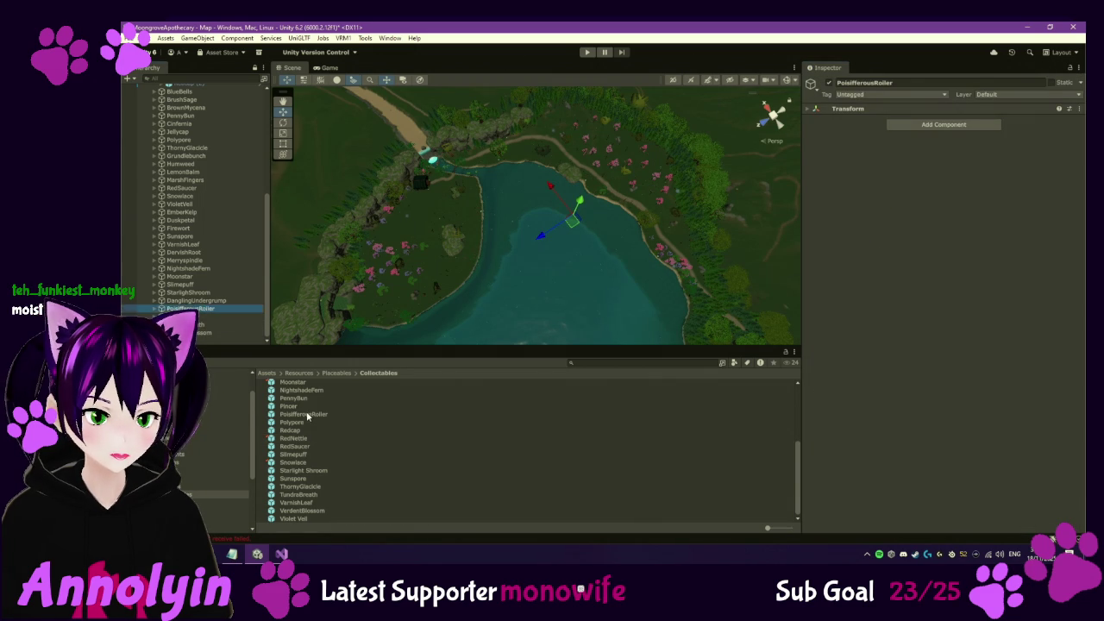
# Check out the PoisifferousRoller and VerdantBlossom collectable prefabs for editing
pyautogui.click(306, 414)
pyautogui.click(1064, 77)
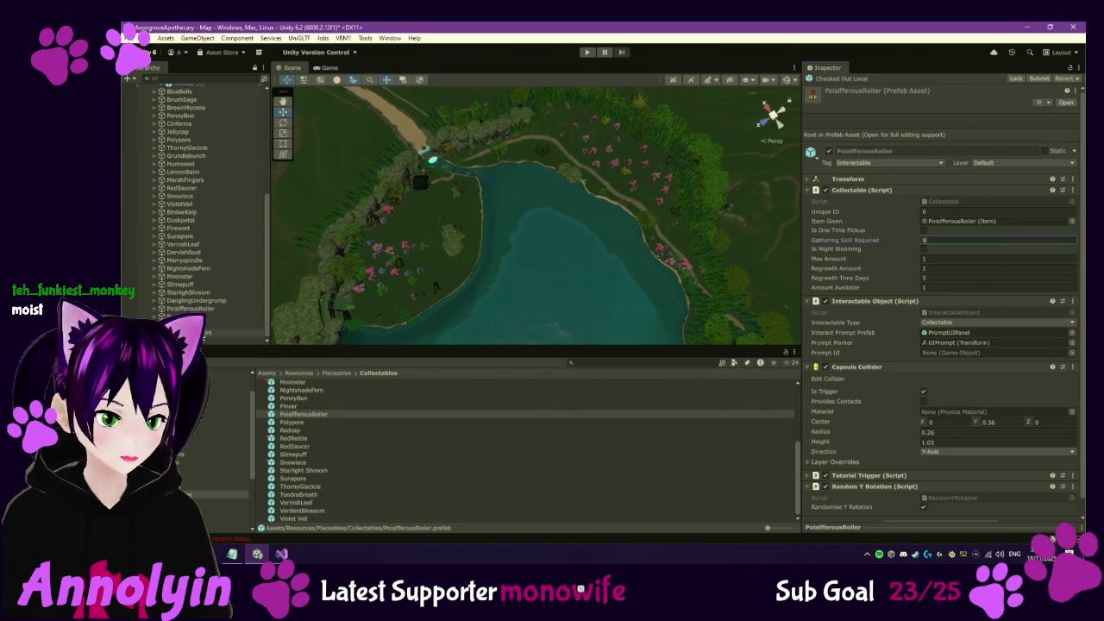
pyautogui.click(204, 333)
pyautogui.click(294, 511)
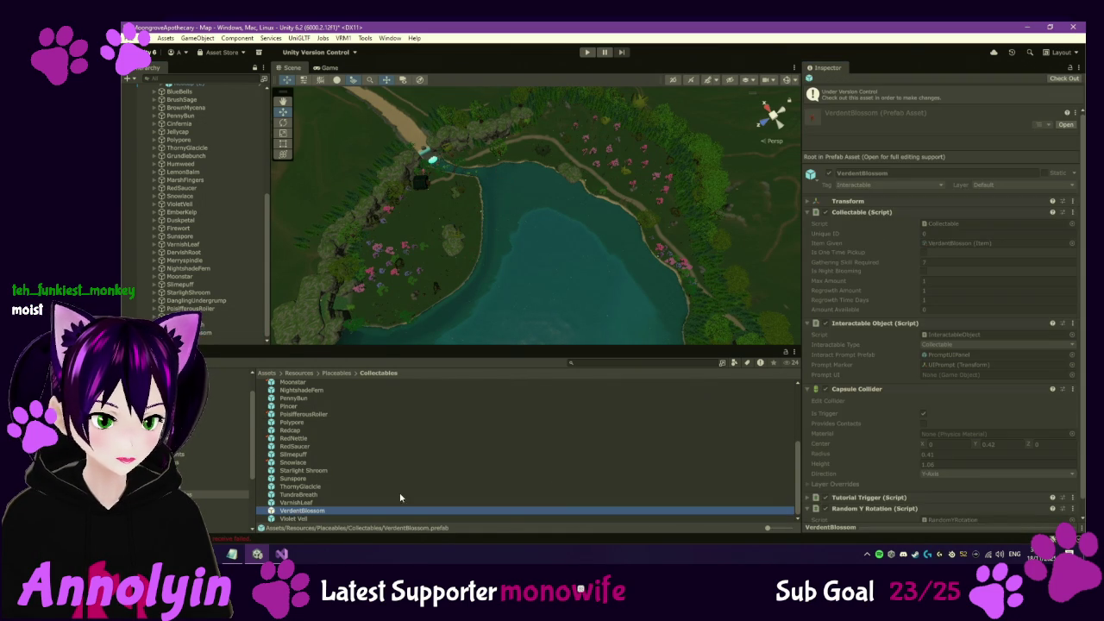
pyautogui.click(1064, 79)
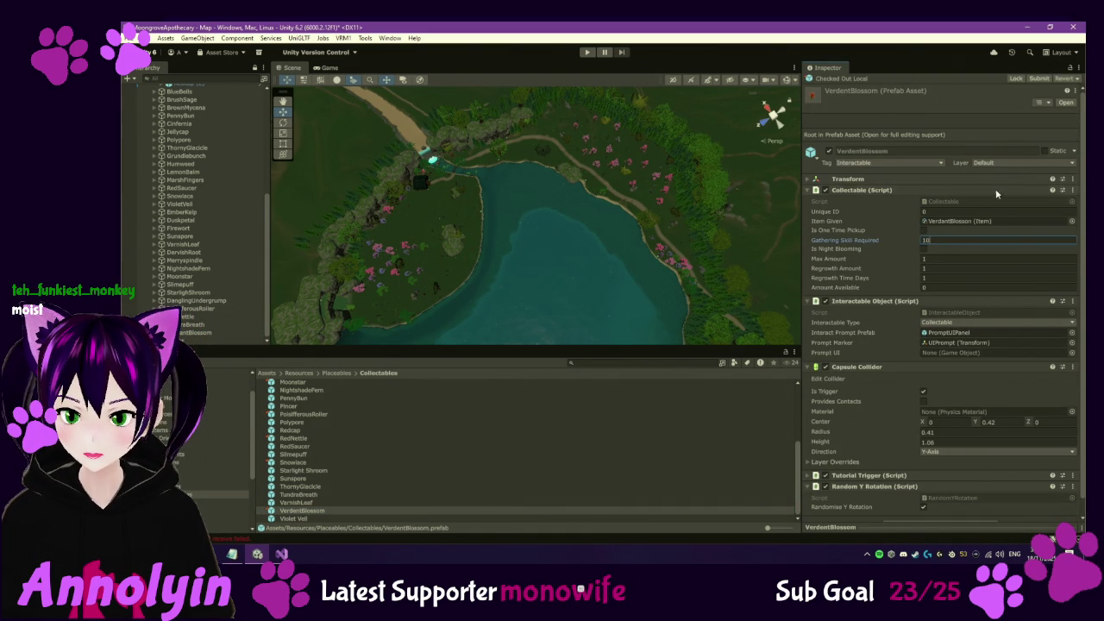
# Check out the Verdant Blossom item asset and raise its Value from 80 to 500
pyautogui.click(1011, 221)
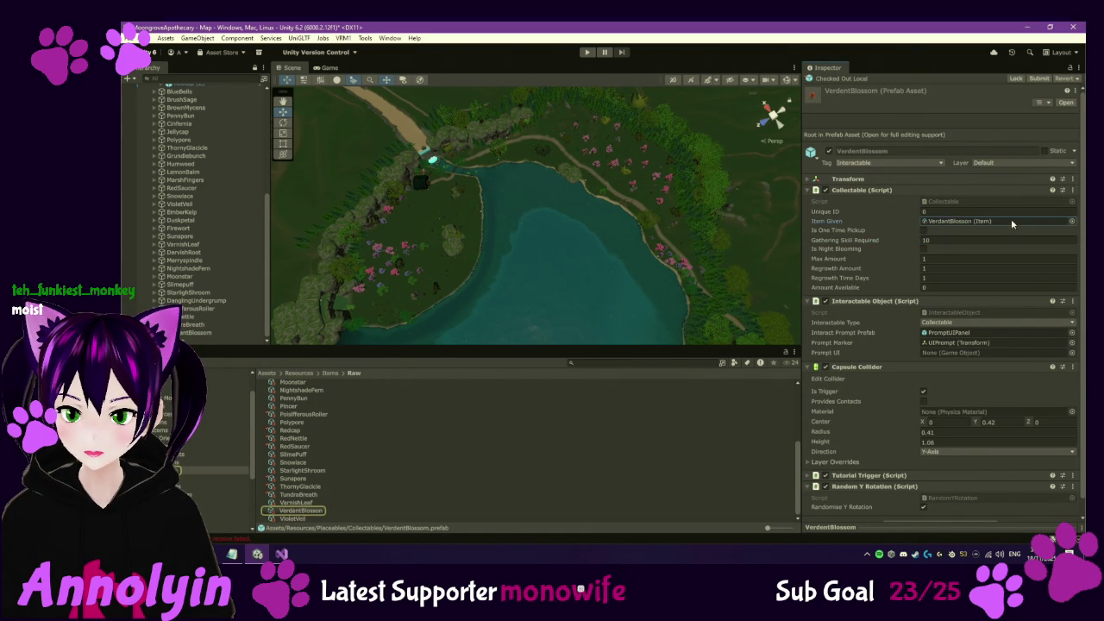
pyautogui.click(302, 511)
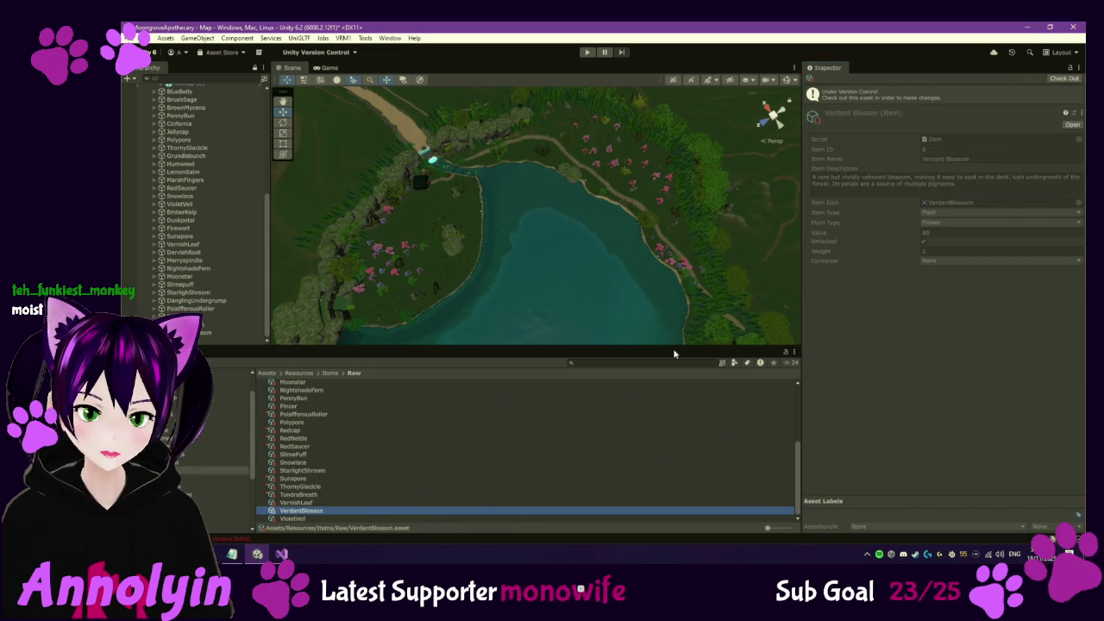
pyautogui.click(1064, 79)
pyautogui.click(974, 210)
pyautogui.write('500')
pyautogui.press('Return')
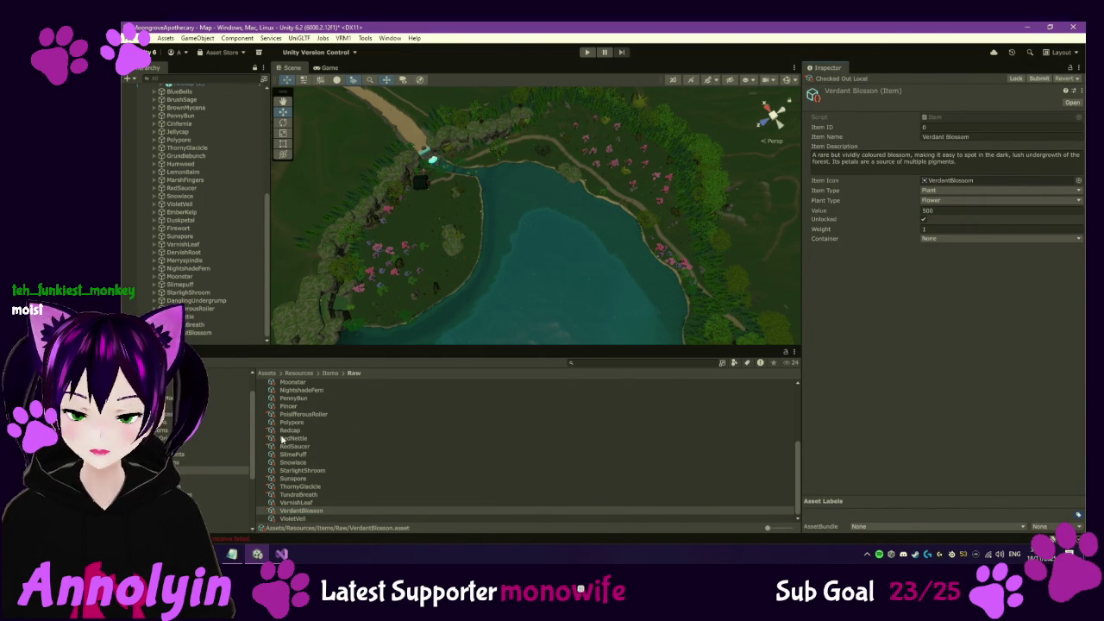
pyautogui.click(304, 440)
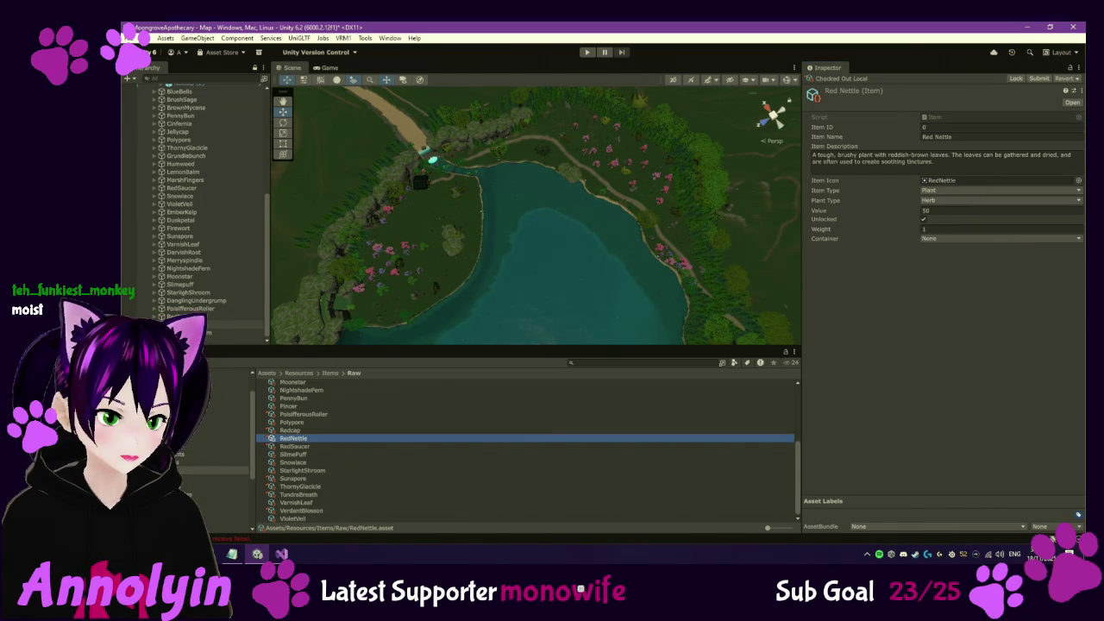
# Move RedNettle between Pincer and VerdantBlossom in the Hierarchy
pyautogui.click(196, 308)
pyautogui.click(203, 310)
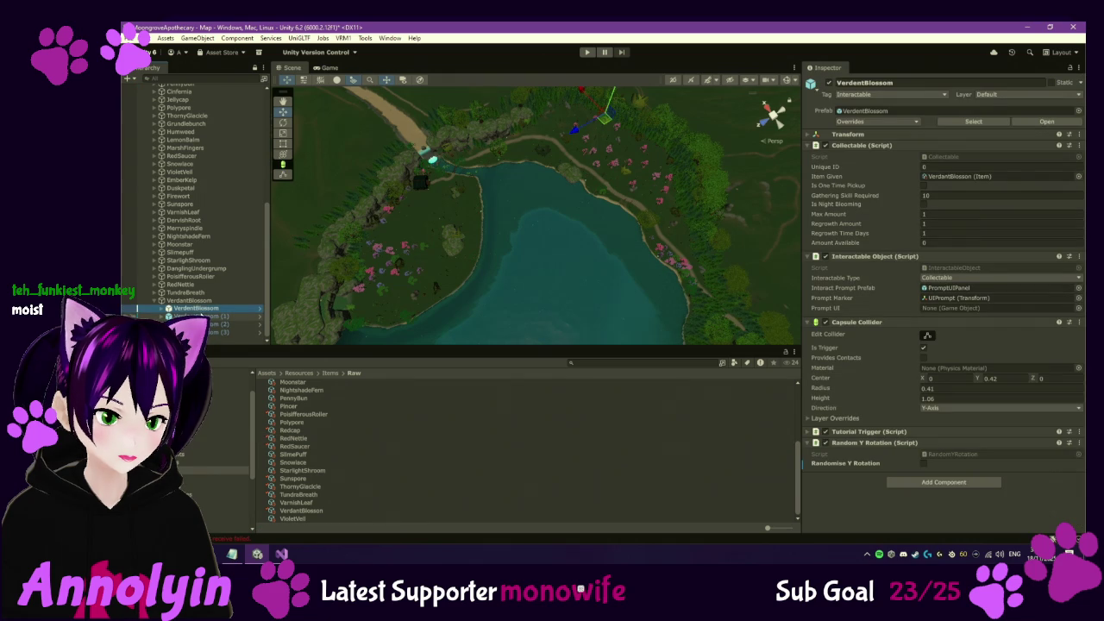
pyautogui.press('Down')
pyautogui.press('Down')
pyautogui.press('Down')
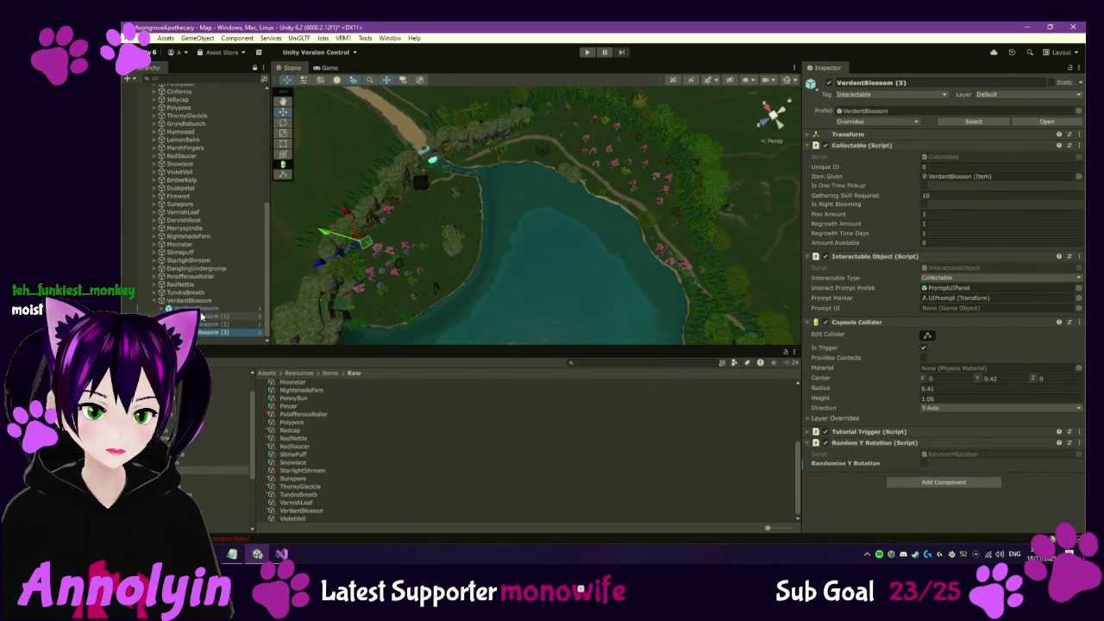
pyautogui.click(611, 177)
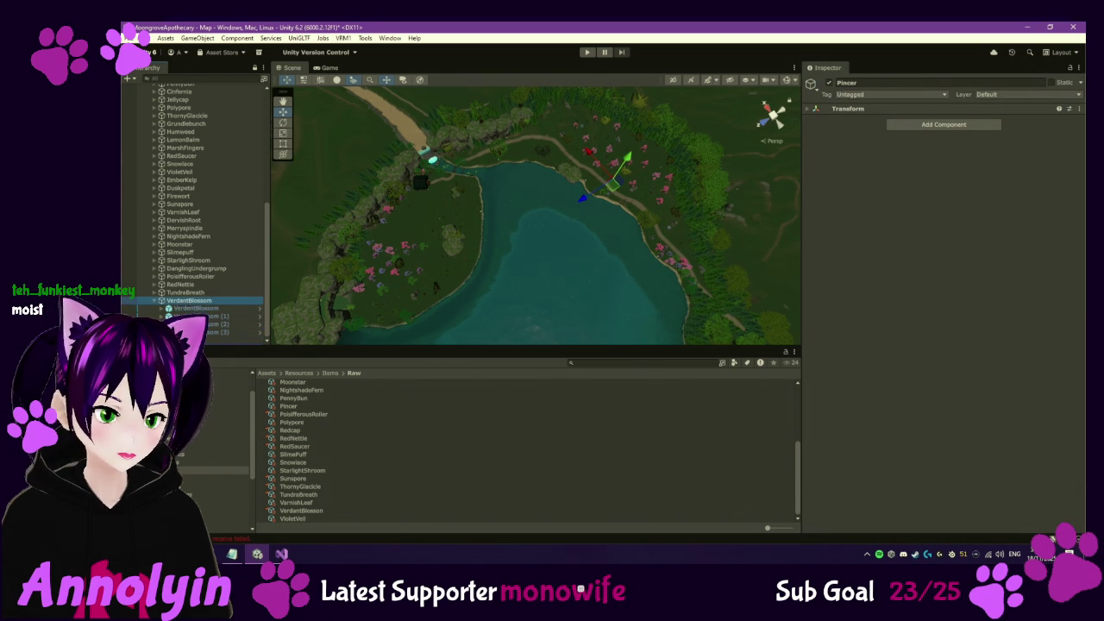
pyautogui.click(189, 308)
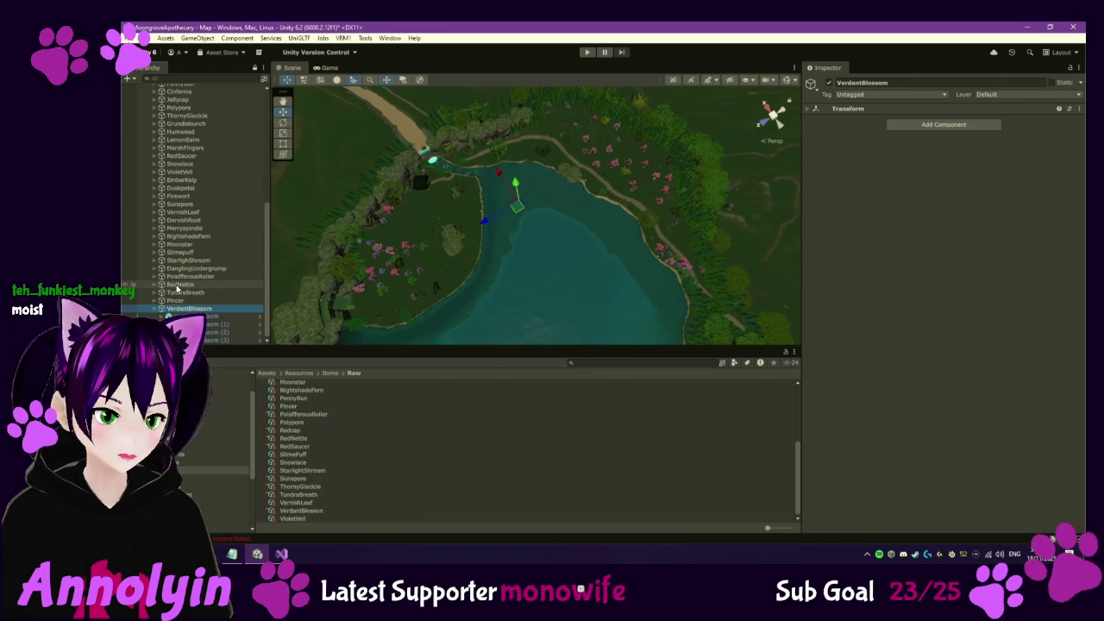
pyautogui.moveTo(170, 309); pyautogui.dragTo(183, 292)
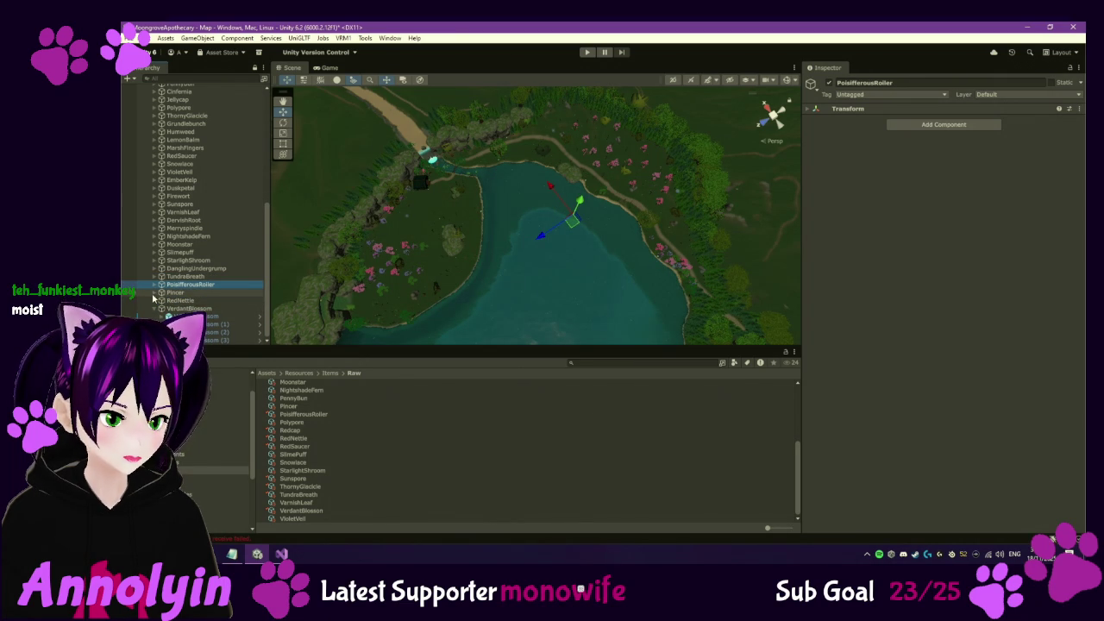
# Duplicate a Pincer copy with Ctrl+D to create Pincer (2)
pyautogui.click(178, 300)
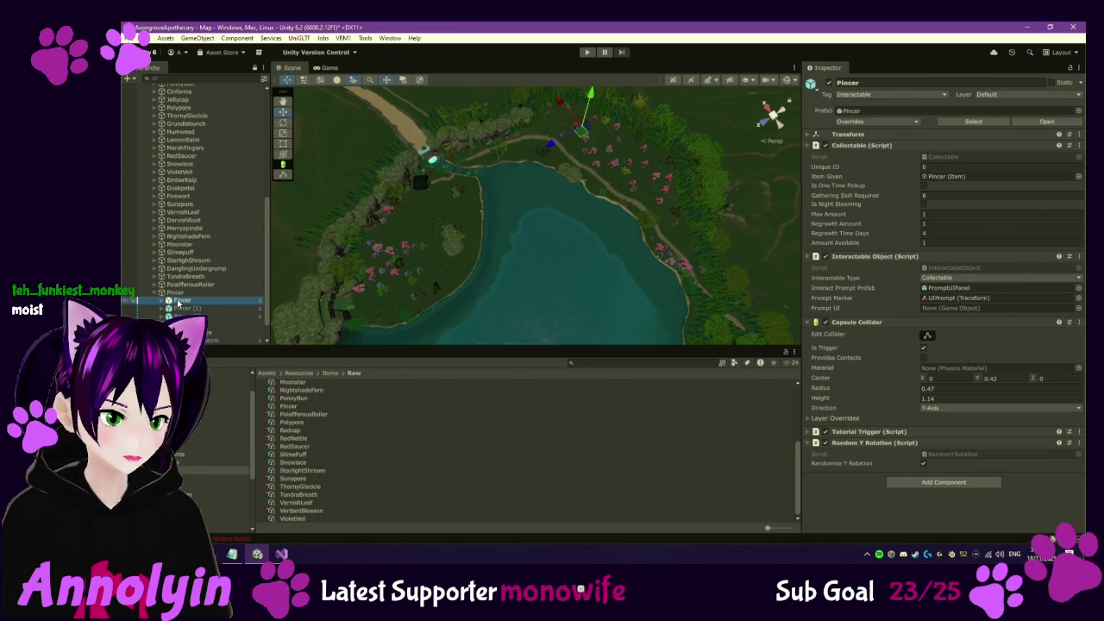
pyautogui.hotkey('ctrl', 'd')
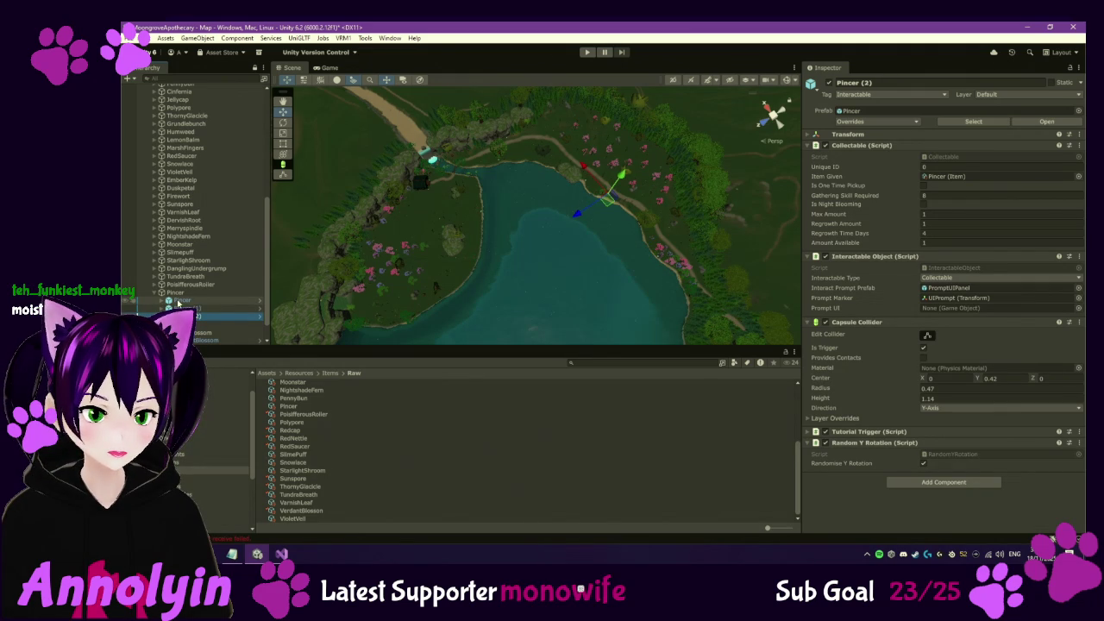
pyautogui.click(179, 300)
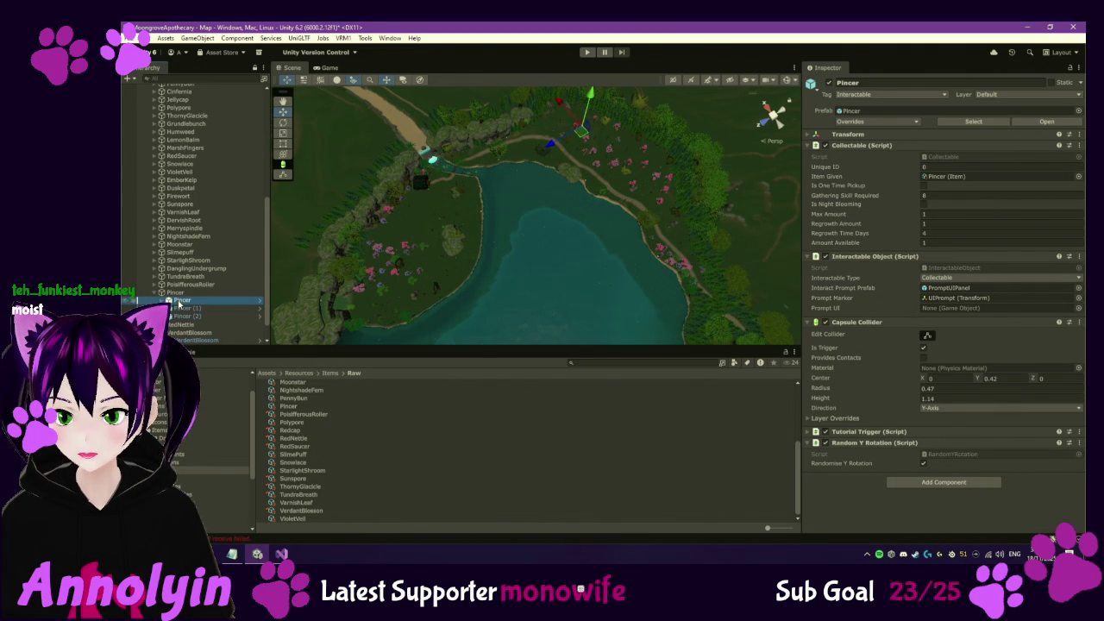
pyautogui.click(955, 181)
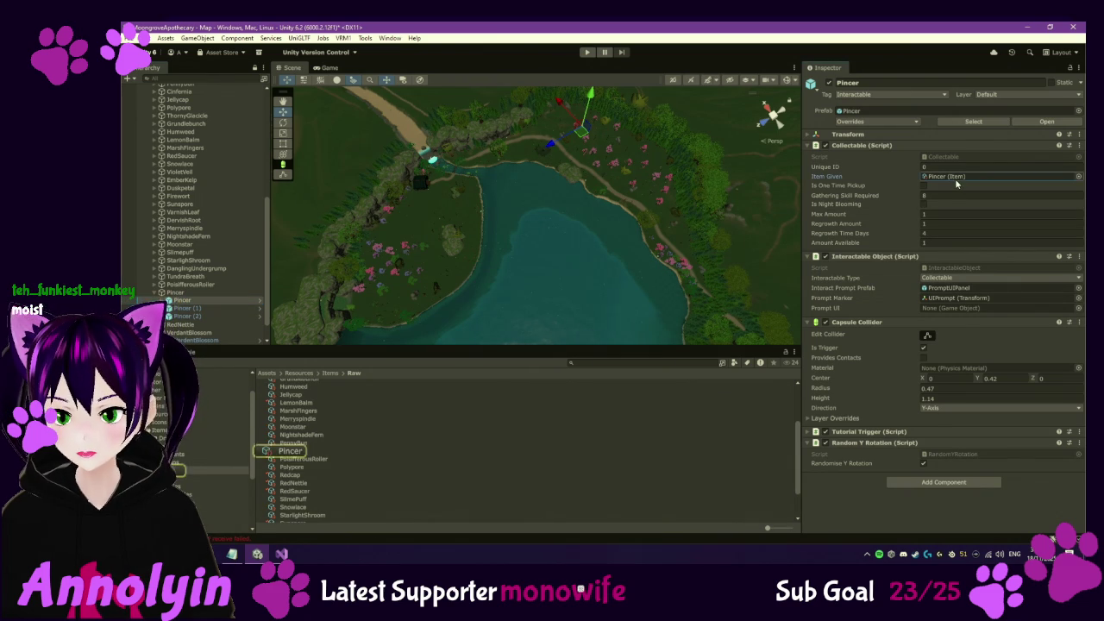
# Check out the Pincer item asset and set its Value to 180
pyautogui.click(288, 451)
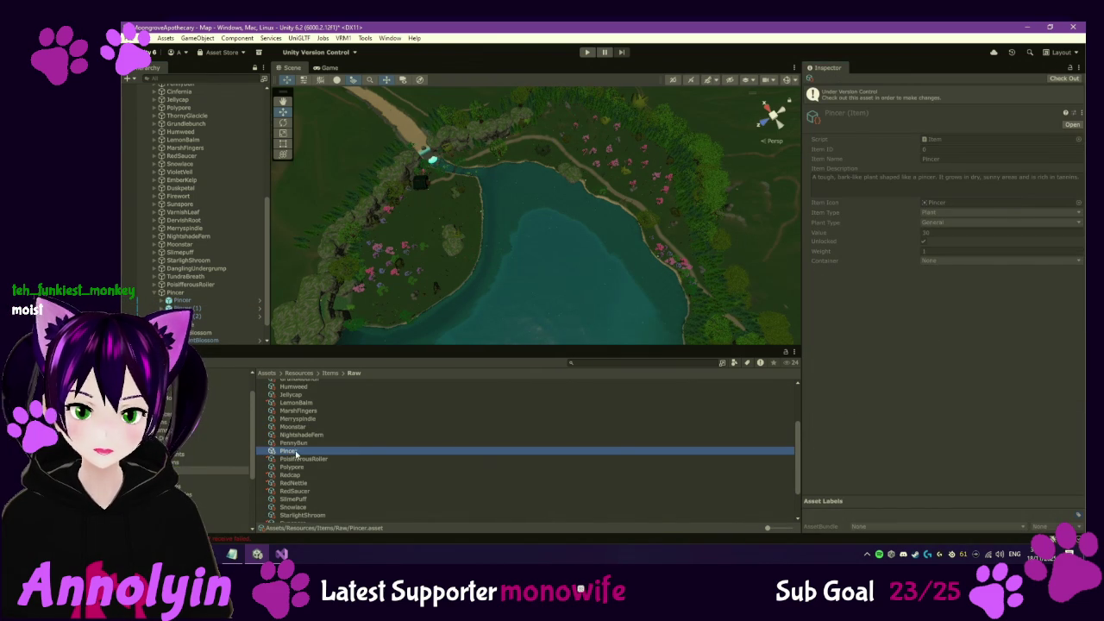
pyautogui.click(1065, 78)
pyautogui.click(969, 209)
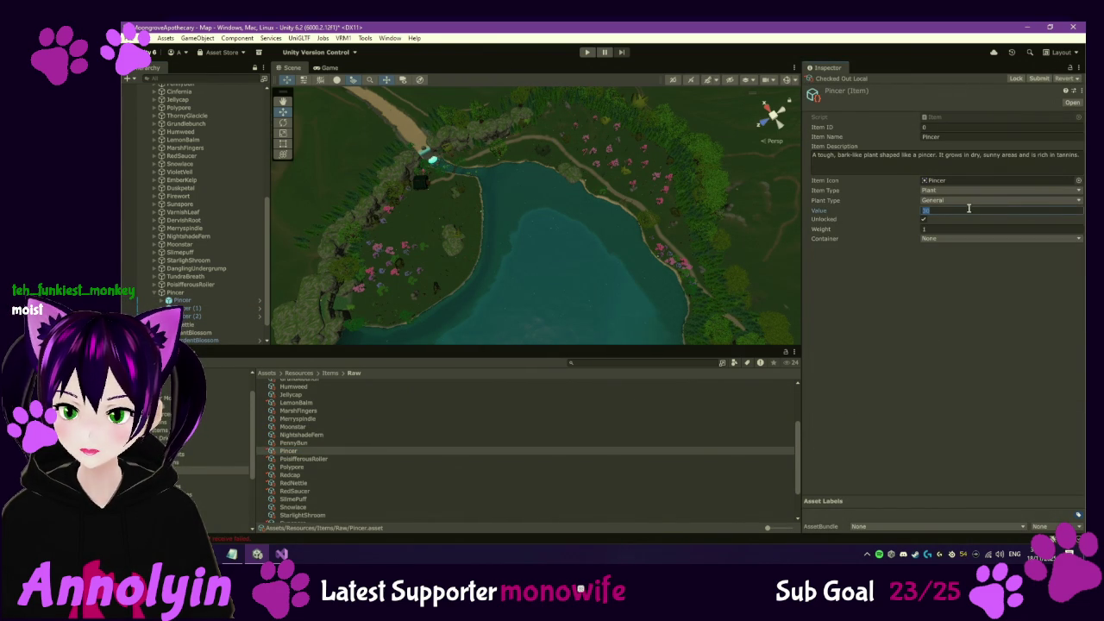
pyautogui.write('180')
pyautogui.press('Return')
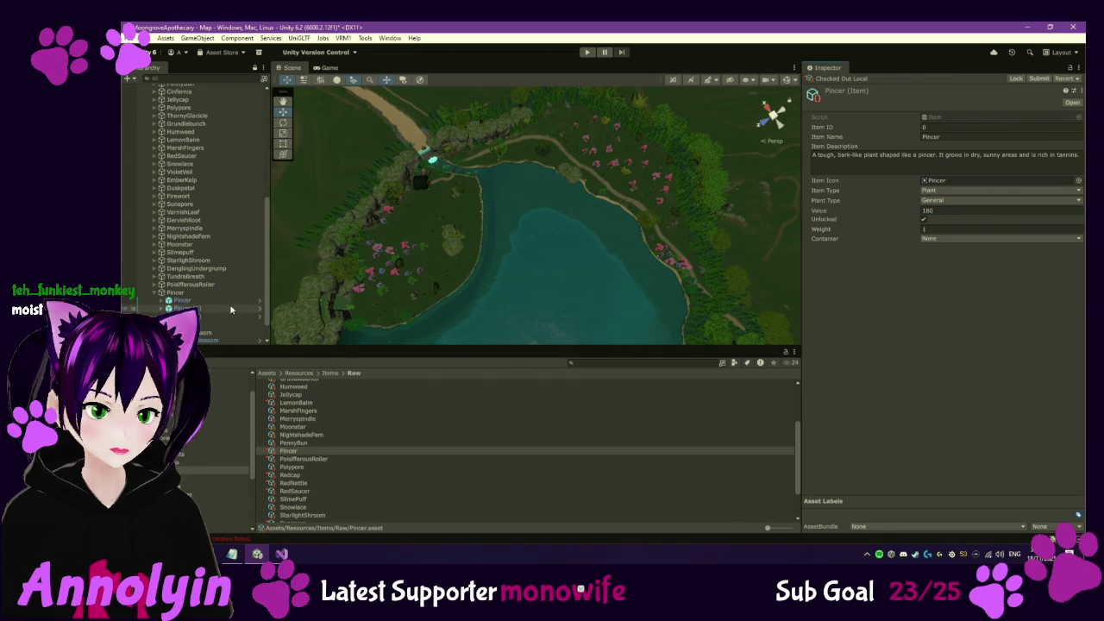
# Collapse the Pincer and VerdantBlossom groups and scroll the Hierarchy back to the top
pyautogui.click(155, 293)
pyautogui.click(156, 309)
pyautogui.click(155, 309)
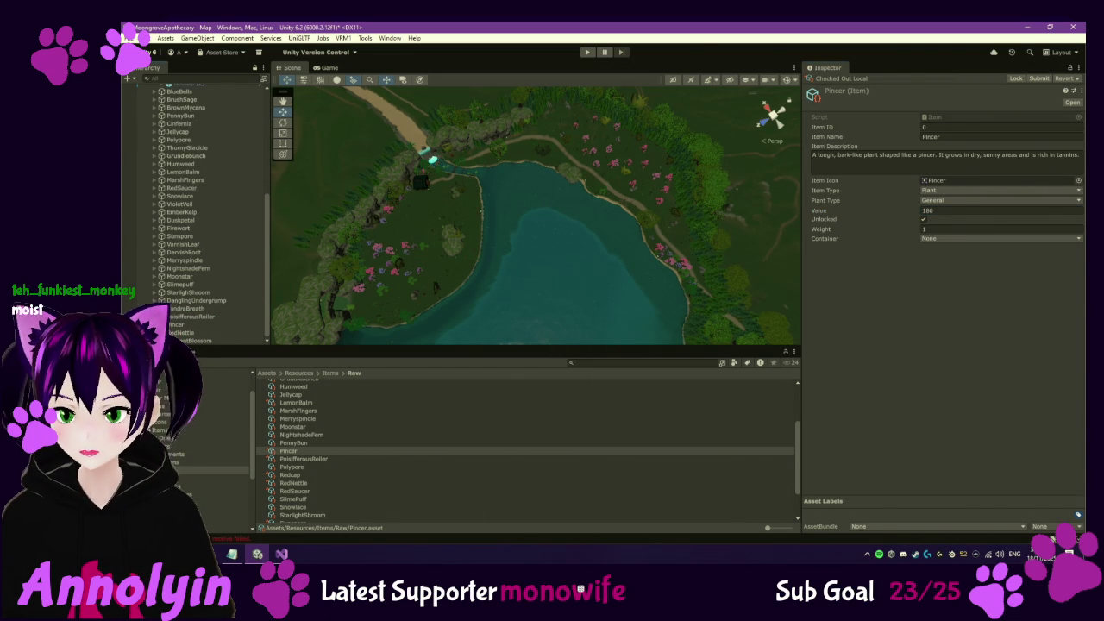
pyautogui.scroll(10, 152, 181)
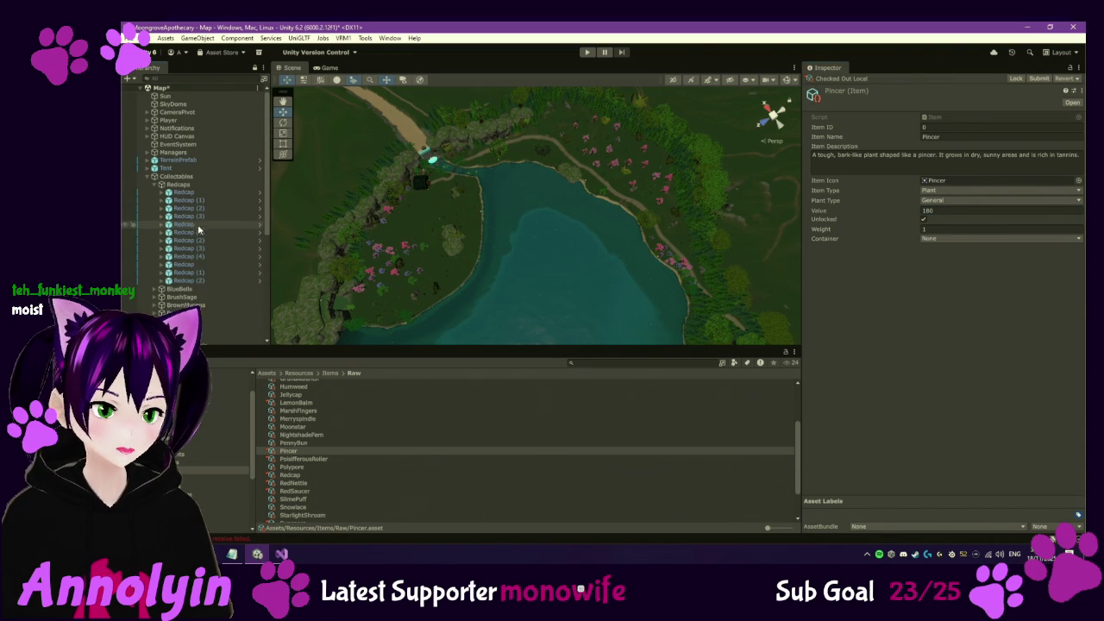
# Frame and inspect Redcap through Redcap (3) in the Scene view
pyautogui.doubleClick(178, 193)
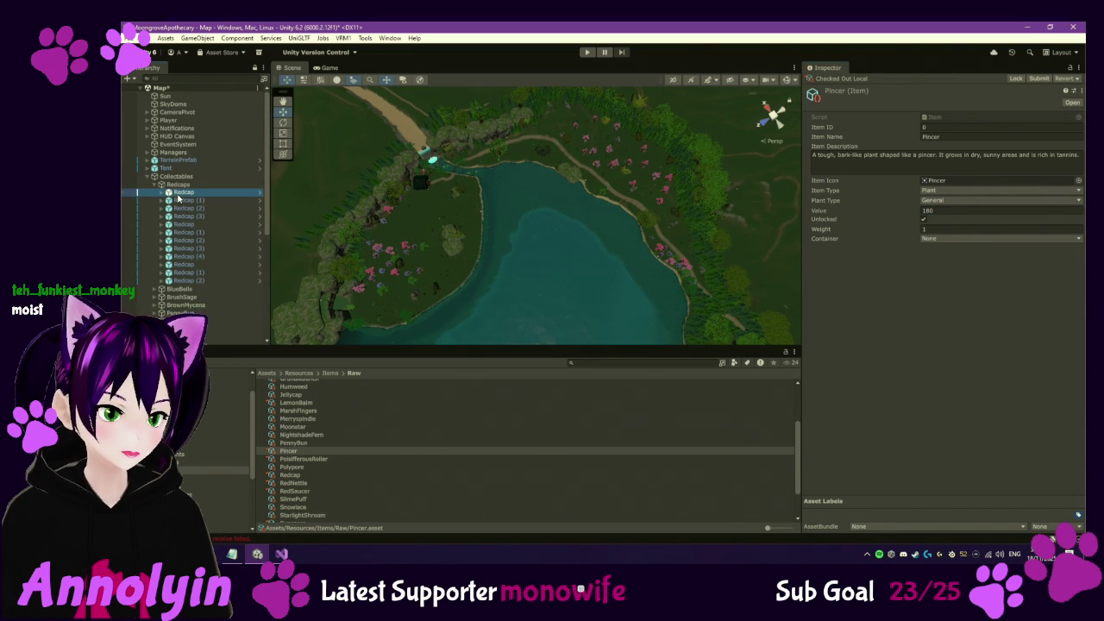
pyautogui.scroll(-5, 570, 147)
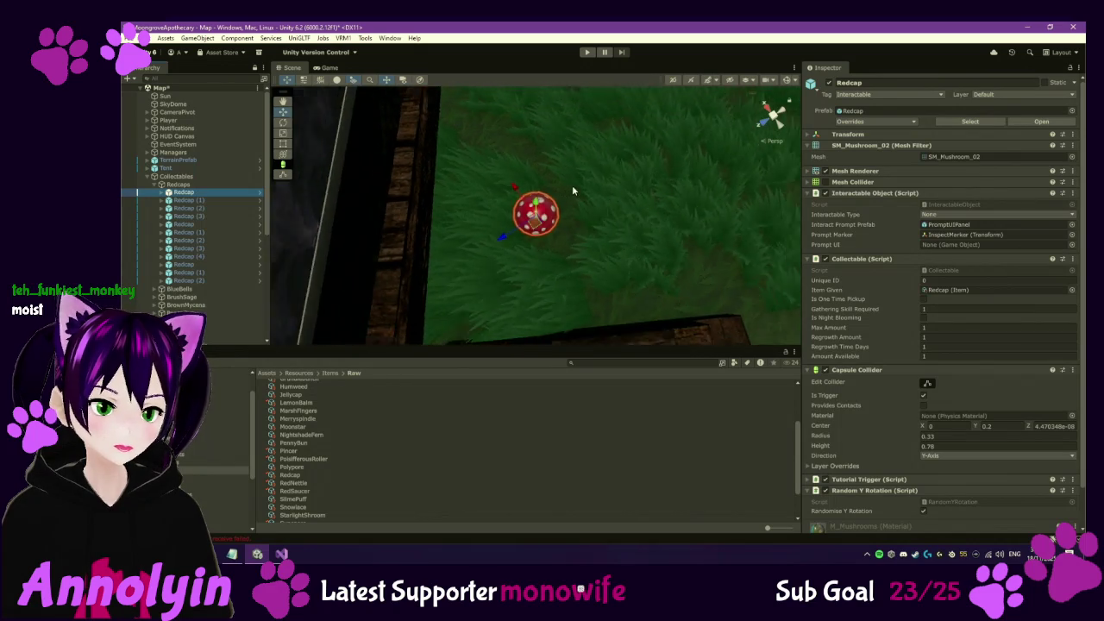
pyautogui.moveTo(574, 162)
pyautogui.mouseDown()
pyautogui.moveTo(613, 214)
pyautogui.moveTo(510, 150)
pyautogui.mouseUp()
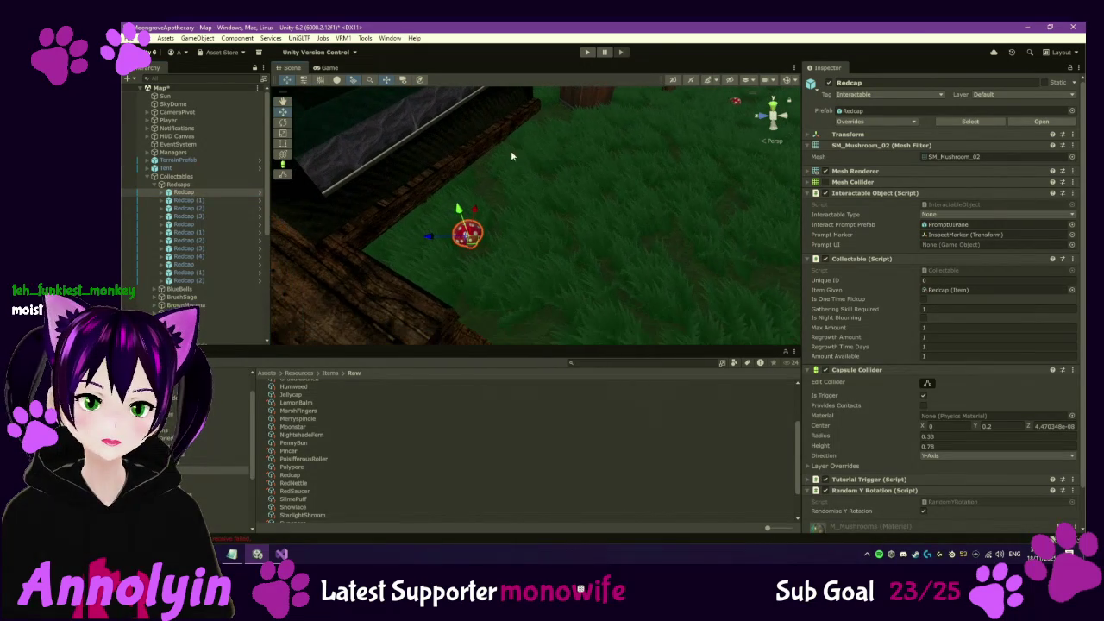
pyautogui.doubleClick(207, 201)
pyautogui.scroll(-3, 509, 193)
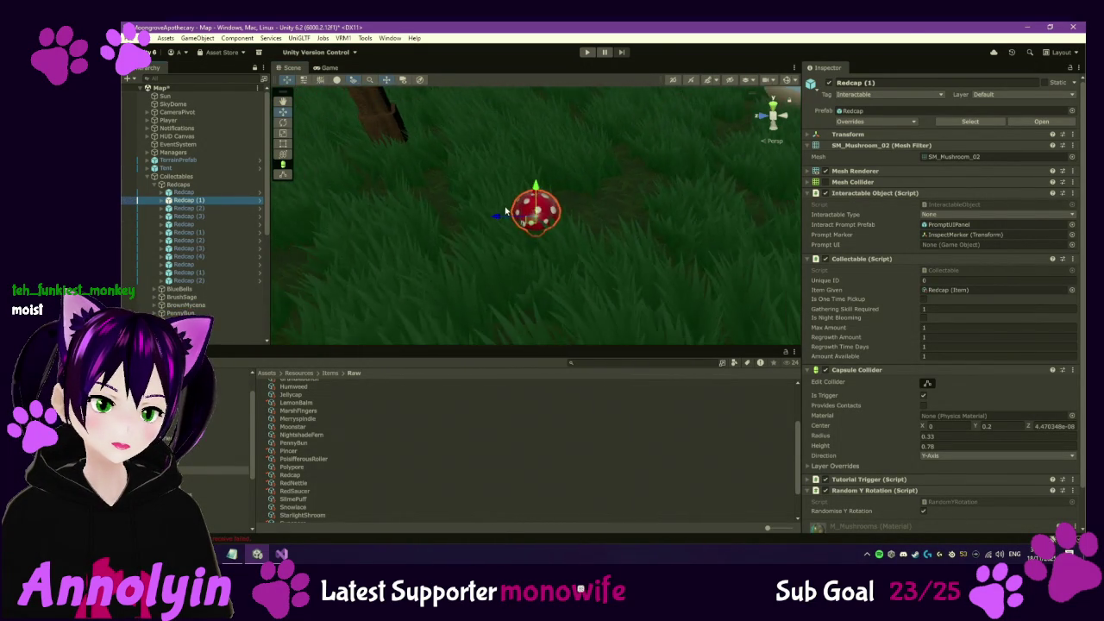
pyautogui.doubleClick(193, 211)
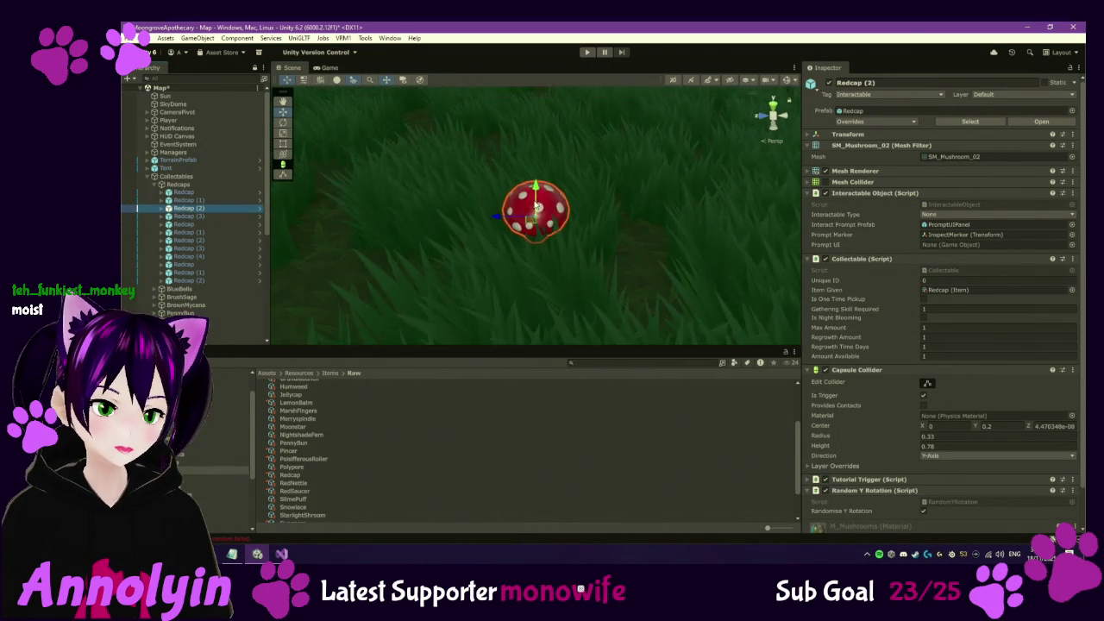
pyautogui.doubleClick(220, 216)
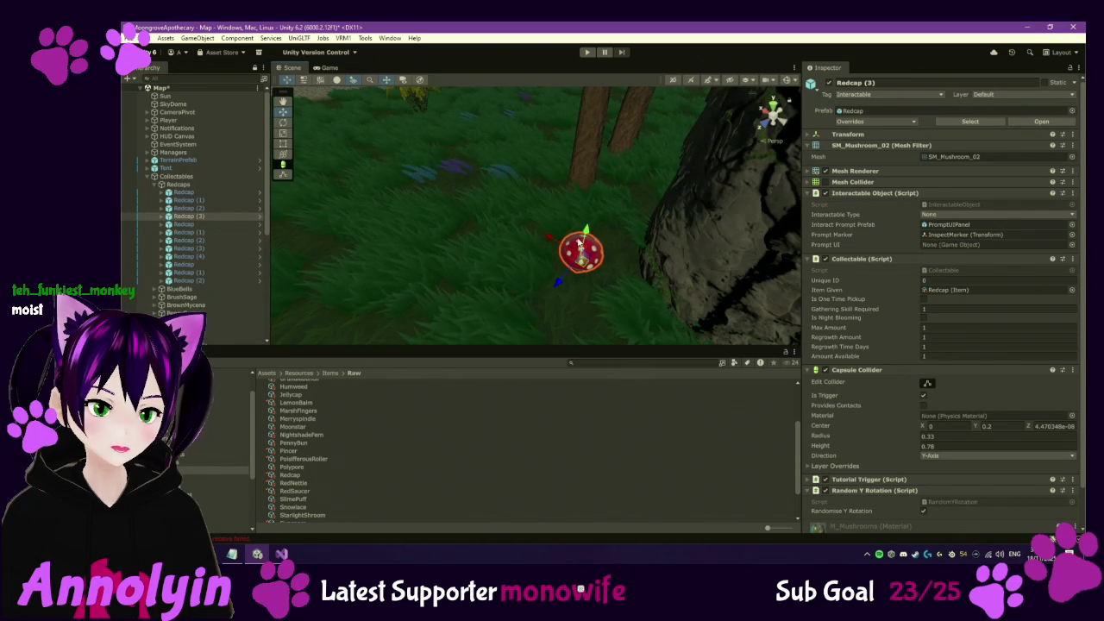
# Check the remaining Redcap mushrooms, then collapse Redcaps and expand BlueBells
pyautogui.doubleClick(221, 226)
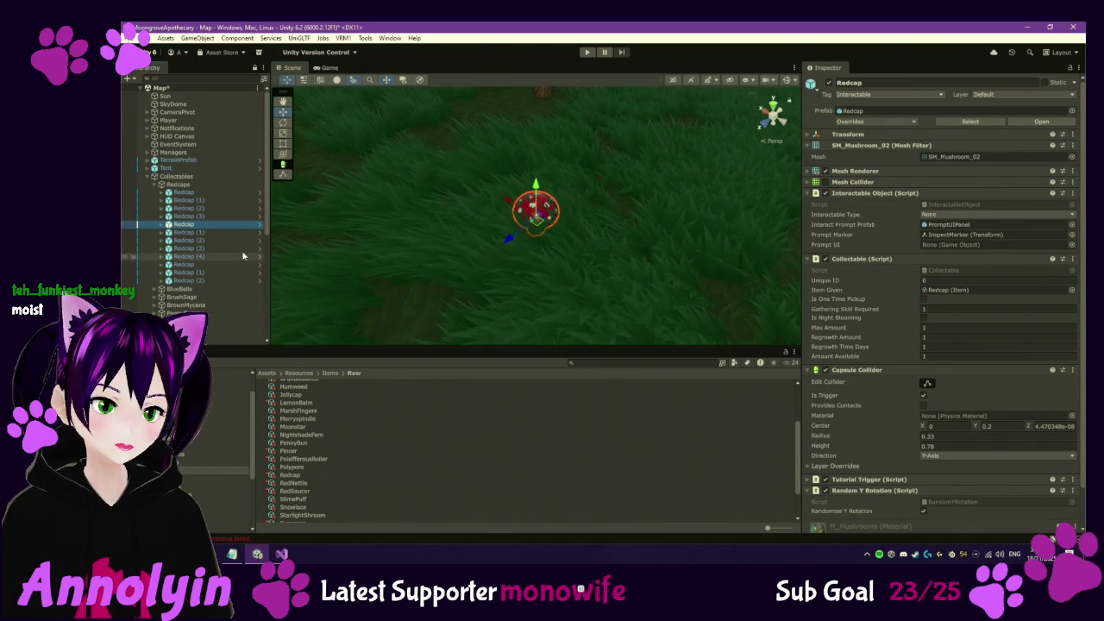
pyautogui.doubleClick(227, 233)
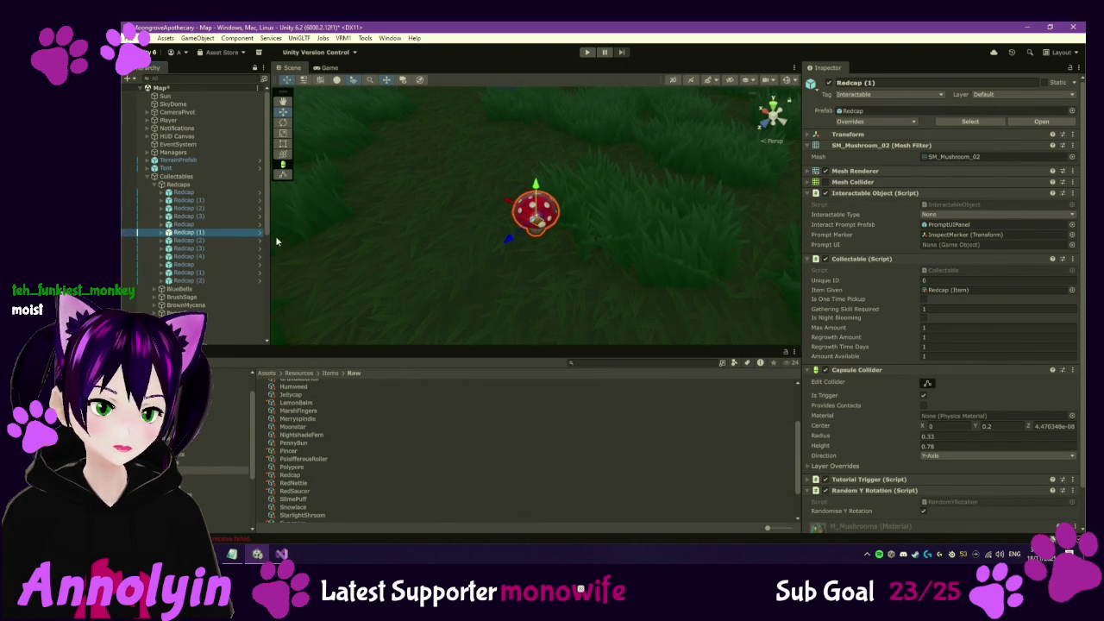
pyautogui.doubleClick(232, 240)
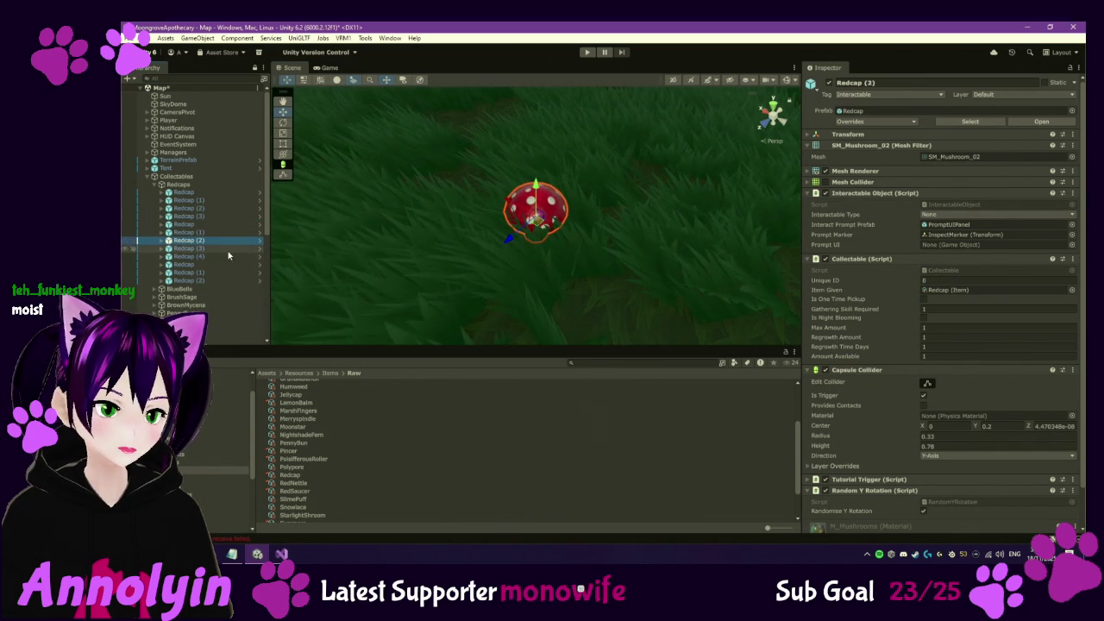
pyautogui.doubleClick(230, 249)
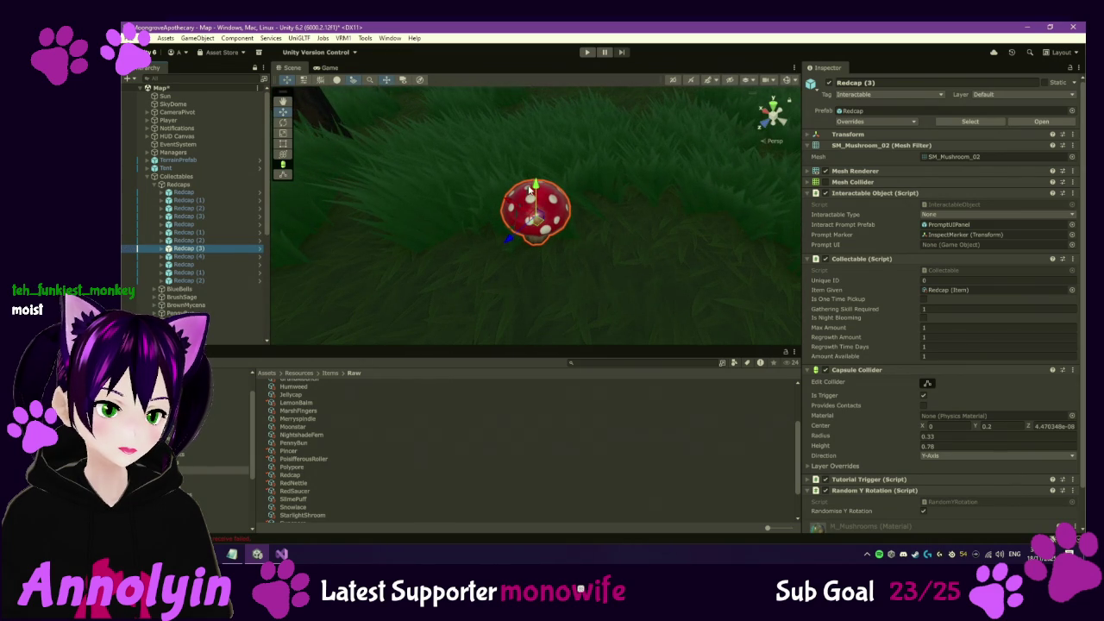
pyautogui.doubleClick(218, 256)
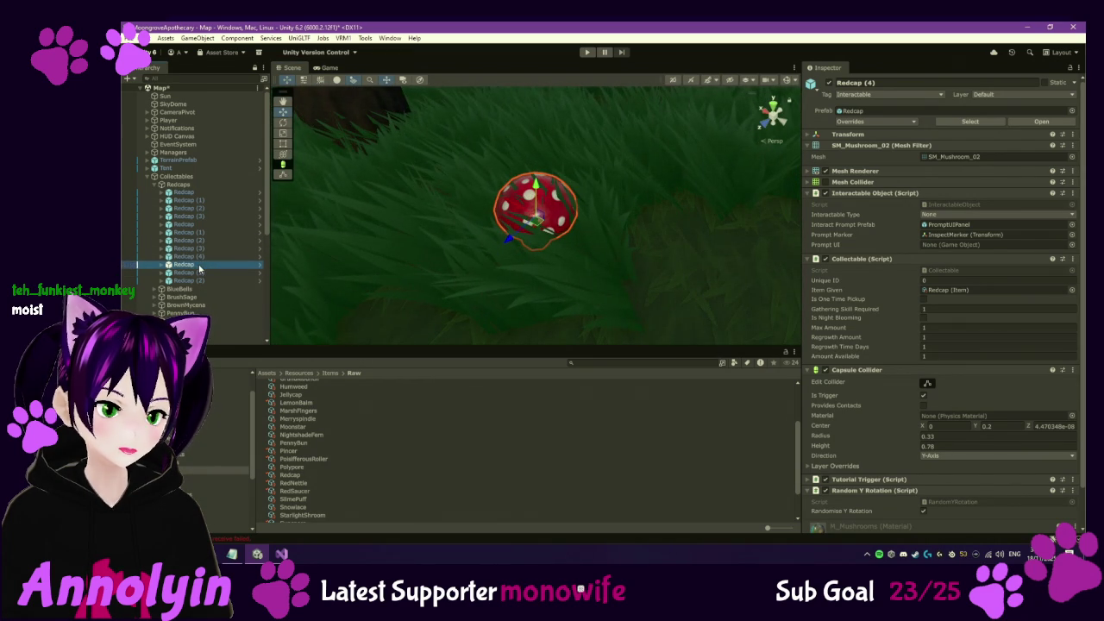
pyautogui.doubleClick(216, 272)
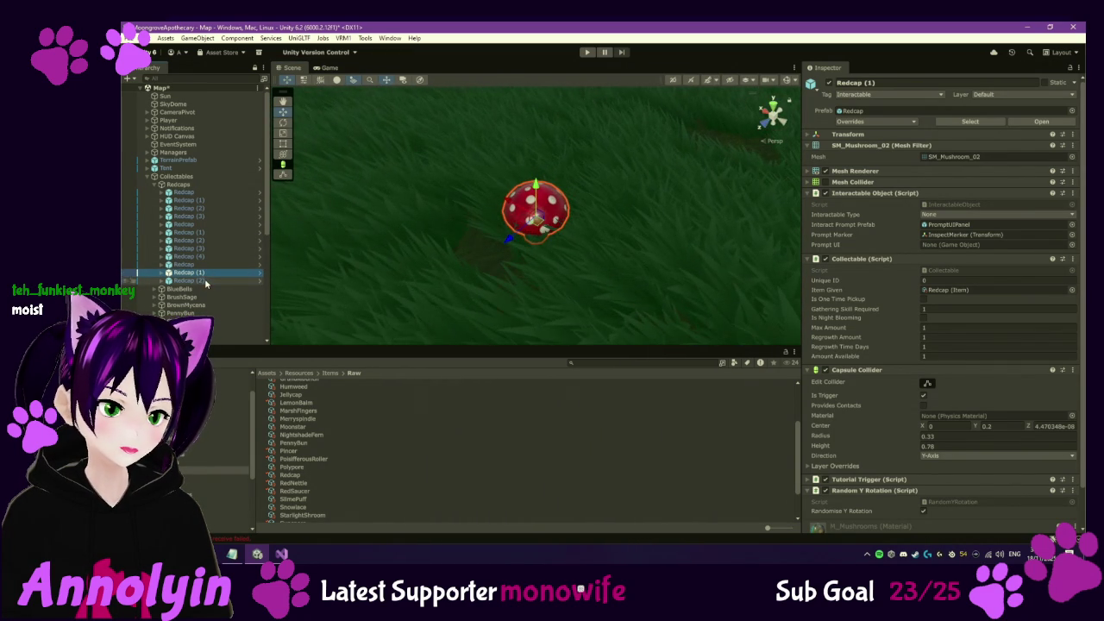
pyautogui.doubleClick(204, 280)
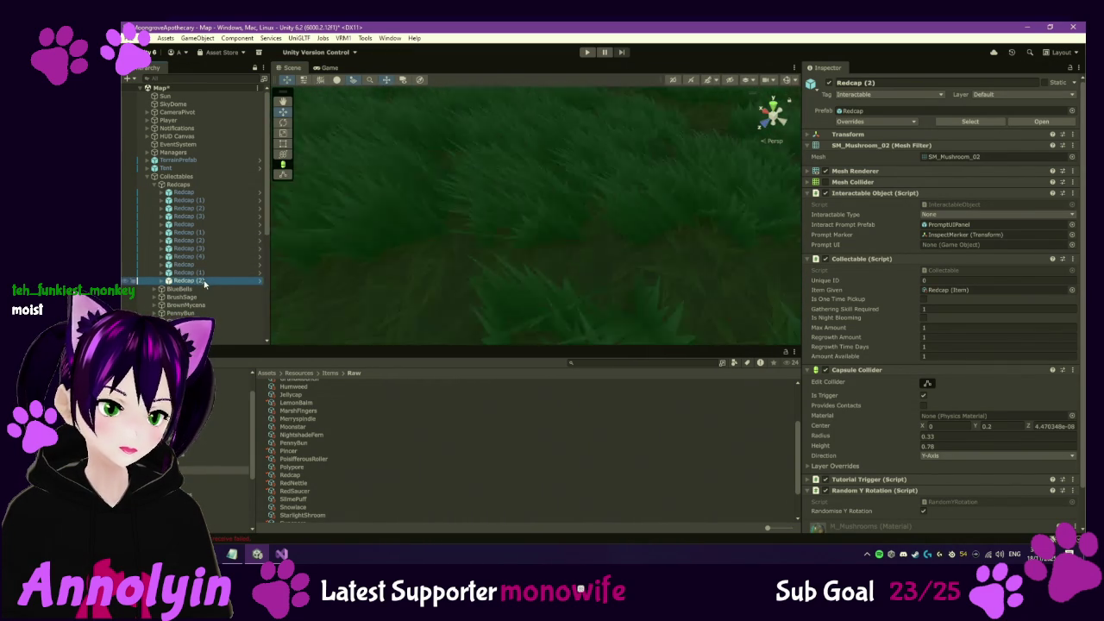
pyautogui.click(154, 186)
pyautogui.click(154, 192)
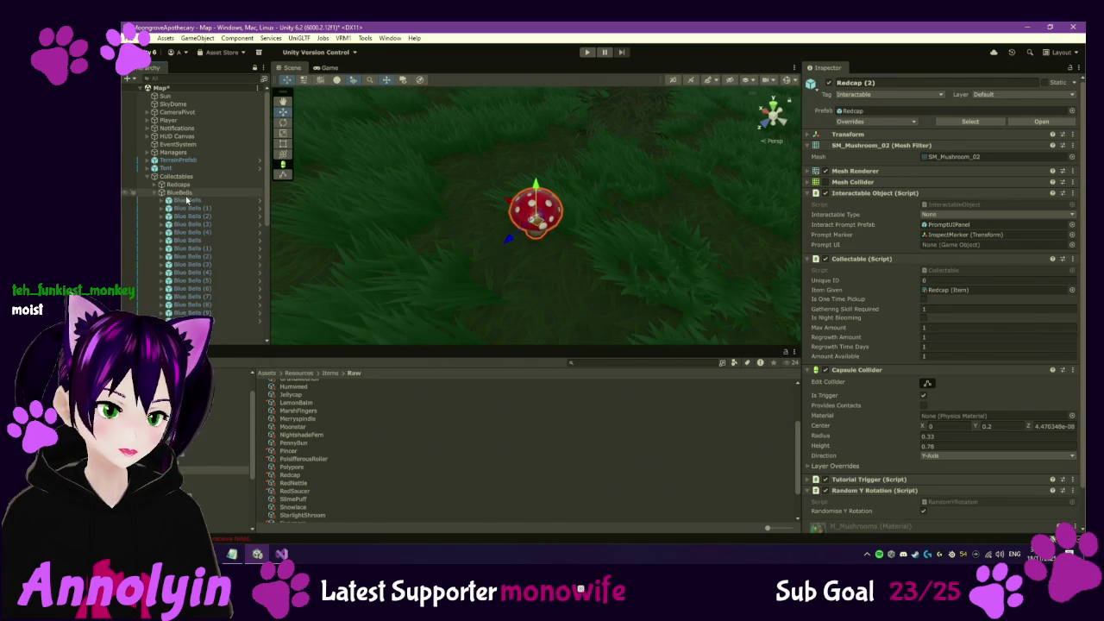
# Inspect the first Blue Bells and push Blue Bells (1) further back into the forest
pyautogui.doubleClick(188, 200)
pyautogui.moveTo(532, 197)
pyautogui.mouseDown()
pyautogui.moveTo(572, 98)
pyautogui.moveTo(552, 104)
pyautogui.mouseUp()
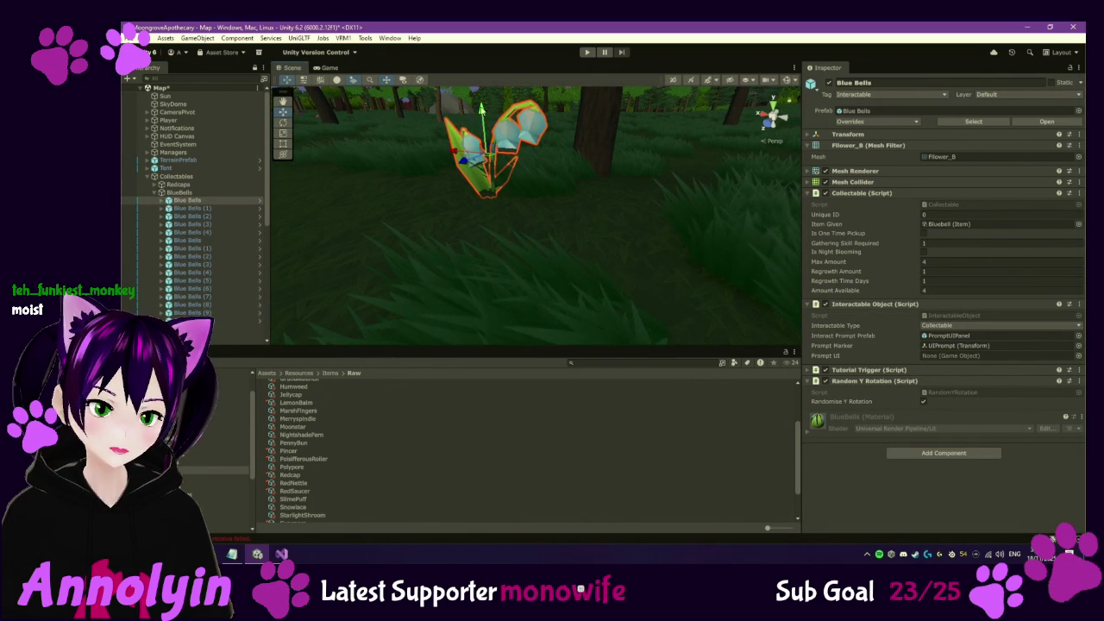
pyautogui.doubleClick(199, 209)
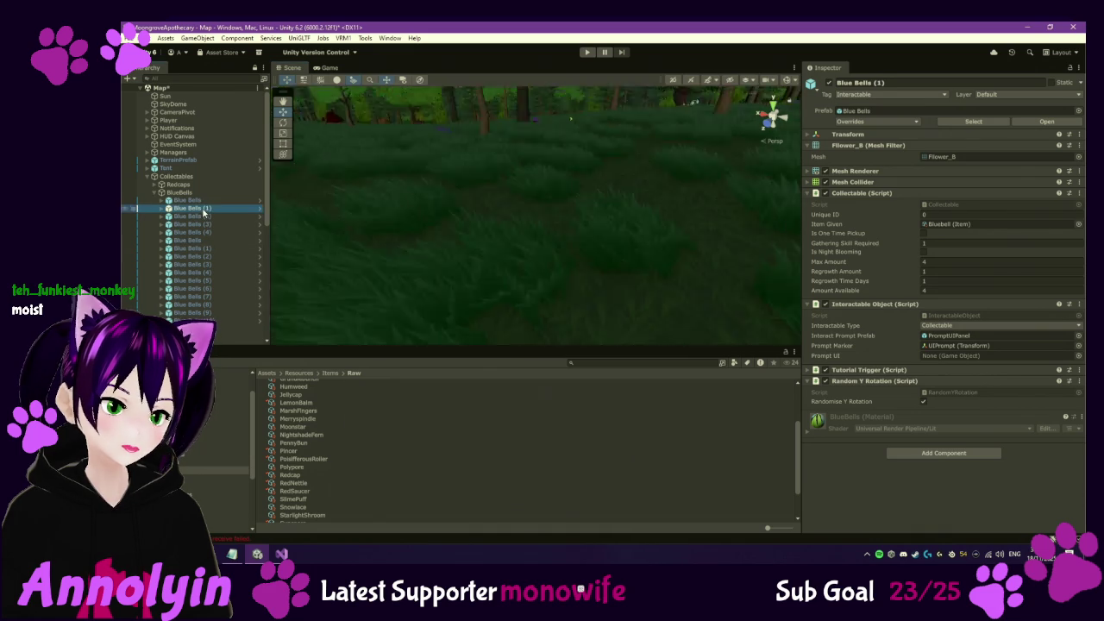
pyautogui.moveTo(535, 179); pyautogui.dragTo(535, 186)
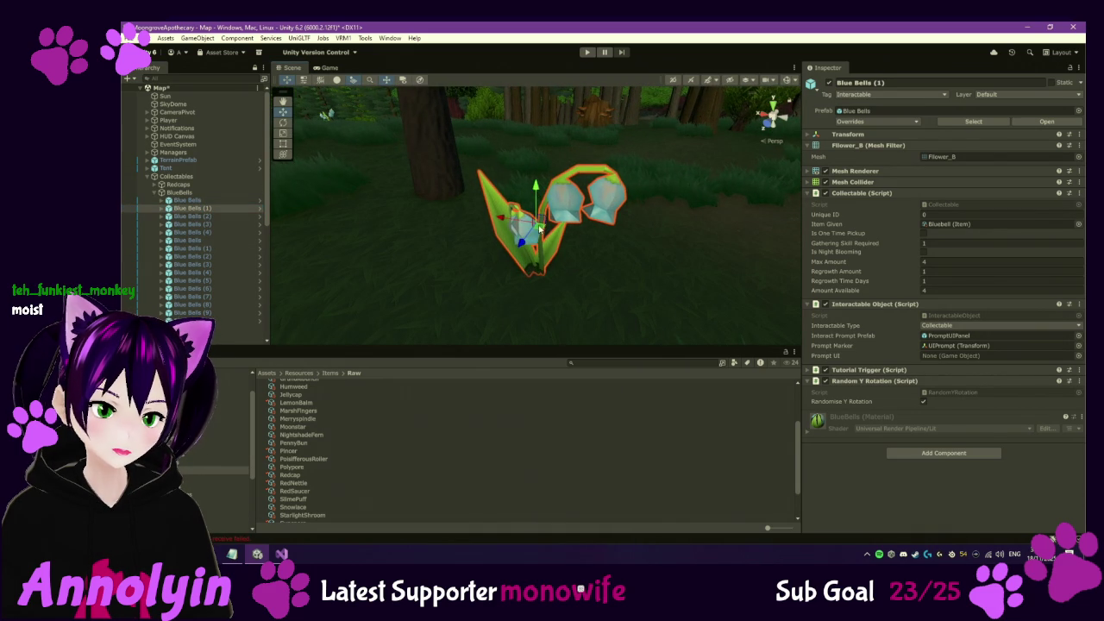
pyautogui.moveTo(539, 229); pyautogui.dragTo(541, 170)
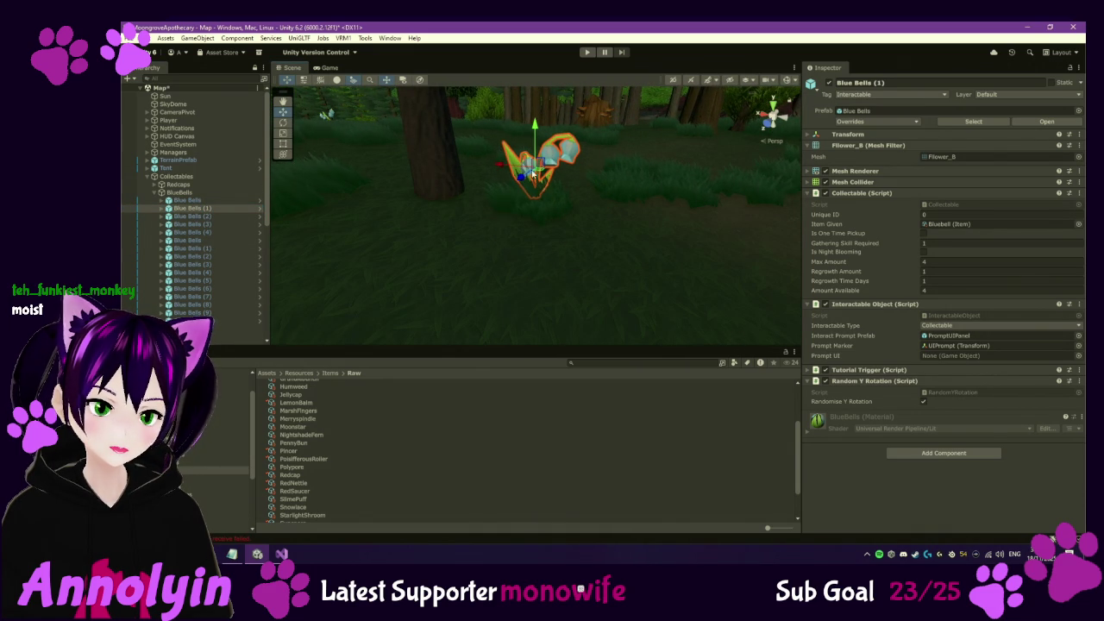
# Move Blue Bells (2) beside the red tree and fine-tune its position
pyautogui.doubleClick(203, 217)
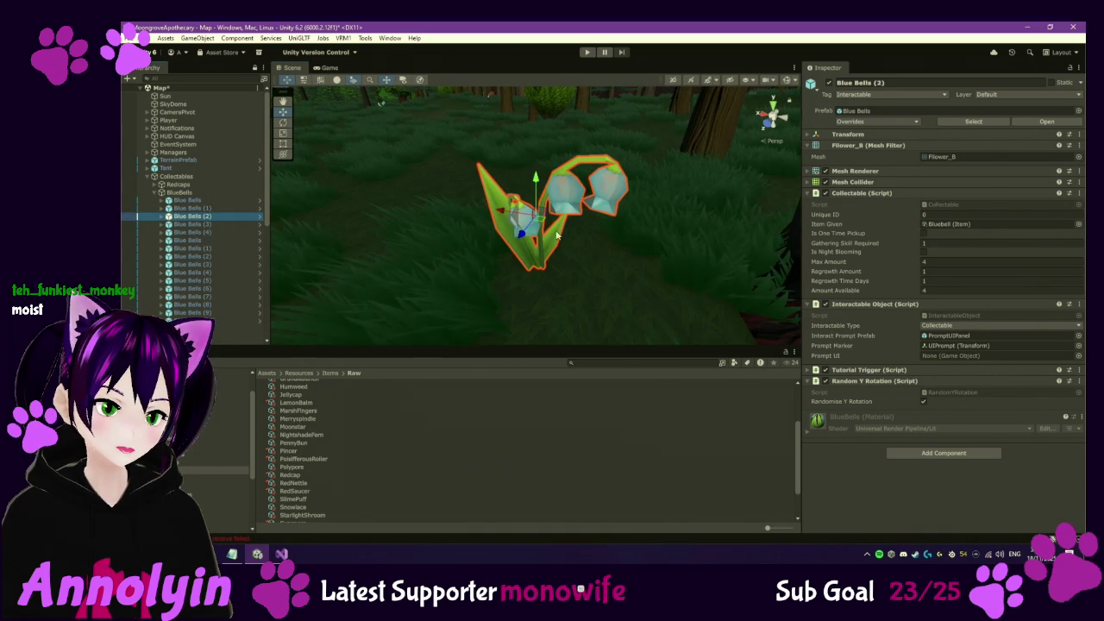
pyautogui.moveTo(541, 223)
pyautogui.mouseDown()
pyautogui.moveTo(643, 231)
pyautogui.moveTo(739, 271)
pyautogui.moveTo(739, 250)
pyautogui.moveTo(629, 291)
pyautogui.moveTo(665, 296)
pyautogui.mouseUp()
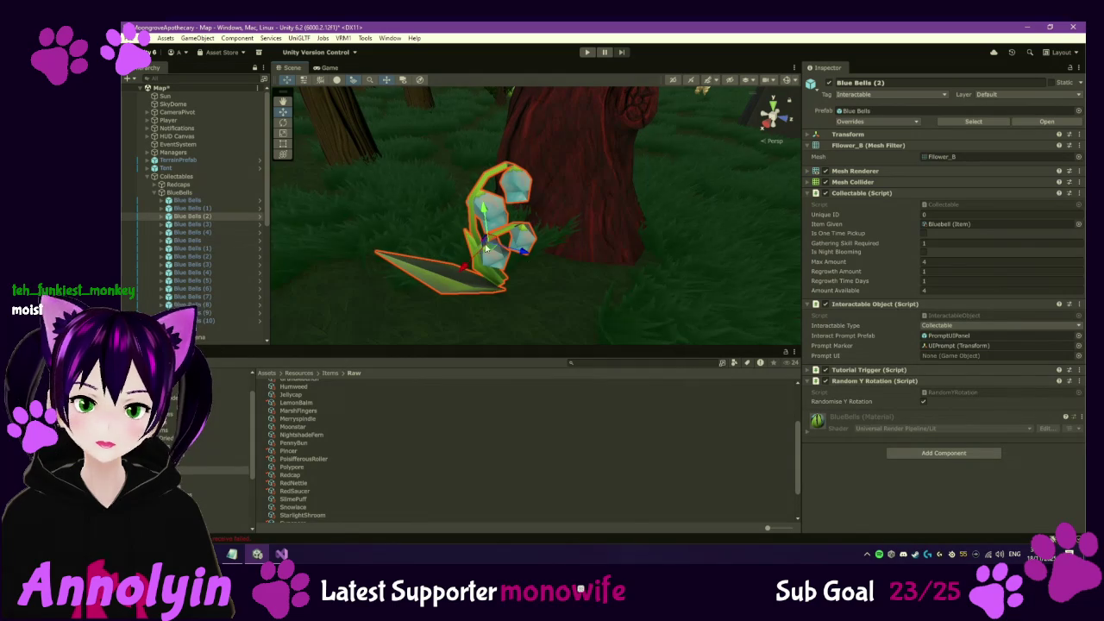
pyautogui.scroll(2, 449, 216)
pyautogui.moveTo(450, 216)
pyautogui.mouseDown()
pyautogui.moveTo(441, 206)
pyautogui.moveTo(500, 271)
pyautogui.moveTo(459, 196)
pyautogui.mouseUp()
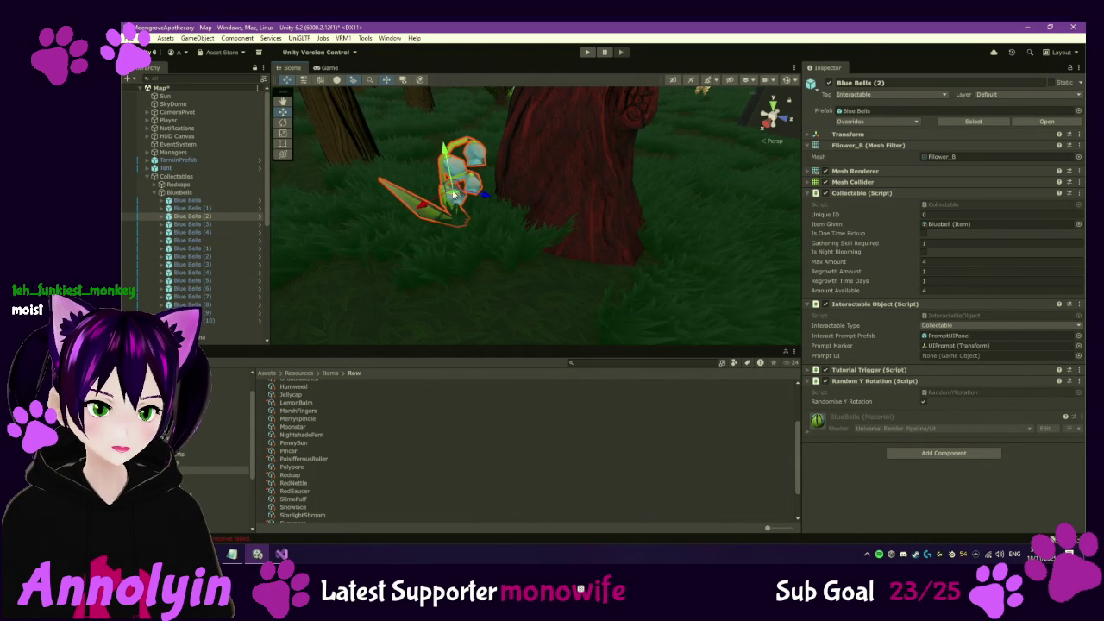
pyautogui.moveTo(448, 153); pyautogui.dragTo(446, 155)
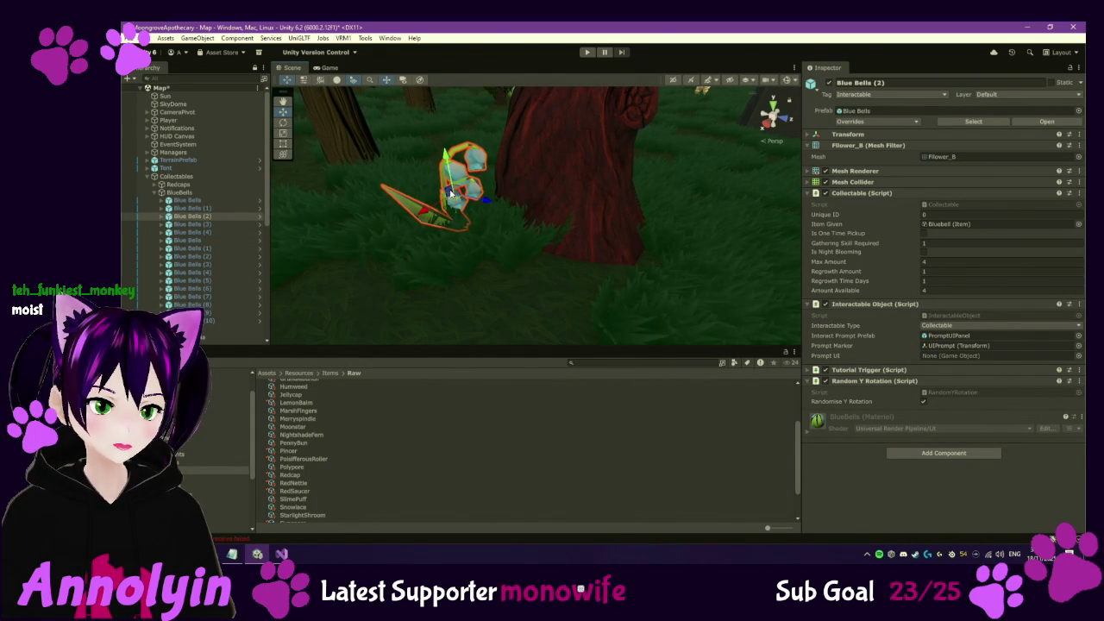
pyautogui.moveTo(451, 193); pyautogui.dragTo(455, 195)
# Frame and inspect Blue Bells (3), (4) and the next flowers' placement
pyautogui.doubleClick(204, 224)
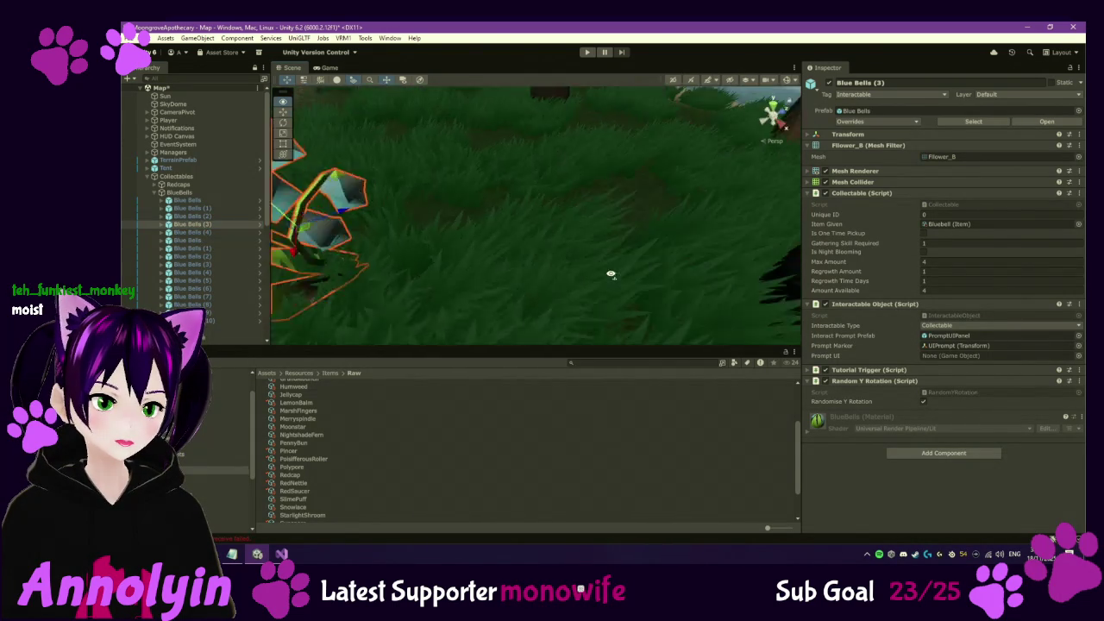
pyautogui.moveTo(571, 275); pyautogui.dragTo(592, 234)
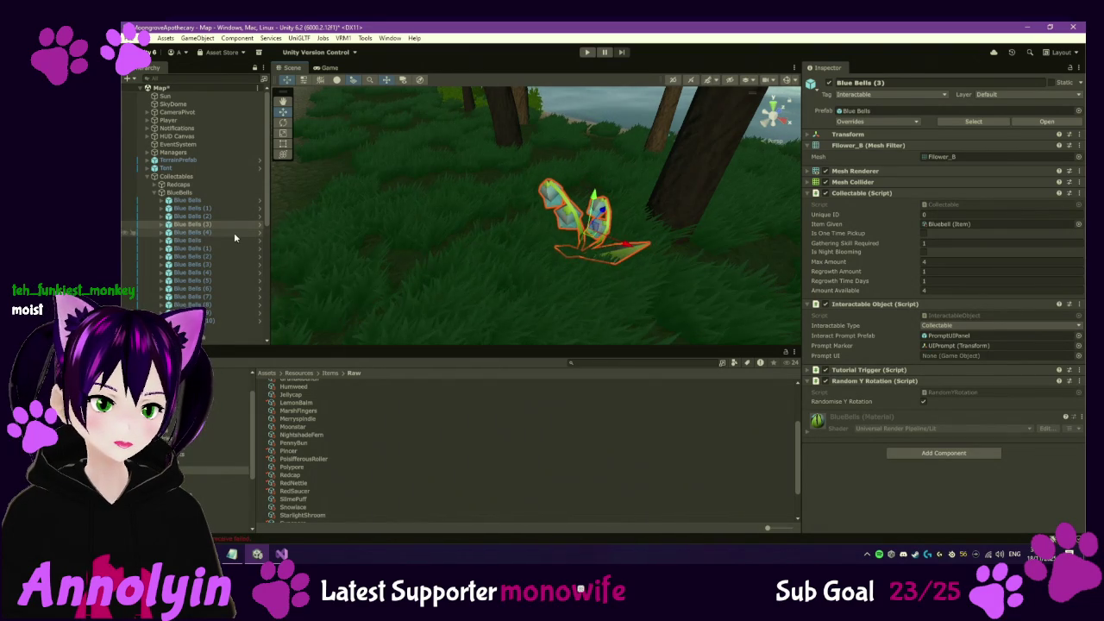
pyautogui.doubleClick(233, 232)
pyautogui.moveTo(293, 199)
pyautogui.mouseDown()
pyautogui.moveTo(335, 105)
pyautogui.moveTo(311, 104)
pyautogui.moveTo(341, 121)
pyautogui.moveTo(440, 117)
pyautogui.mouseUp()
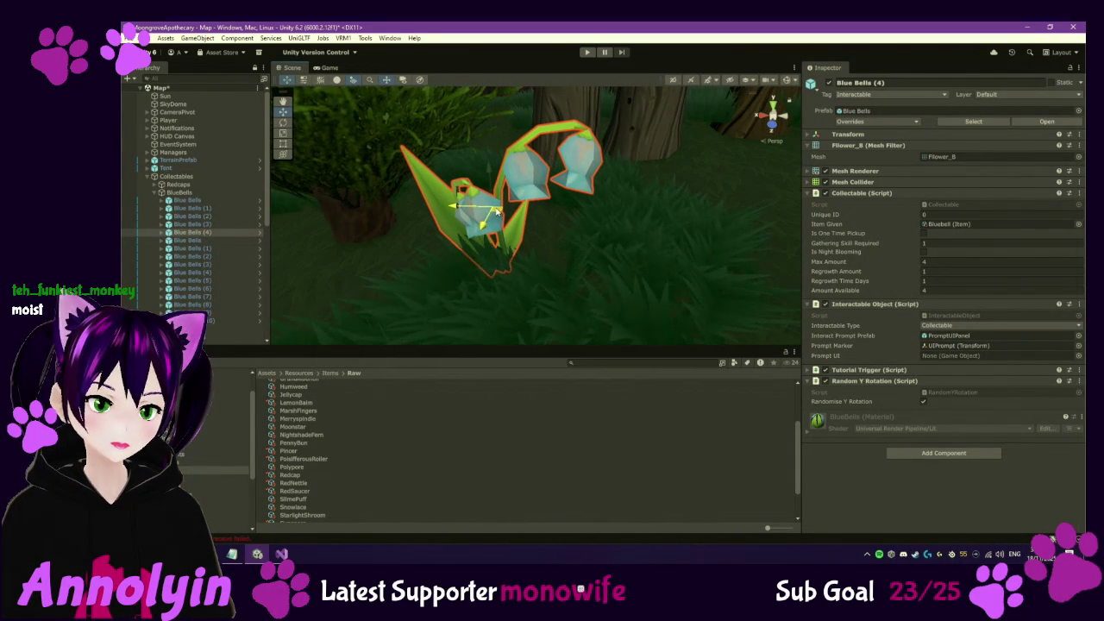
pyautogui.doubleClick(214, 239)
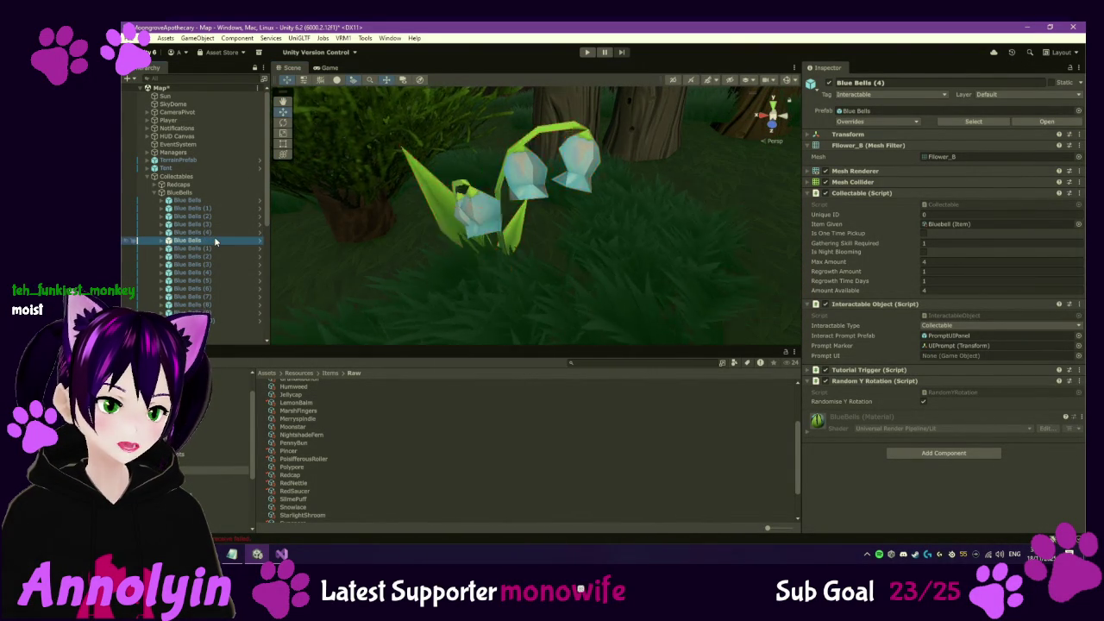
pyautogui.moveTo(567, 239)
pyautogui.mouseDown()
pyautogui.moveTo(527, 271)
pyautogui.moveTo(407, 308)
pyautogui.moveTo(568, 239)
pyautogui.mouseUp()
pyautogui.doubleClick(207, 248)
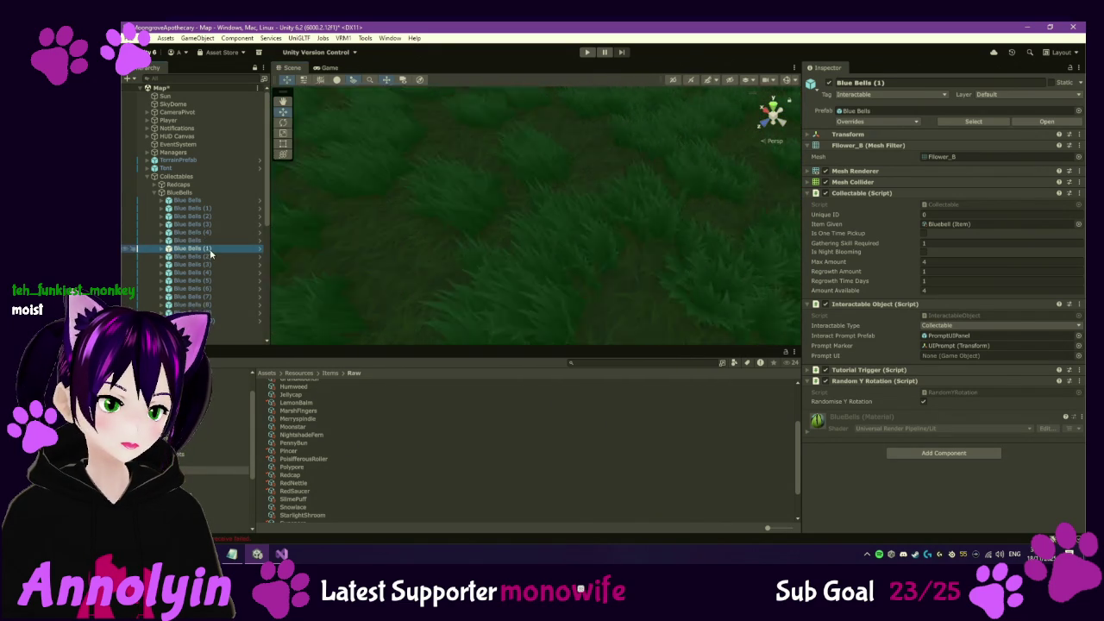
pyautogui.moveTo(546, 235)
pyautogui.mouseDown()
pyautogui.moveTo(580, 256)
pyautogui.moveTo(410, 294)
pyautogui.moveTo(681, 261)
pyautogui.moveTo(665, 296)
pyautogui.moveTo(696, 266)
pyautogui.mouseUp()
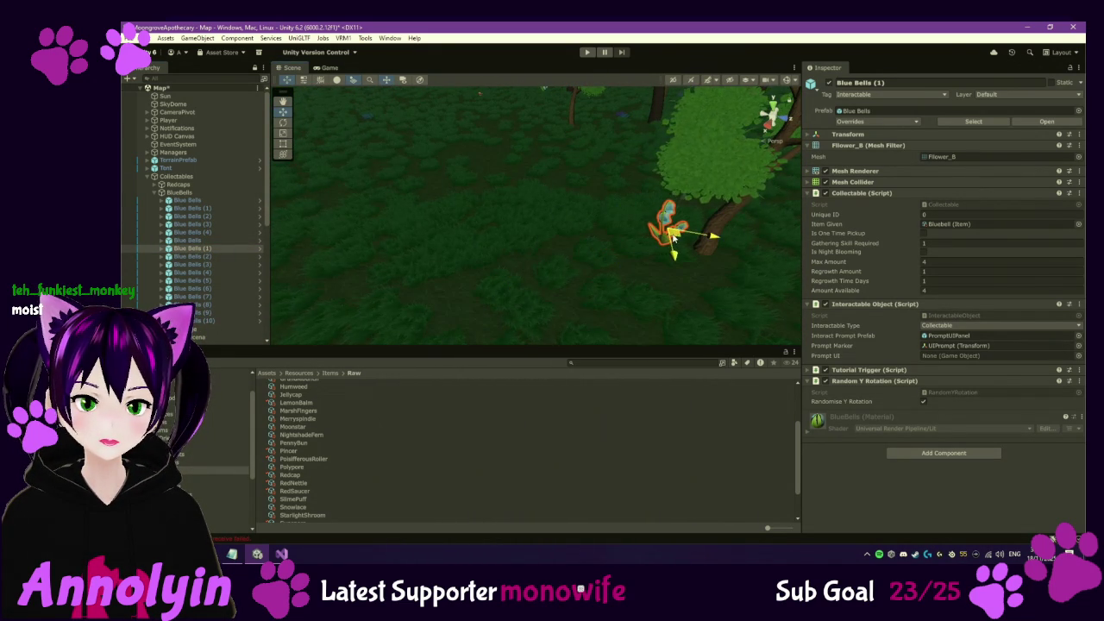
# Move the later Blue Bells (2) and (3) to new spots in the grass
pyautogui.doubleClick(221, 257)
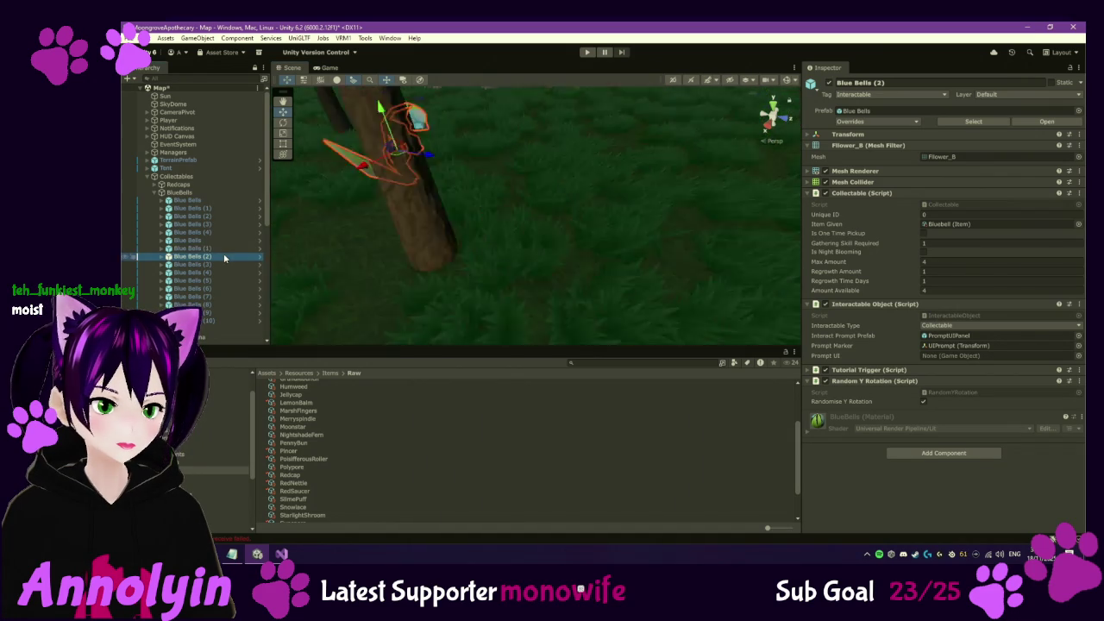
pyautogui.moveTo(465, 231)
pyautogui.mouseDown()
pyautogui.moveTo(545, 259)
pyautogui.moveTo(548, 244)
pyautogui.moveTo(554, 275)
pyautogui.mouseUp()
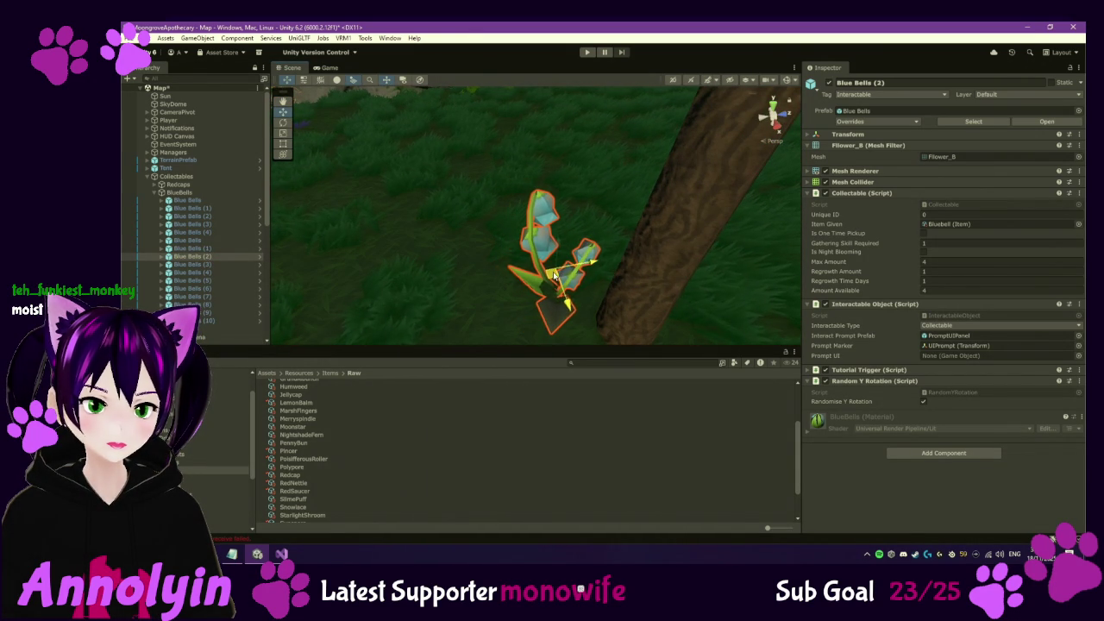
pyautogui.doubleClick(227, 264)
pyautogui.moveTo(535, 225); pyautogui.dragTo(656, 157)
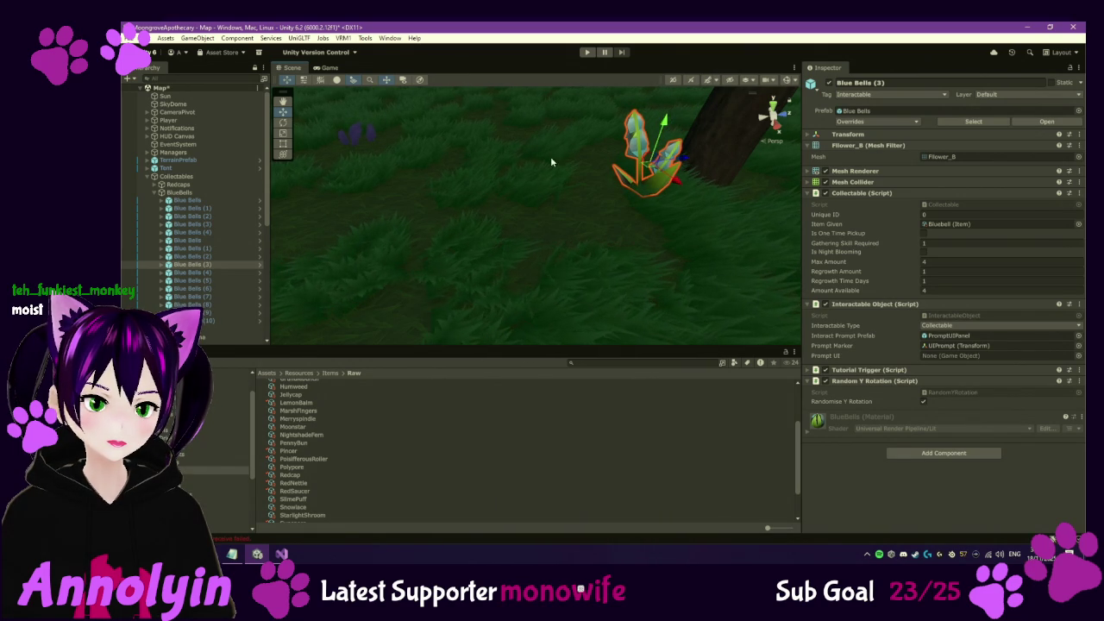
# Inspect Blue Bells (4) and move Blue Bells (5) next to the tree trunk
pyautogui.doubleClick(201, 272)
pyautogui.scroll(-3, 553, 259)
pyautogui.moveTo(589, 232)
pyautogui.mouseDown()
pyautogui.moveTo(715, 301)
pyautogui.moveTo(616, 276)
pyautogui.moveTo(582, 296)
pyautogui.moveTo(663, 245)
pyautogui.moveTo(562, 274)
pyautogui.mouseUp()
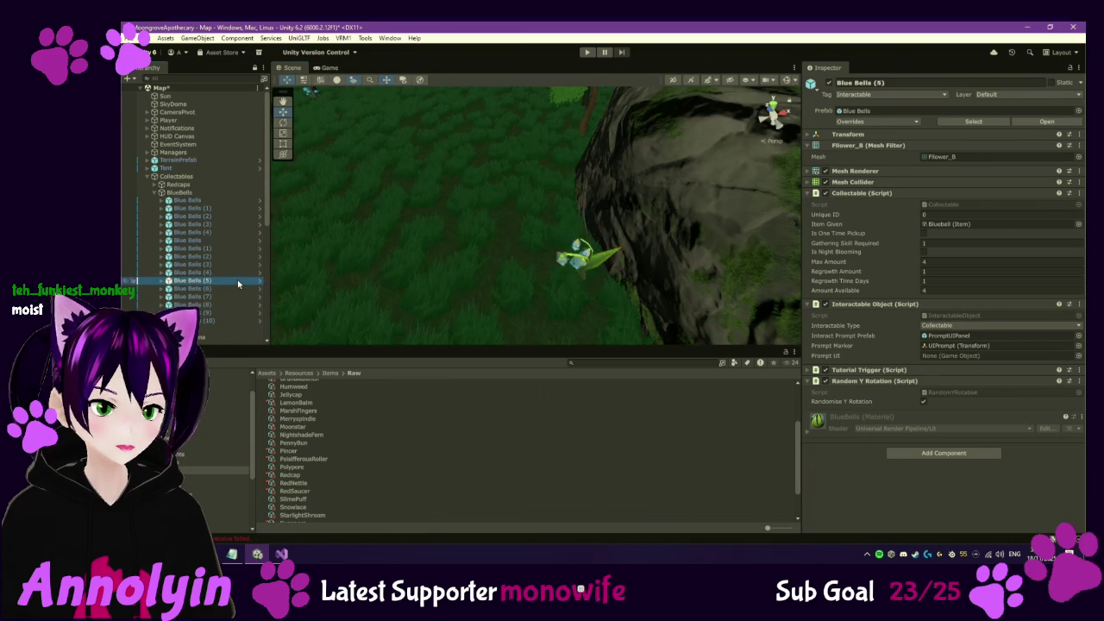
pyautogui.doubleClick(201, 282)
pyautogui.scroll(-3, 431, 262)
pyautogui.moveTo(576, 246)
pyautogui.mouseDown()
pyautogui.moveTo(641, 266)
pyautogui.moveTo(658, 253)
pyautogui.mouseUp()
pyautogui.moveTo(463, 257)
pyautogui.mouseDown()
pyautogui.moveTo(668, 259)
pyautogui.moveTo(672, 225)
pyautogui.mouseUp()
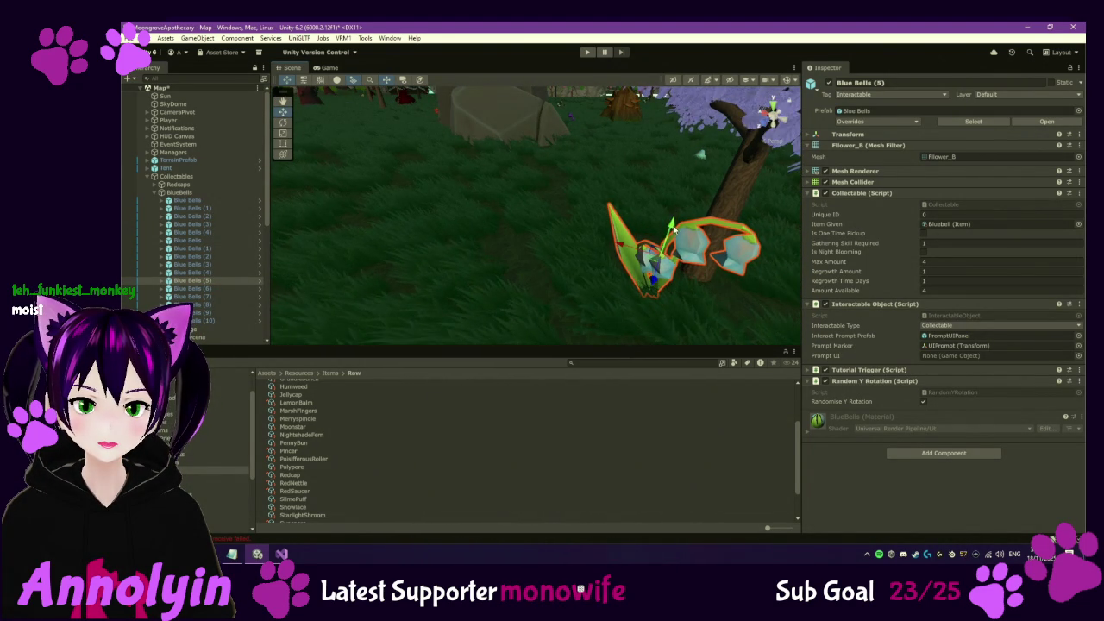
# Reposition Blue Bells (6) and (8) up-left and (7) toward the fallen trunk
pyautogui.doubleClick(222, 289)
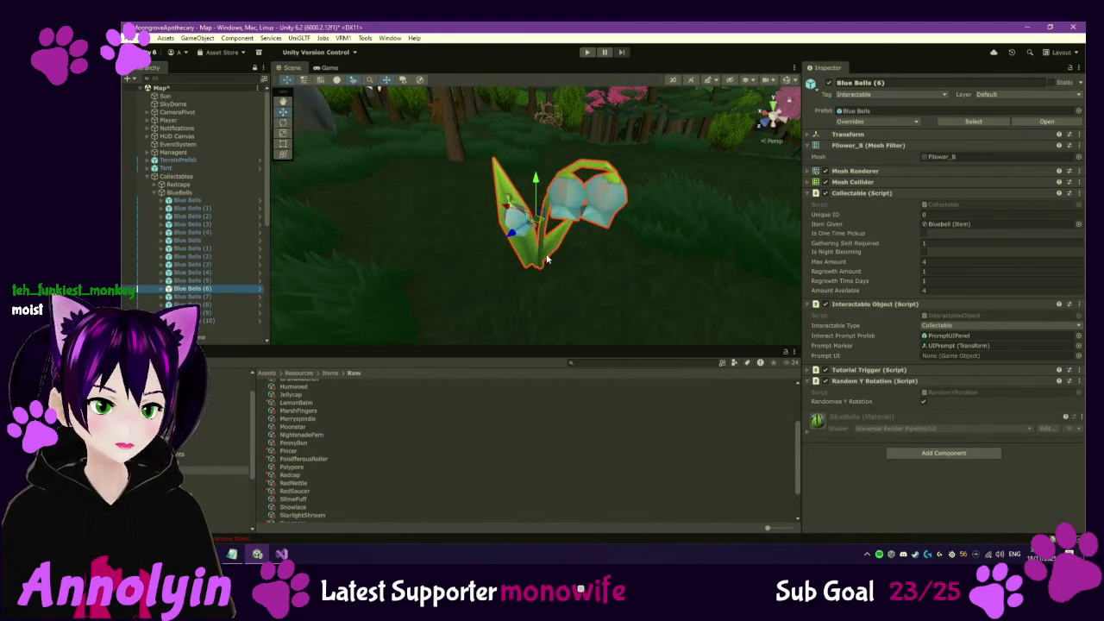
pyautogui.moveTo(540, 225); pyautogui.dragTo(448, 155)
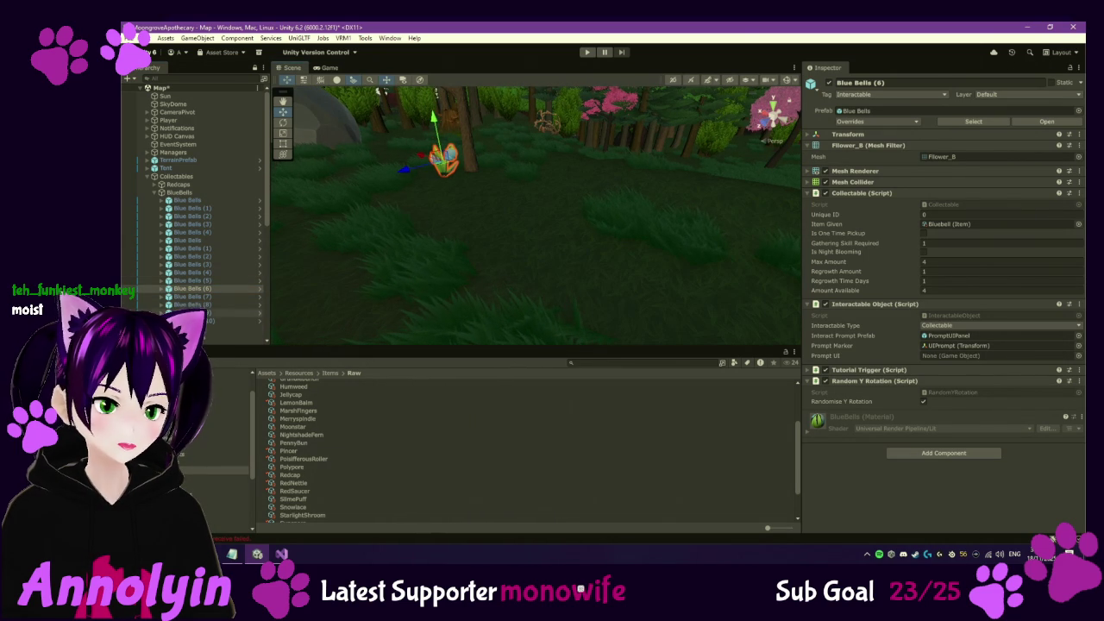
pyautogui.doubleClick(195, 296)
pyautogui.moveTo(600, 280)
pyautogui.mouseDown()
pyautogui.moveTo(670, 313)
pyautogui.moveTo(562, 190)
pyautogui.moveTo(478, 243)
pyautogui.moveTo(565, 270)
pyautogui.moveTo(573, 259)
pyautogui.moveTo(615, 269)
pyautogui.moveTo(678, 226)
pyautogui.mouseUp()
pyautogui.moveTo(504, 205); pyautogui.dragTo(688, 265)
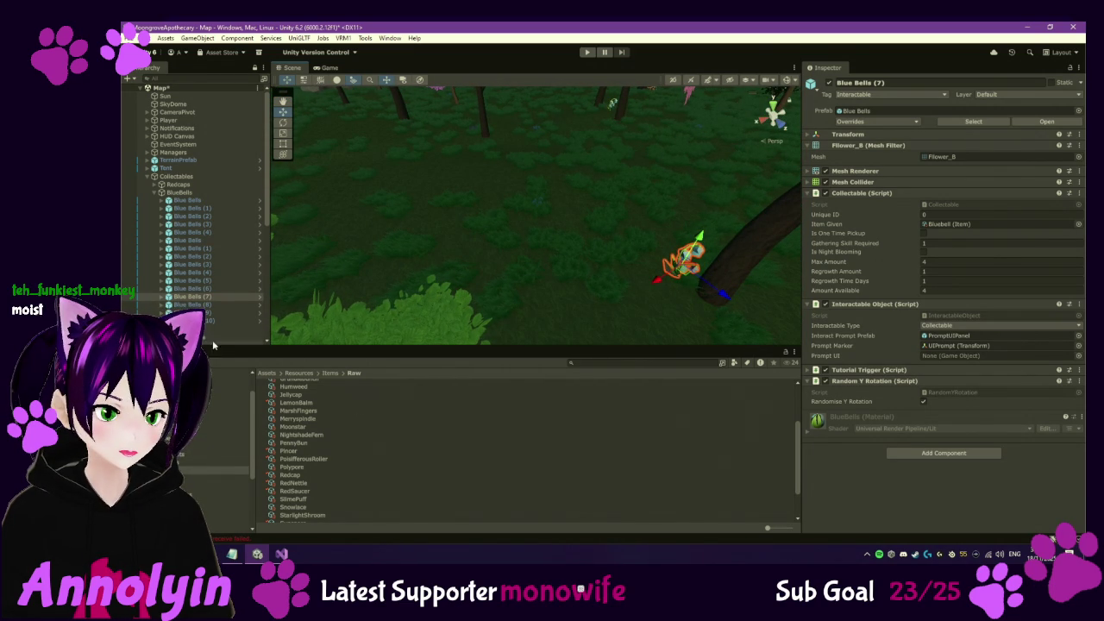
pyautogui.doubleClick(210, 305)
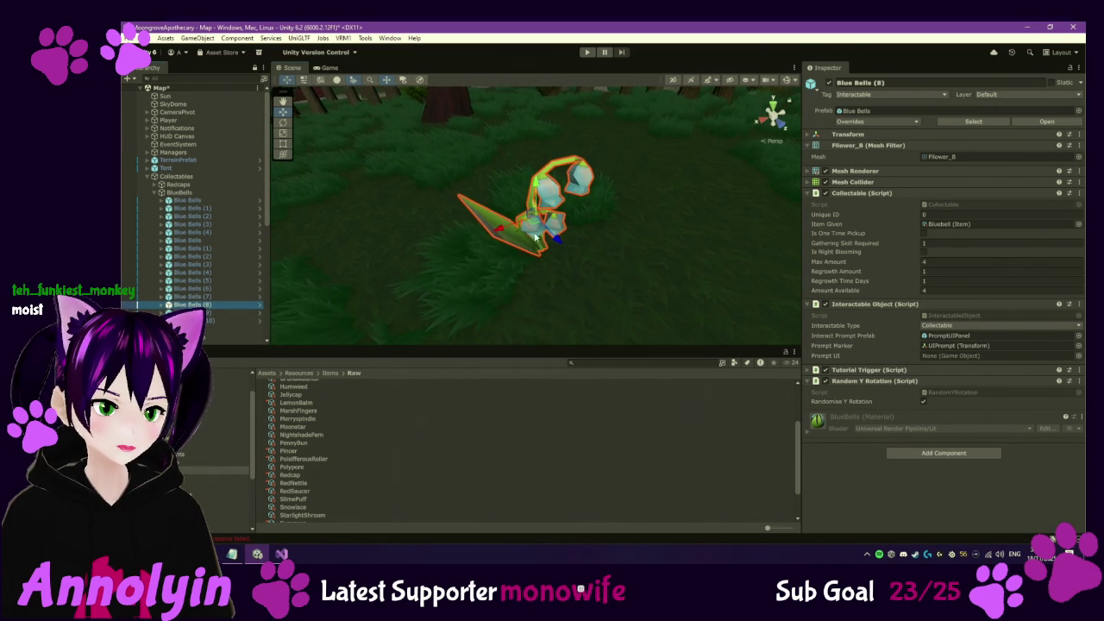
pyautogui.moveTo(534, 226); pyautogui.dragTo(473, 116)
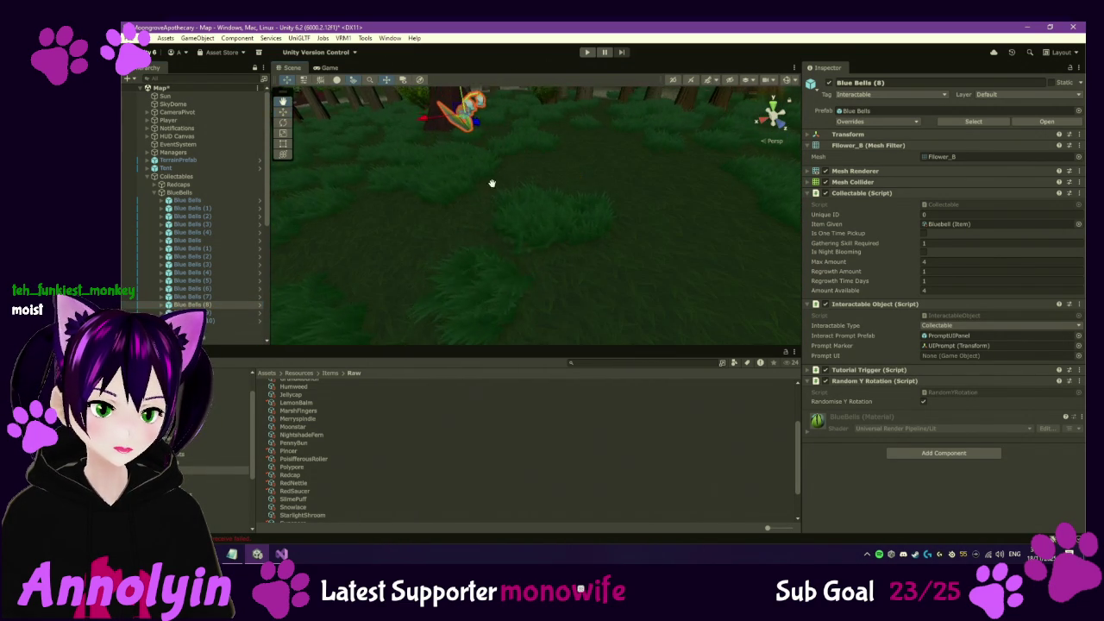
pyautogui.press('f')
pyautogui.scroll(-2, 594, 397)
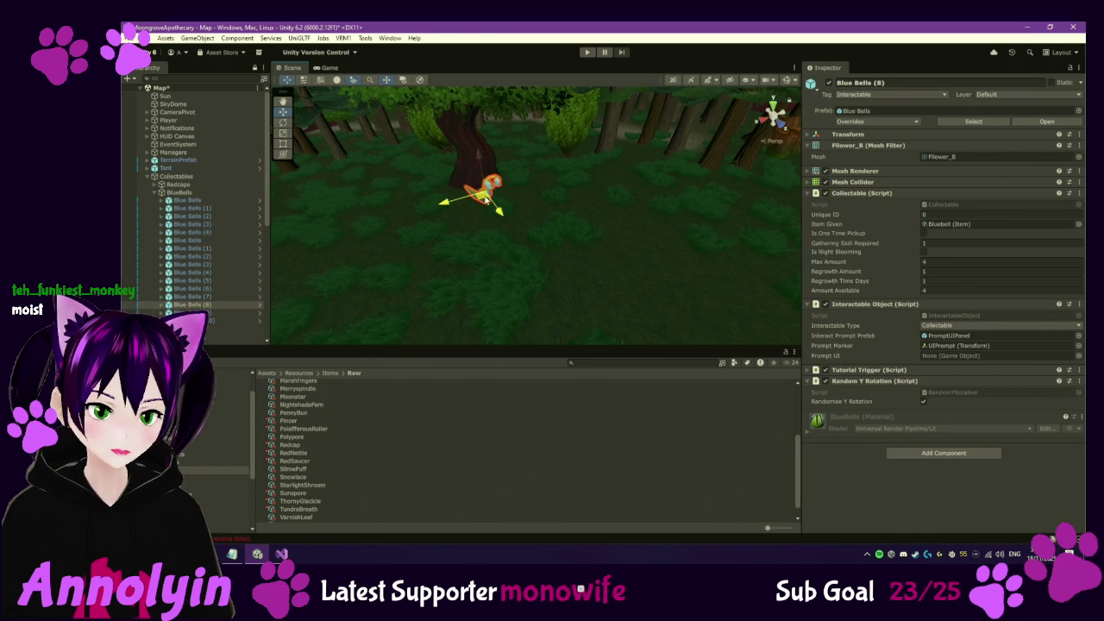
# Inspect Blue Bells (9) and (10), then collapse the BlueBells group
pyautogui.doubleClick(215, 312)
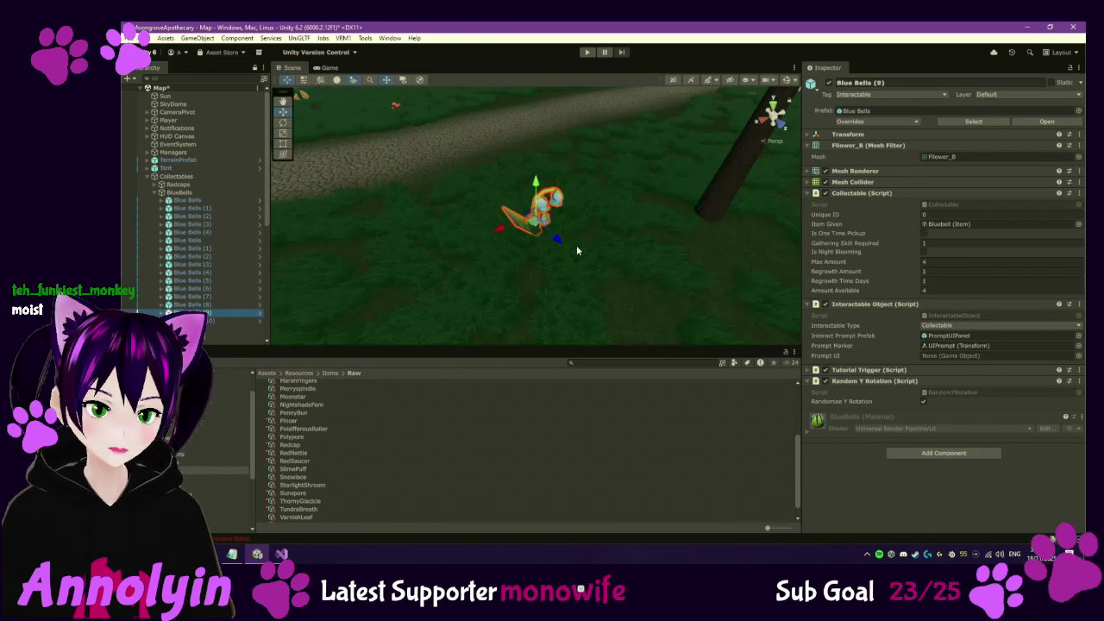
pyautogui.moveTo(581, 257); pyautogui.dragTo(392, 289)
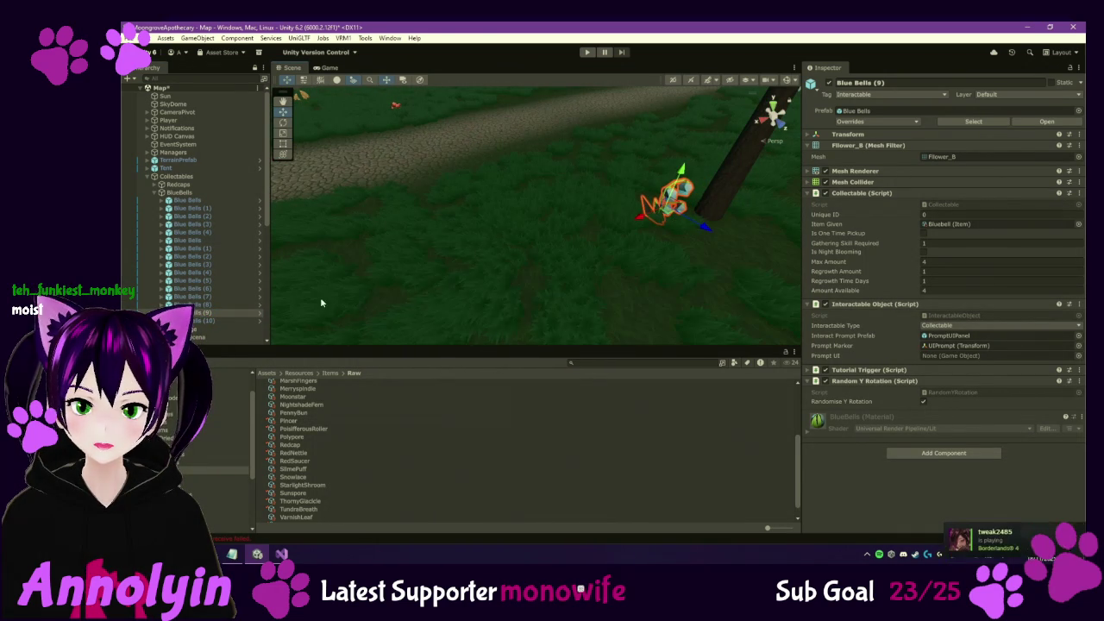
pyautogui.doubleClick(207, 321)
pyautogui.moveTo(501, 255)
pyautogui.mouseDown()
pyautogui.moveTo(725, 209)
pyautogui.moveTo(630, 296)
pyautogui.moveTo(612, 293)
pyautogui.moveTo(673, 294)
pyautogui.mouseUp()
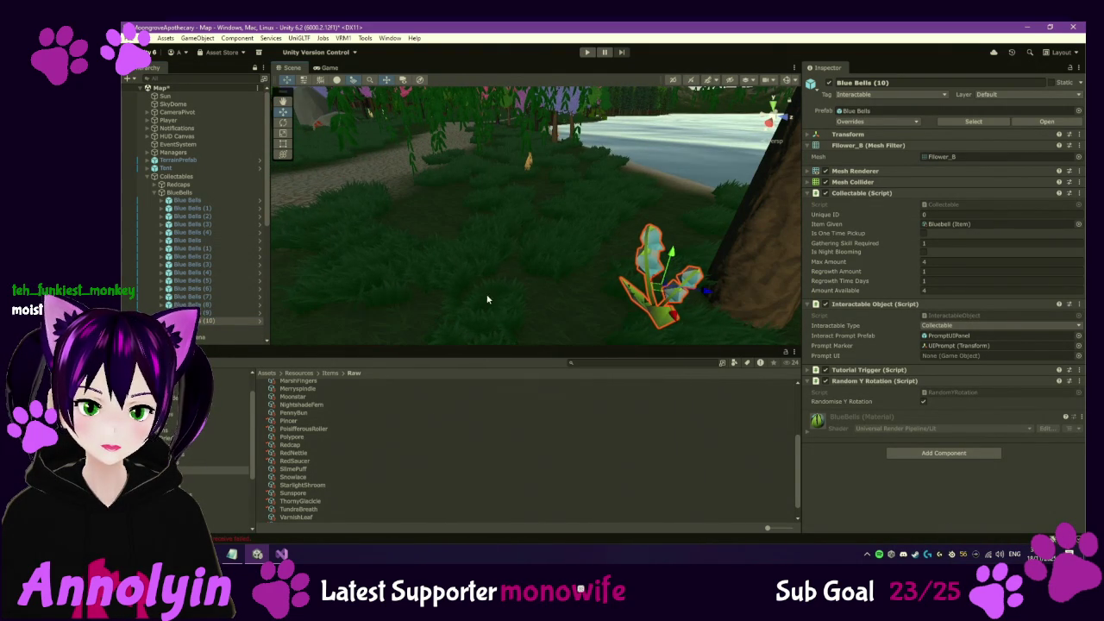
pyautogui.click(161, 192)
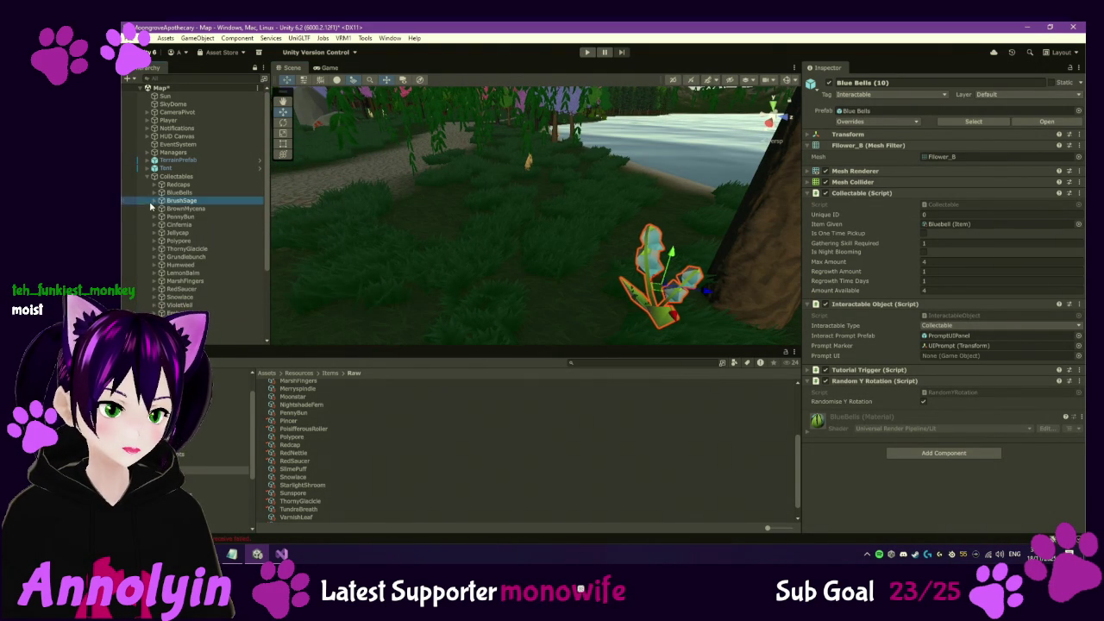
# Expand the BrushSage group and frame each BrushSage bush in turn in the Scene view
pyautogui.click(152, 201)
pyautogui.click(154, 200)
pyautogui.doubleClick(188, 208)
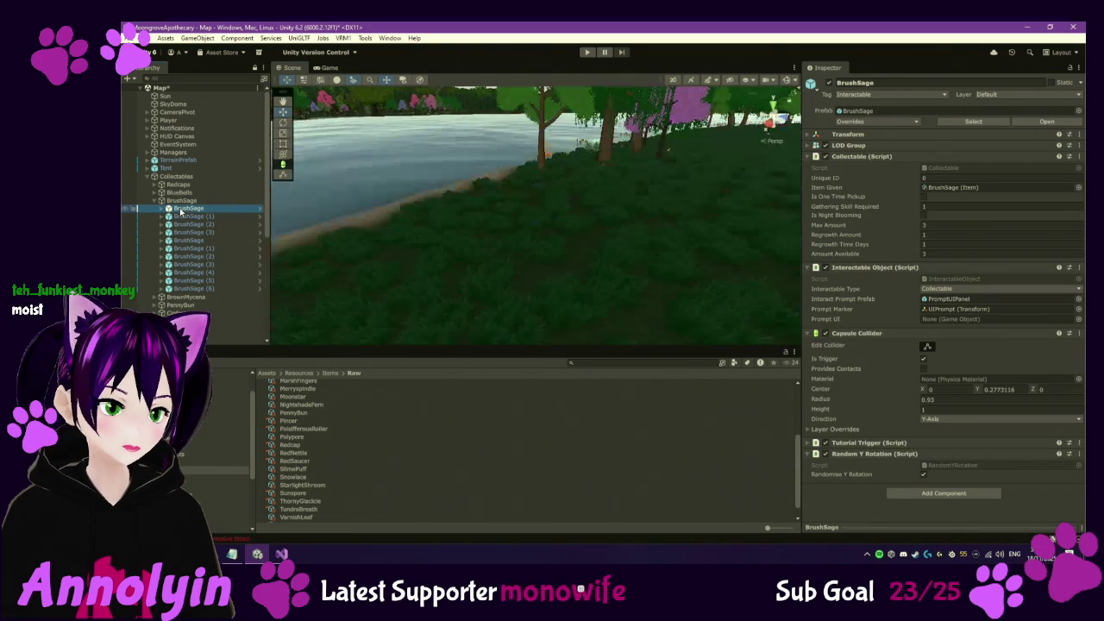
pyautogui.doubleClick(197, 216)
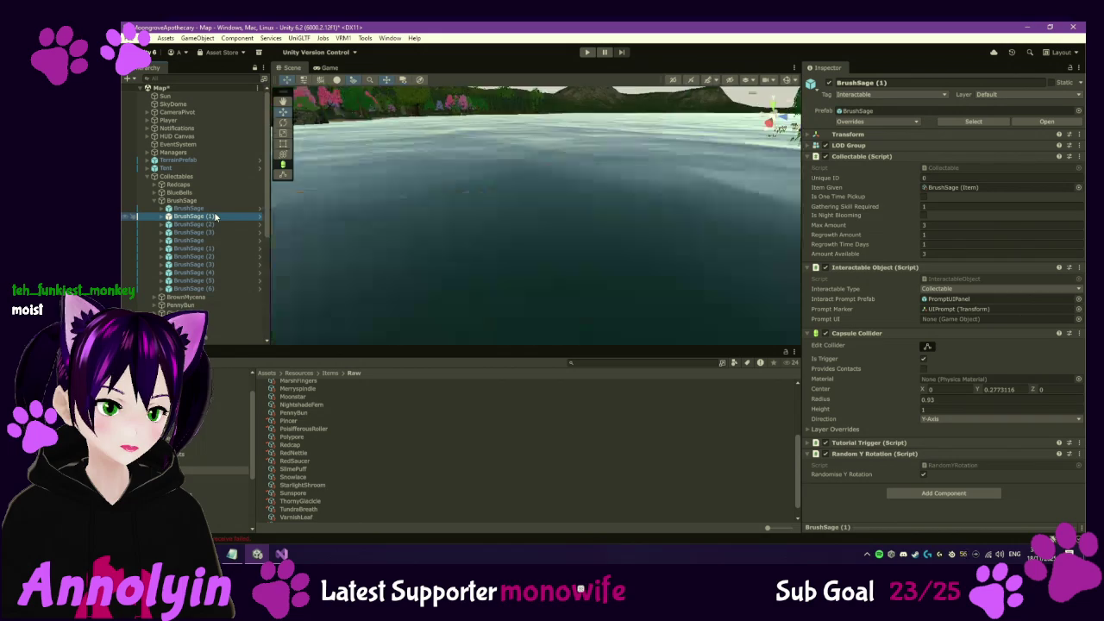
pyautogui.doubleClick(219, 225)
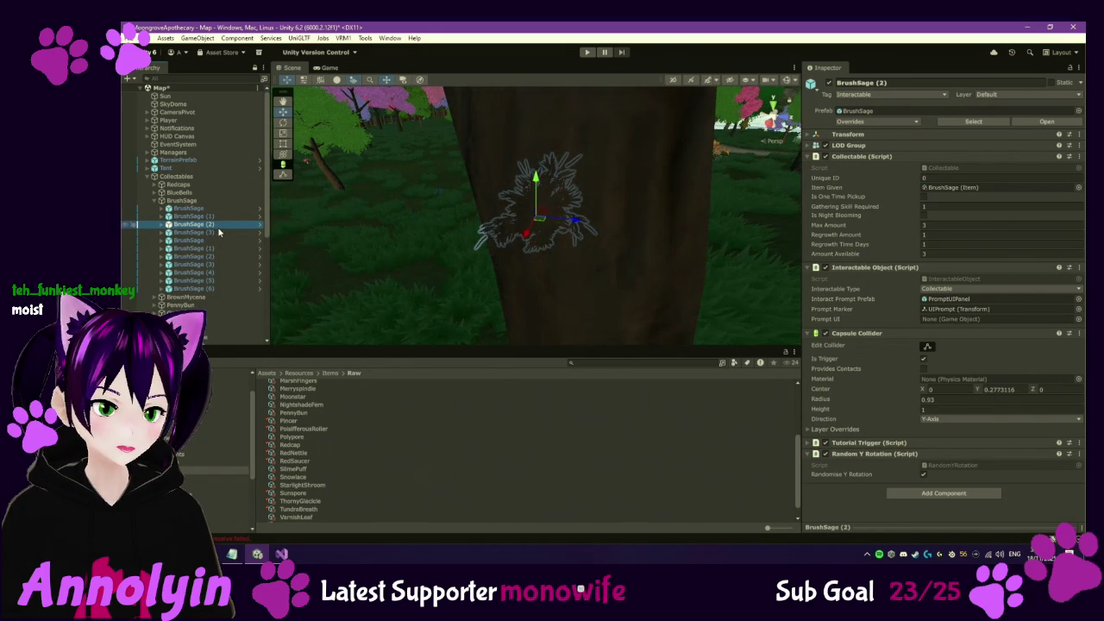
pyautogui.doubleClick(214, 233)
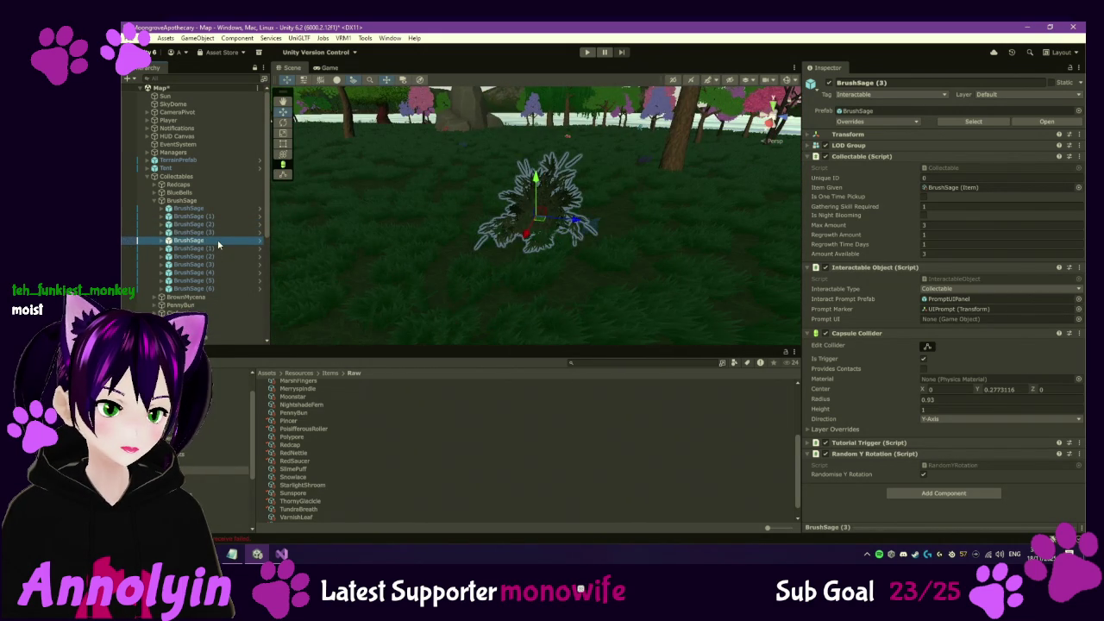
pyautogui.doubleClick(217, 241)
pyautogui.doubleClick(220, 249)
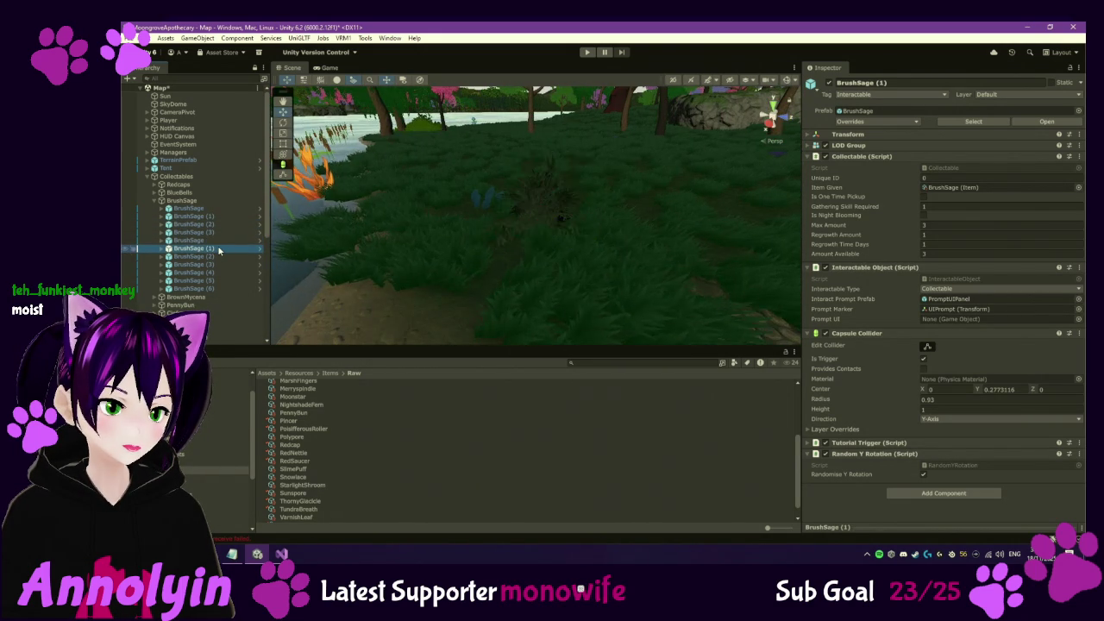
pyautogui.doubleClick(216, 258)
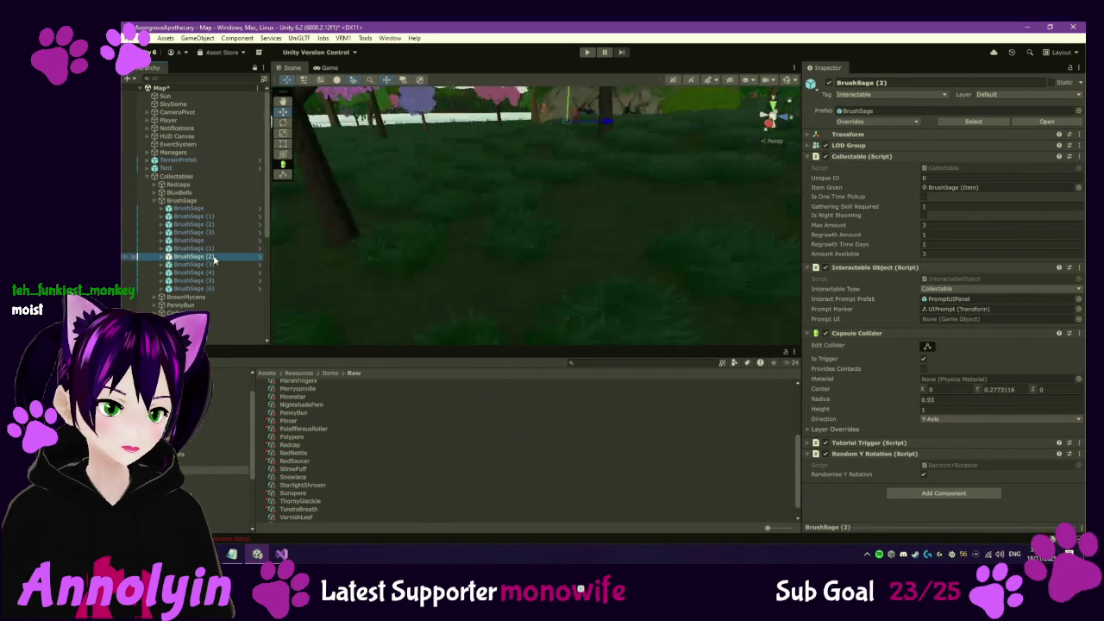
# Nudge the second BrushSage (3) slightly up and left, checking its transform values
pyautogui.moveTo(334, 262)
pyautogui.mouseDown()
pyautogui.moveTo(549, 267)
pyautogui.moveTo(669, 251)
pyautogui.mouseUp()
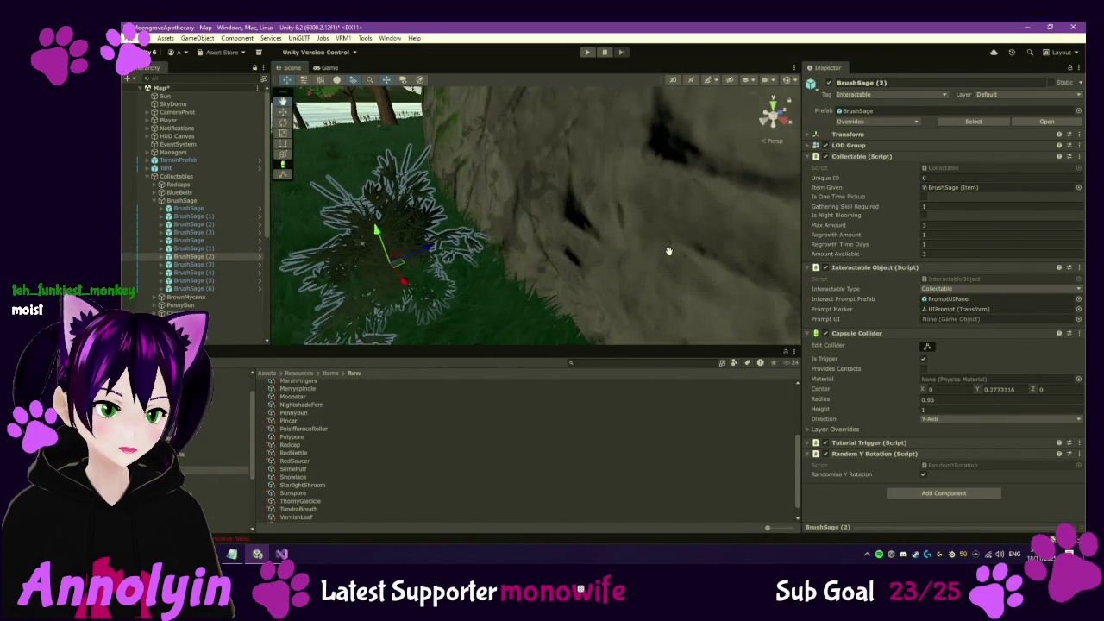
pyautogui.doubleClick(239, 265)
pyautogui.moveTo(441, 235)
pyautogui.mouseDown()
pyautogui.moveTo(613, 233)
pyautogui.moveTo(560, 316)
pyautogui.moveTo(604, 285)
pyautogui.moveTo(565, 229)
pyautogui.moveTo(552, 242)
pyautogui.moveTo(570, 226)
pyautogui.moveTo(559, 236)
pyautogui.moveTo(321, 233)
pyautogui.moveTo(308, 245)
pyautogui.moveTo(318, 237)
pyautogui.mouseUp()
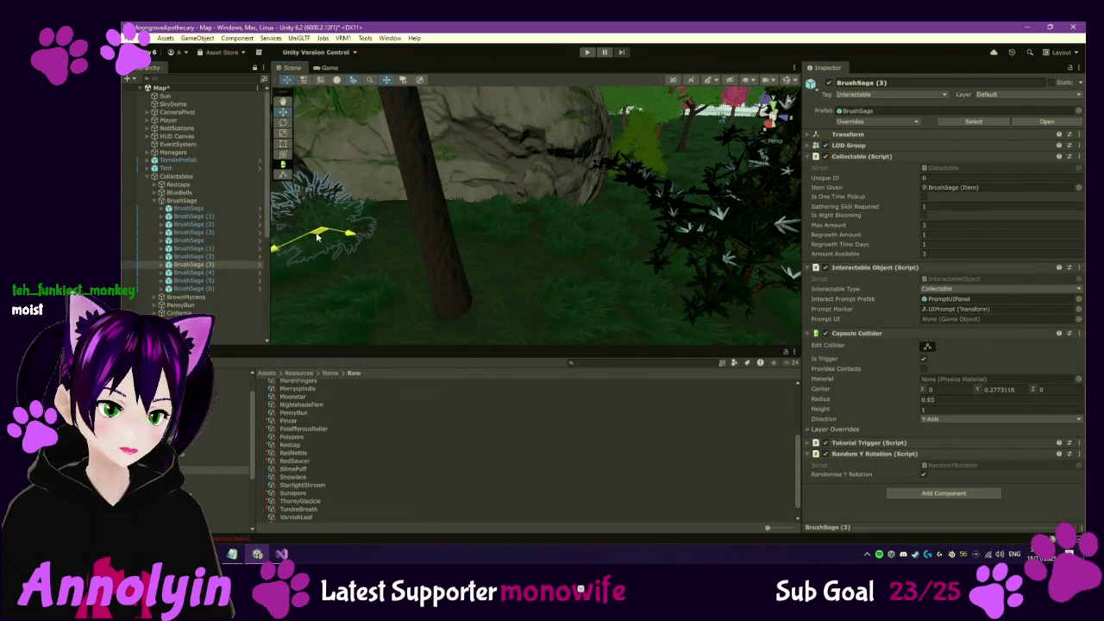
pyautogui.moveTo(302, 188)
pyautogui.mouseDown()
pyautogui.moveTo(296, 177)
pyautogui.moveTo(493, 251)
pyautogui.moveTo(521, 239)
pyautogui.moveTo(416, 295)
pyautogui.moveTo(546, 296)
pyautogui.mouseUp()
pyautogui.click(809, 136)
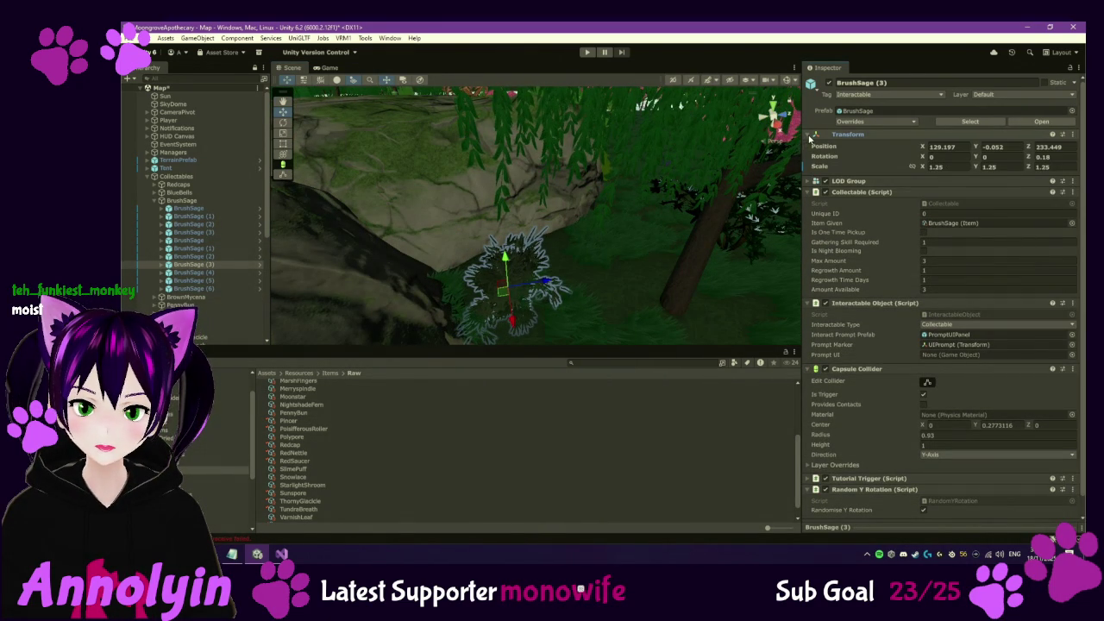
pyautogui.moveTo(627, 237)
pyautogui.mouseDown()
pyautogui.moveTo(431, 230)
pyautogui.moveTo(495, 225)
pyautogui.mouseUp()
# Frame BrushSage (4) and BrushSage (5), shifting BrushSage (5) slightly to a new spot
pyautogui.click(223, 273)
pyautogui.press('f')
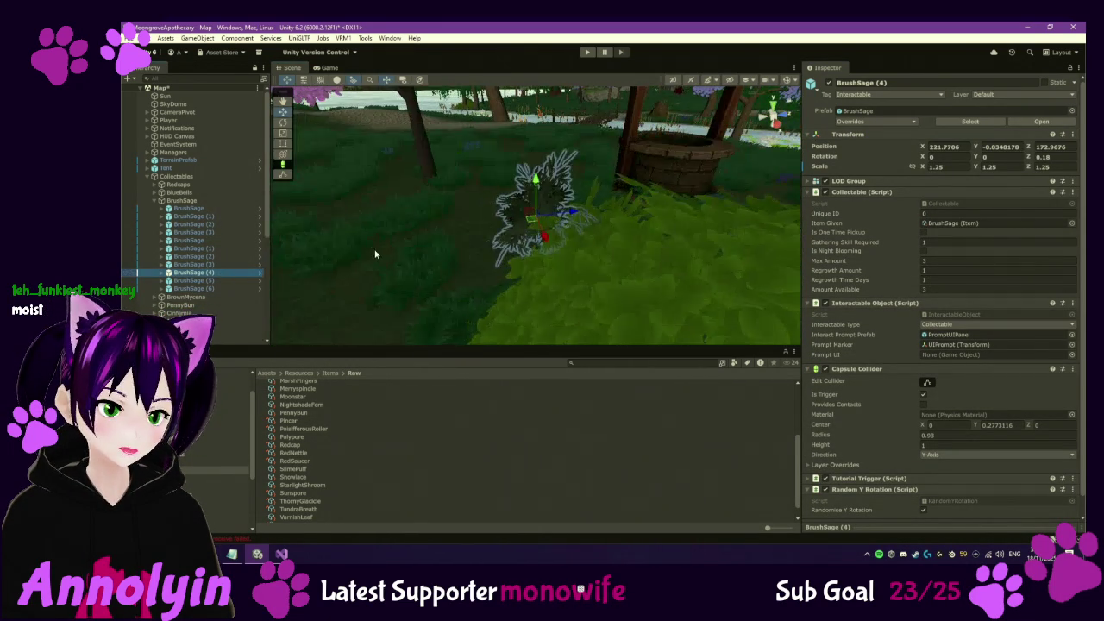
pyautogui.moveTo(575, 242)
pyautogui.mouseDown()
pyautogui.moveTo(518, 253)
pyautogui.moveTo(585, 273)
pyautogui.mouseUp()
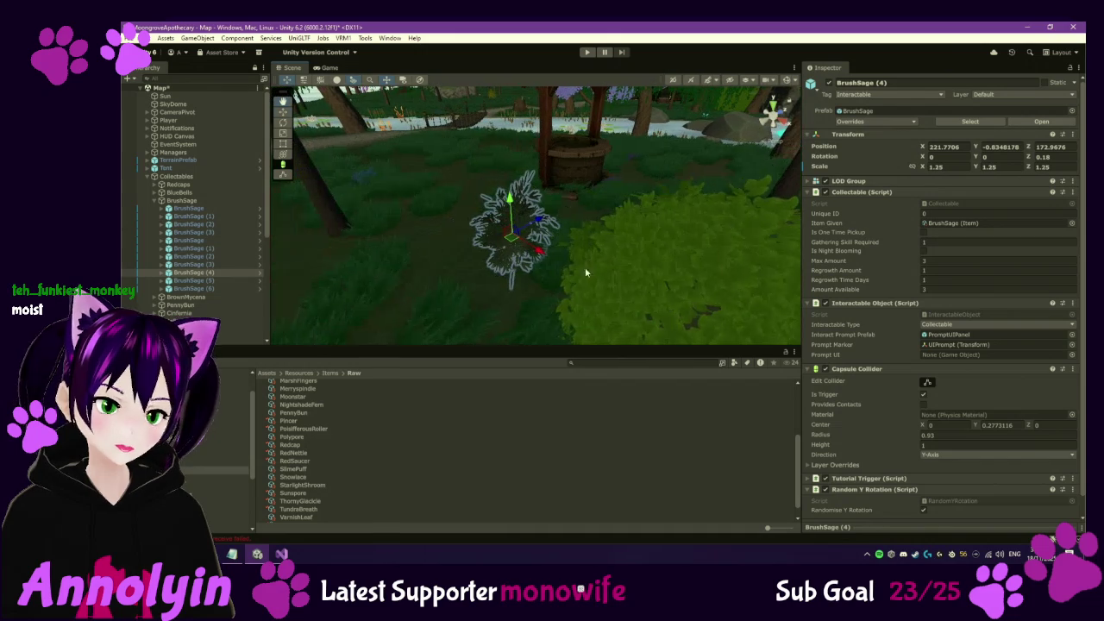
pyautogui.click(221, 281)
pyautogui.press('f')
pyautogui.moveTo(587, 259)
pyautogui.mouseDown()
pyautogui.moveTo(540, 260)
pyautogui.moveTo(621, 264)
pyautogui.moveTo(497, 254)
pyautogui.moveTo(561, 264)
pyautogui.moveTo(485, 241)
pyautogui.mouseUp()
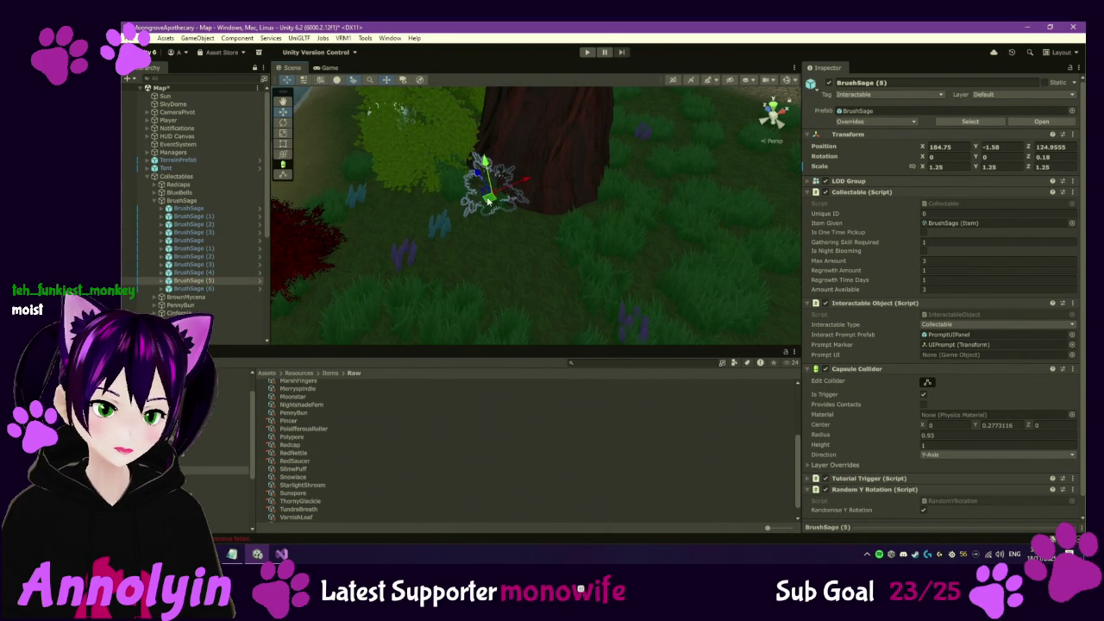
pyautogui.moveTo(499, 223); pyautogui.dragTo(524, 241)
# Move RedNettle (7) up and right, and move VarnishLeaf (5) toward the path
pyautogui.moveTo(377, 251)
pyautogui.mouseDown()
pyautogui.moveTo(454, 239)
pyautogui.moveTo(535, 199)
pyautogui.moveTo(592, 198)
pyautogui.moveTo(582, 275)
pyautogui.mouseUp()
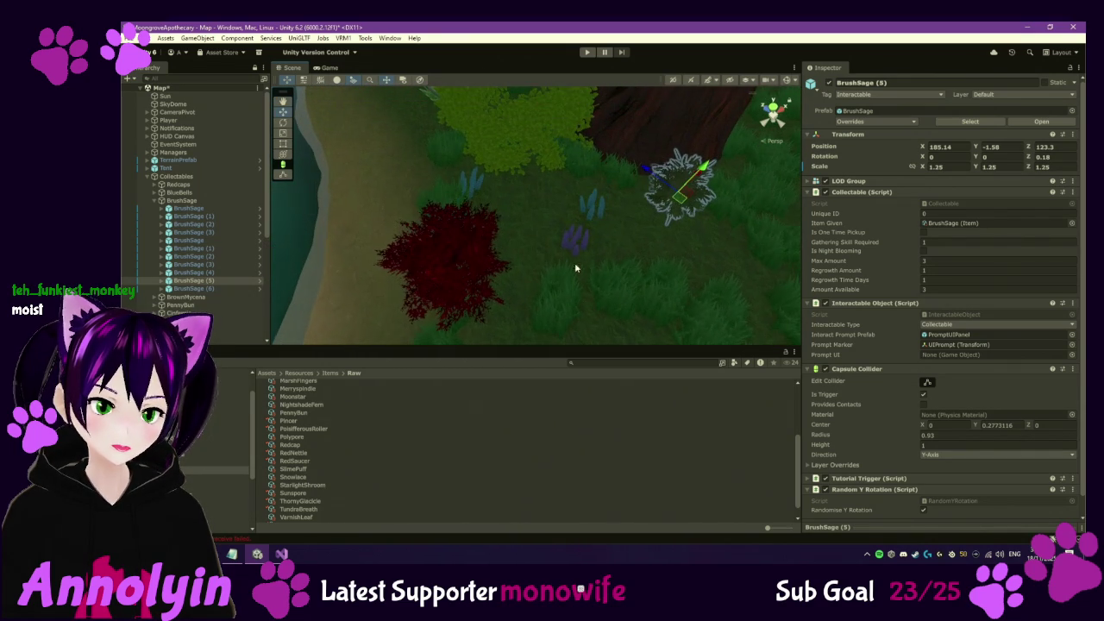
pyautogui.click(449, 268)
pyautogui.moveTo(450, 255)
pyautogui.mouseDown()
pyautogui.moveTo(557, 157)
pyautogui.moveTo(542, 259)
pyautogui.mouseUp()
pyautogui.moveTo(535, 246)
pyautogui.mouseDown()
pyautogui.moveTo(456, 185)
pyautogui.moveTo(400, 169)
pyautogui.moveTo(393, 154)
pyautogui.moveTo(488, 215)
pyautogui.moveTo(564, 244)
pyautogui.moveTo(621, 250)
pyautogui.mouseUp()
pyautogui.click(565, 233)
pyautogui.click(606, 204)
pyautogui.moveTo(606, 203); pyautogui.dragTo(748, 309)
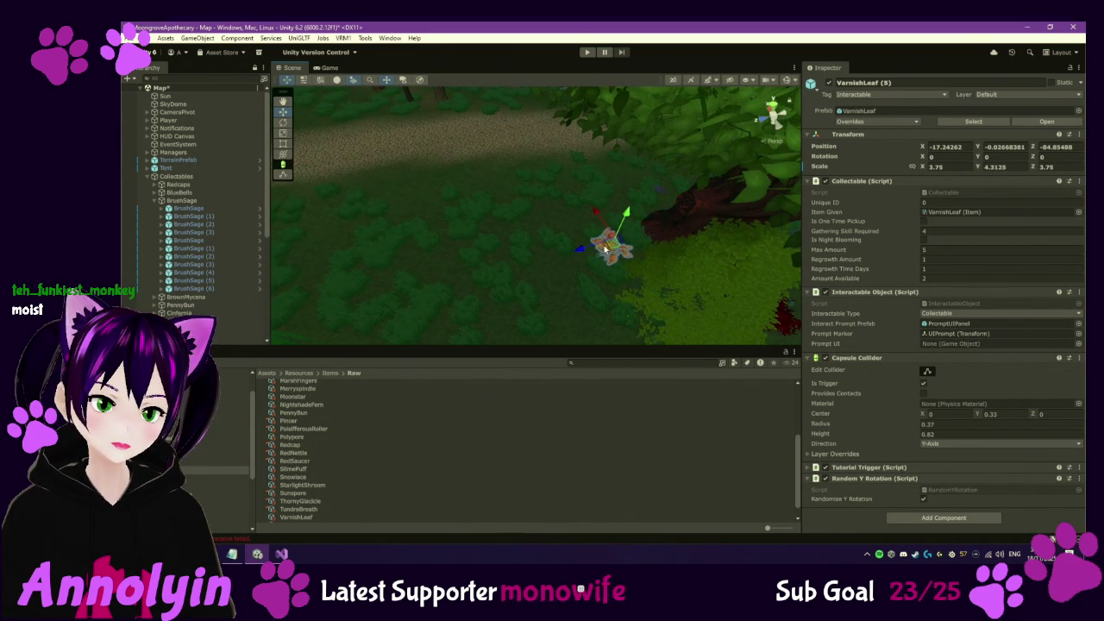
pyautogui.moveTo(593, 235)
pyautogui.mouseDown()
pyautogui.moveTo(415, 107)
pyautogui.moveTo(520, 239)
pyautogui.moveTo(462, 121)
pyautogui.moveTo(459, 168)
pyautogui.moveTo(454, 136)
pyautogui.mouseUp()
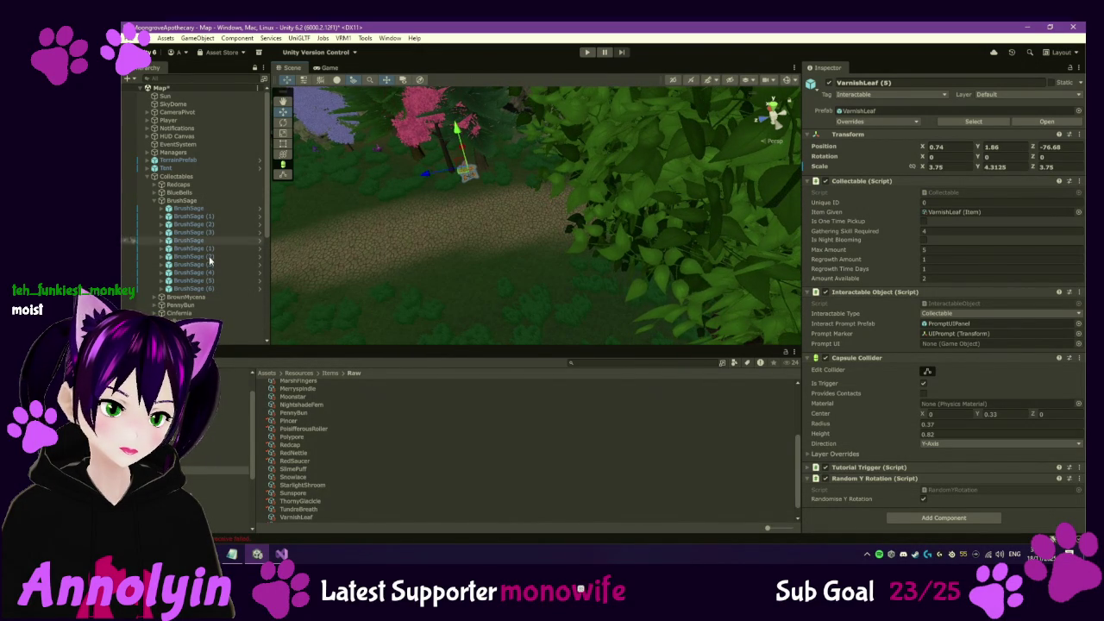
# Lift BrushSage (6) to Y 2.12 (X 198.53, Z 81.64), then collapse the BrushSage group
pyautogui.doubleClick(194, 280)
pyautogui.doubleClick(200, 289)
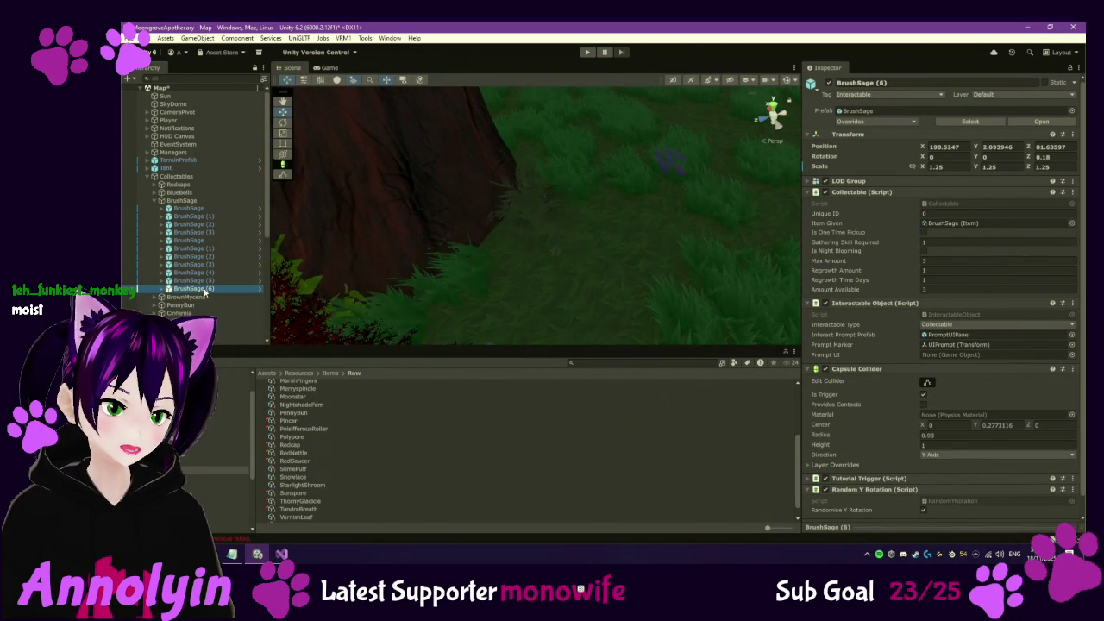
pyautogui.moveTo(536, 192)
pyautogui.mouseDown()
pyautogui.moveTo(529, 178)
pyautogui.moveTo(551, 190)
pyautogui.mouseUp()
pyautogui.scroll(-2, 507, 214)
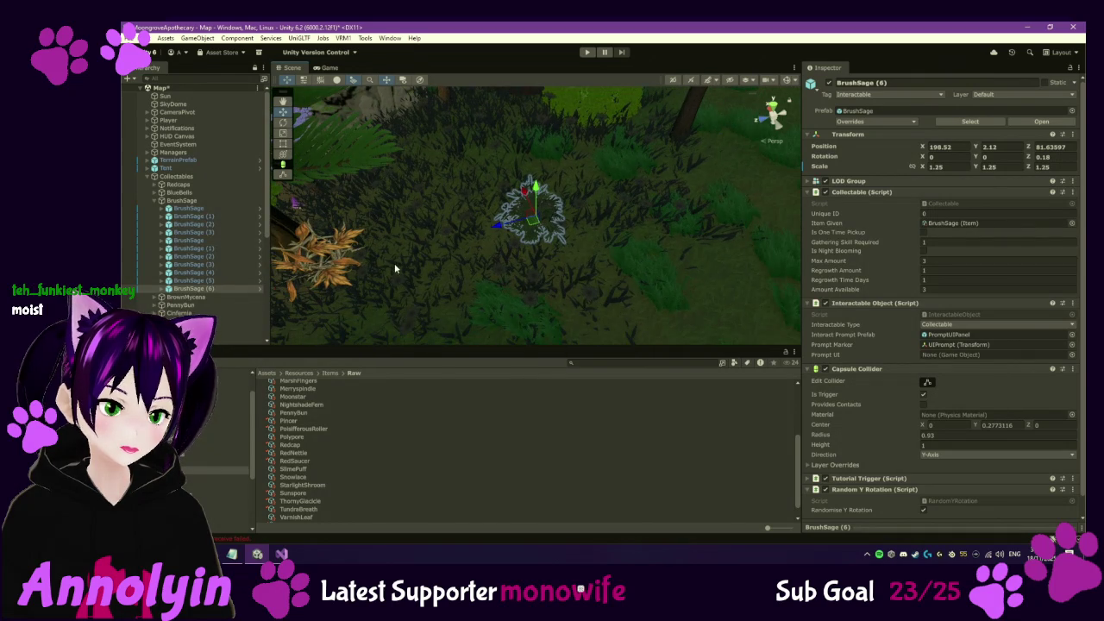
pyautogui.click(159, 201)
# Expand BrownMycena and frame the first three Brown Mycena stumps, orbiting to see their surroundings
pyautogui.click(170, 210)
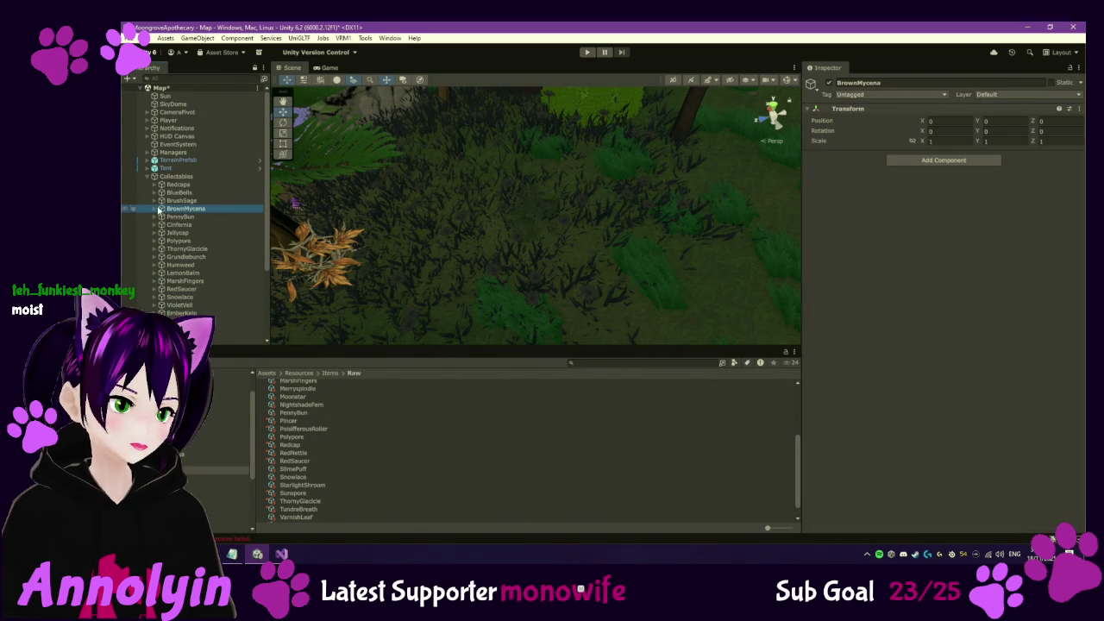
pyautogui.click(156, 209)
pyautogui.doubleClick(194, 216)
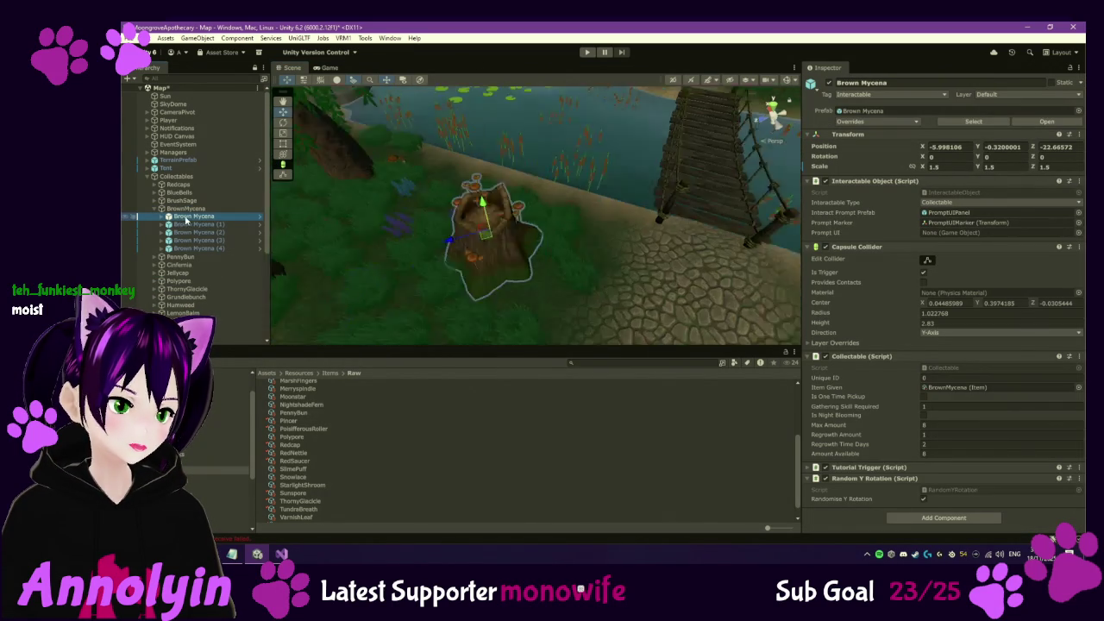
pyautogui.doubleClick(191, 225)
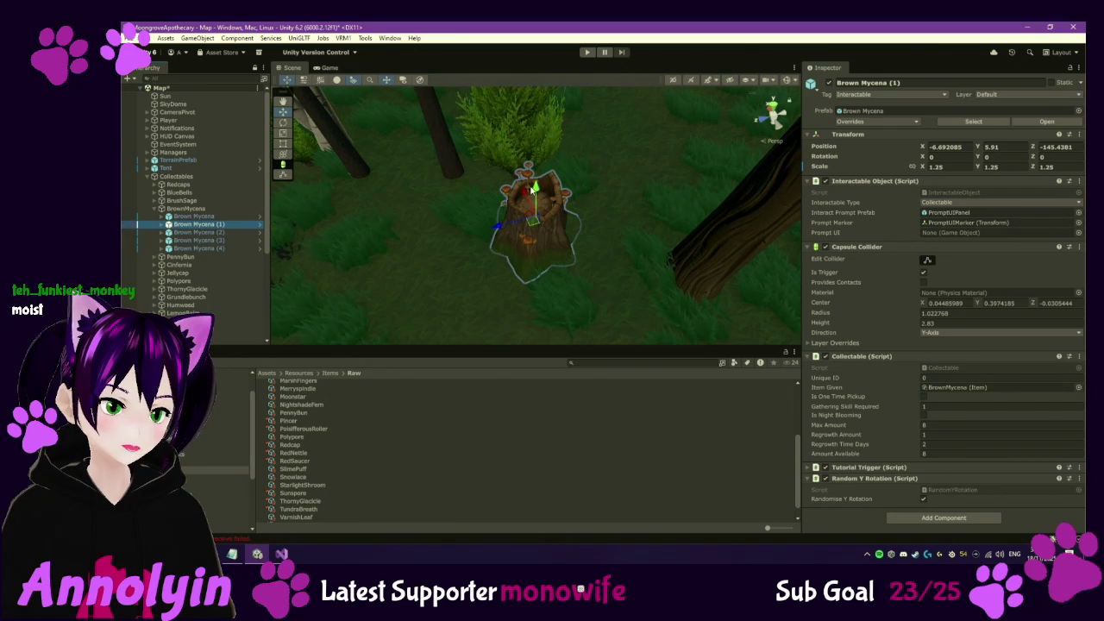
pyautogui.doubleClick(199, 232)
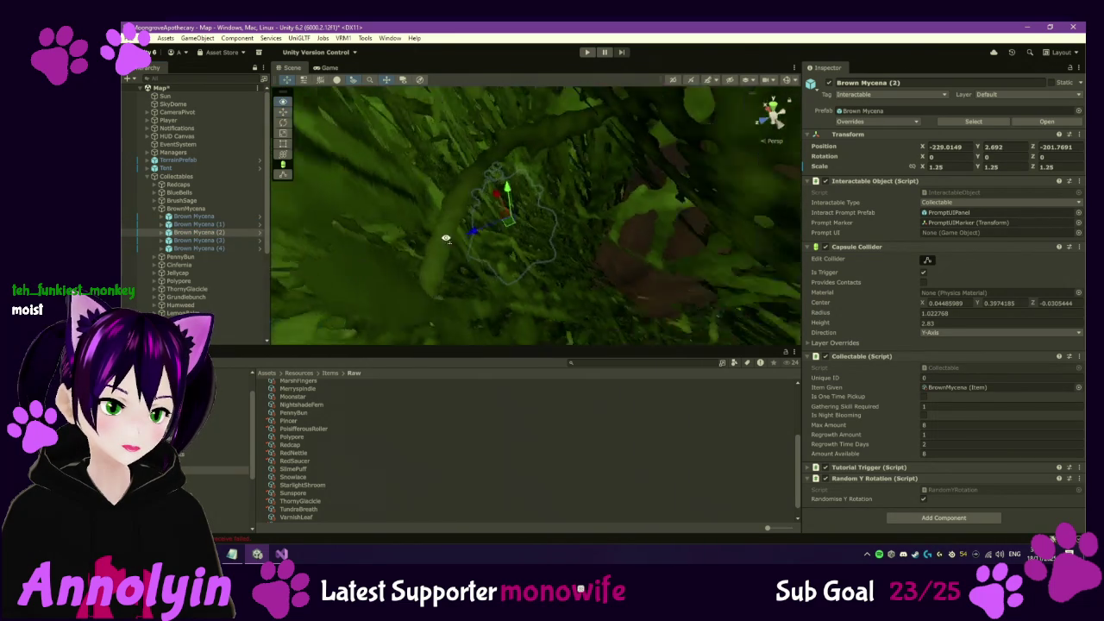
pyautogui.moveTo(622, 181); pyautogui.dragTo(704, 170)
pyautogui.moveTo(472, 240)
pyautogui.mouseDown()
pyautogui.moveTo(645, 225)
pyautogui.moveTo(489, 221)
pyautogui.moveTo(702, 250)
pyautogui.moveTo(739, 229)
pyautogui.moveTo(757, 274)
pyautogui.moveTo(703, 249)
pyautogui.moveTo(349, 265)
pyautogui.moveTo(387, 240)
pyautogui.moveTo(519, 272)
pyautogui.mouseUp()
pyautogui.moveTo(521, 192); pyautogui.dragTo(624, 238)
# Frame the Duskpetal (3) plant and look around the nearby forest
pyautogui.click(561, 249)
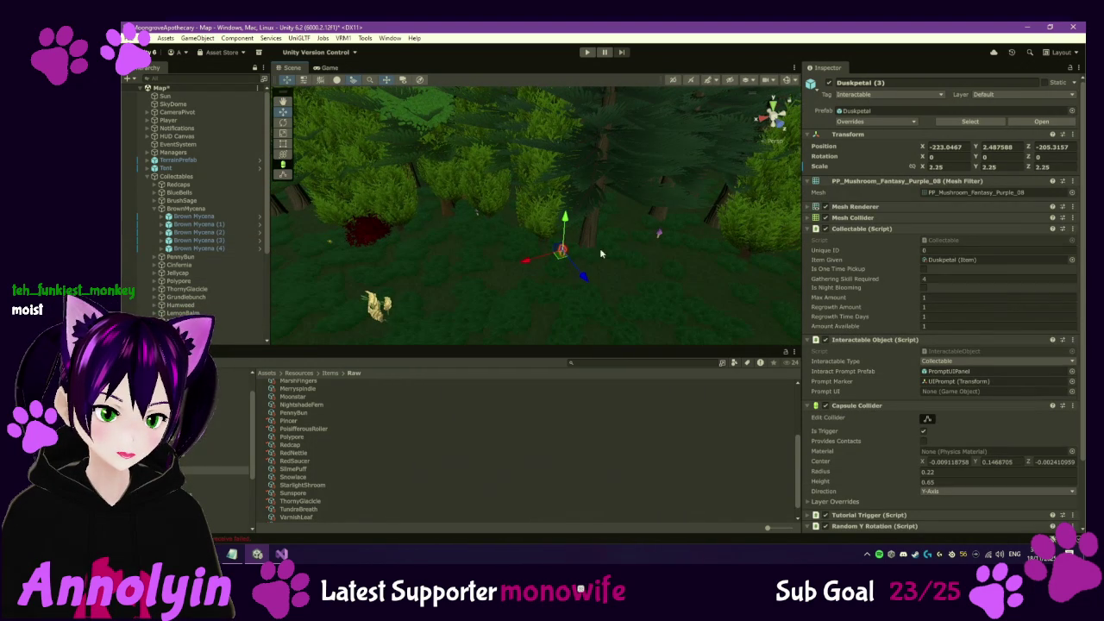
pyautogui.moveTo(656, 245)
pyautogui.mouseDown()
pyautogui.moveTo(517, 241)
pyautogui.moveTo(613, 241)
pyautogui.moveTo(643, 208)
pyautogui.mouseUp()
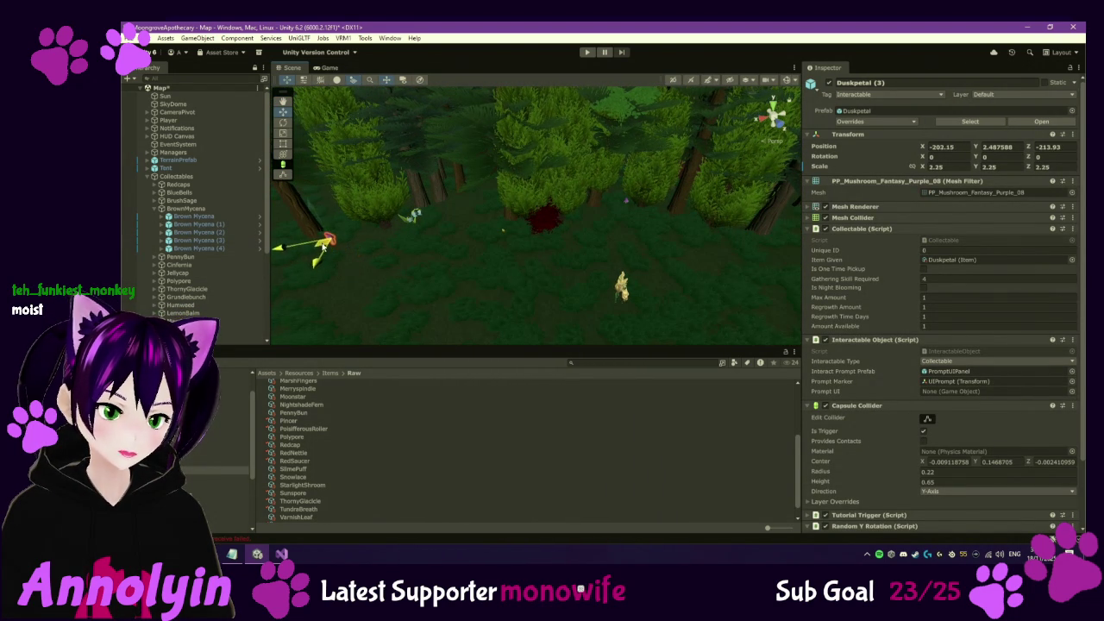
pyautogui.press('f')
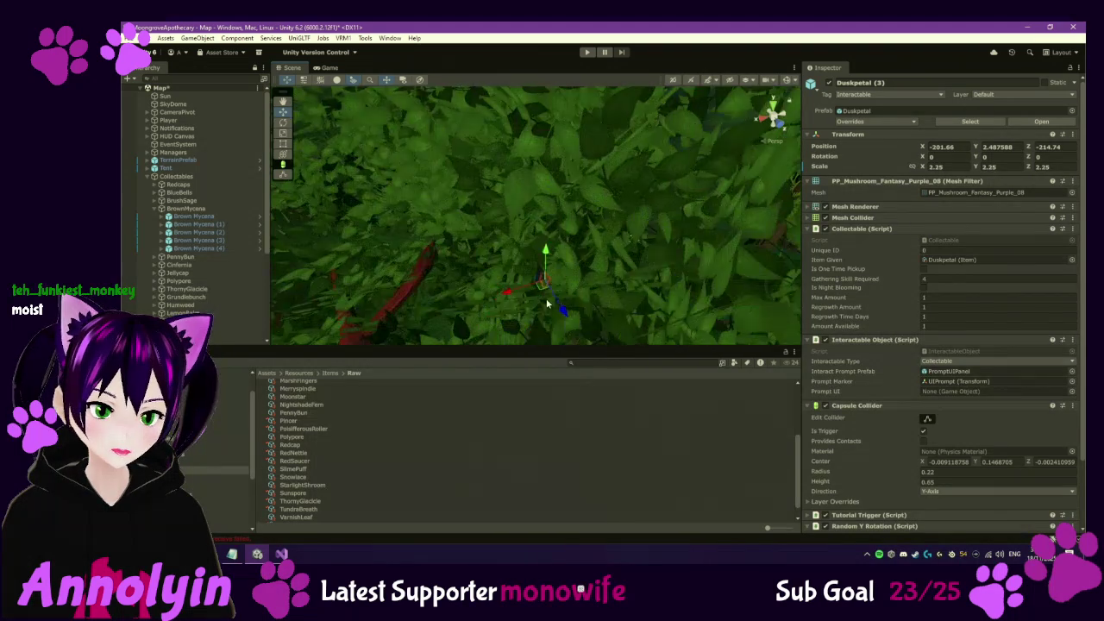
pyautogui.moveTo(470, 218)
pyautogui.mouseDown()
pyautogui.moveTo(386, 189)
pyautogui.moveTo(634, 238)
pyautogui.mouseUp()
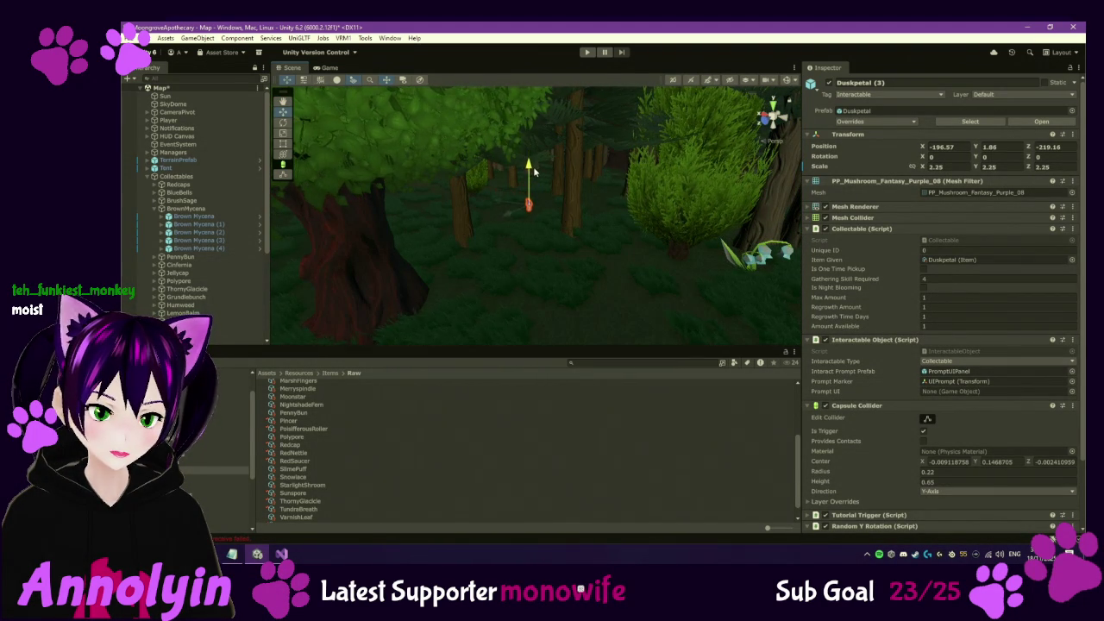
pyautogui.moveTo(539, 169)
pyautogui.mouseDown()
pyautogui.moveTo(631, 231)
pyautogui.moveTo(638, 268)
pyautogui.moveTo(741, 304)
pyautogui.moveTo(729, 301)
pyautogui.mouseUp()
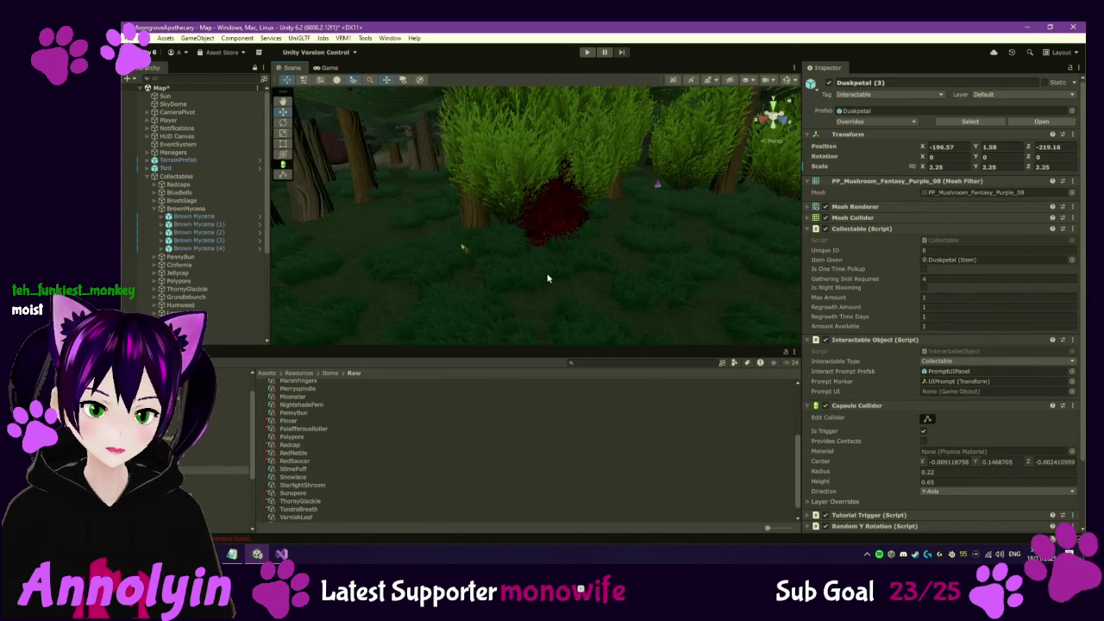
pyautogui.click(557, 221)
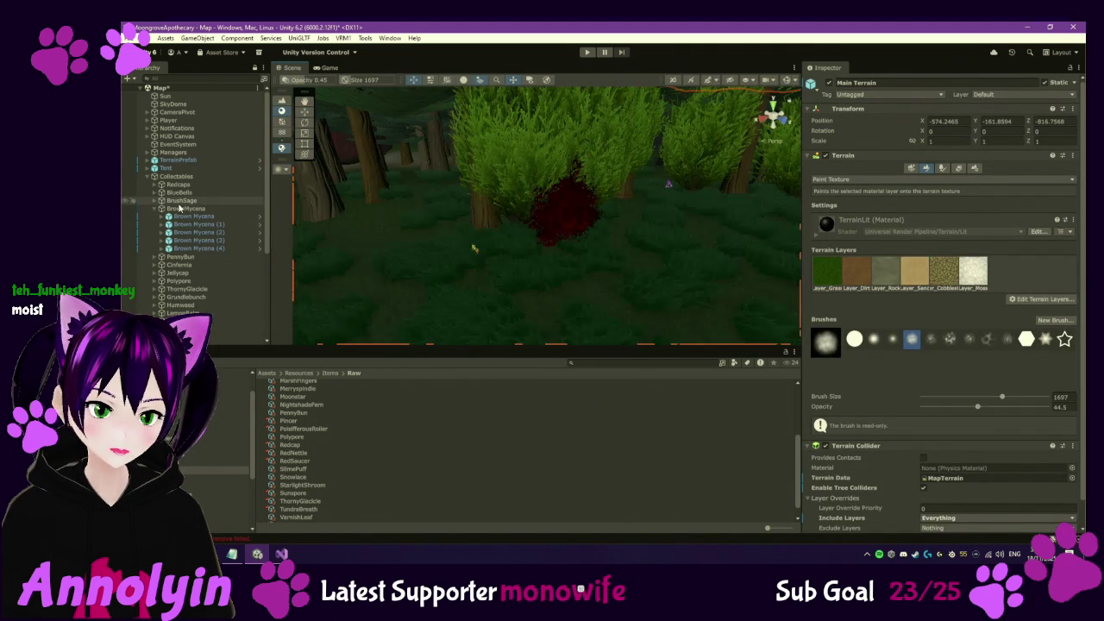
pyautogui.click(432, 210)
# Move RedNettle (1) left beside the tree trunks, then select the Sunspore (10) mushroom
pyautogui.click(558, 222)
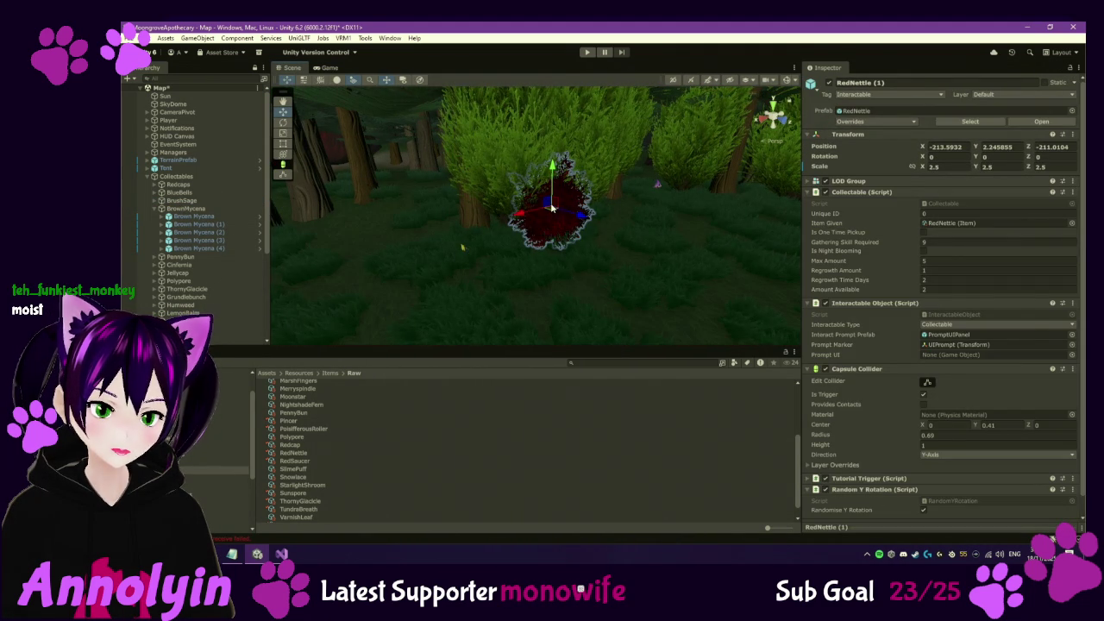
pyautogui.moveTo(552, 211)
pyautogui.mouseDown()
pyautogui.moveTo(430, 180)
pyautogui.moveTo(404, 189)
pyautogui.mouseUp()
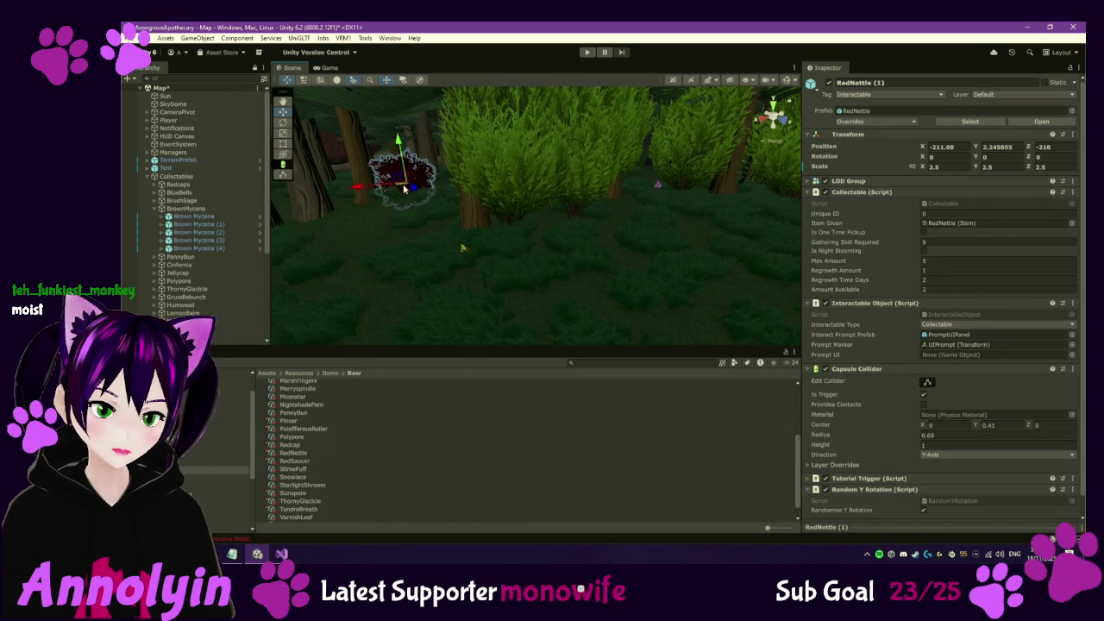
pyautogui.click(463, 252)
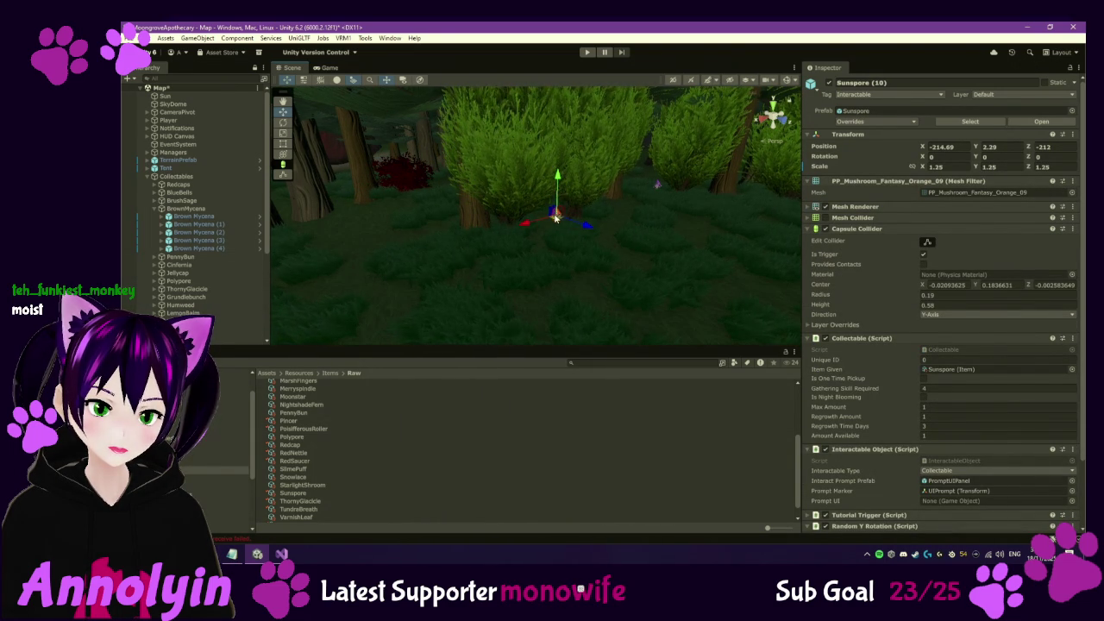
pyautogui.moveTo(624, 258); pyautogui.dragTo(465, 282)
# Frame the Brown Mycena (3) and Brown Mycena (4) stumps by the lake
pyautogui.doubleClick(209, 239)
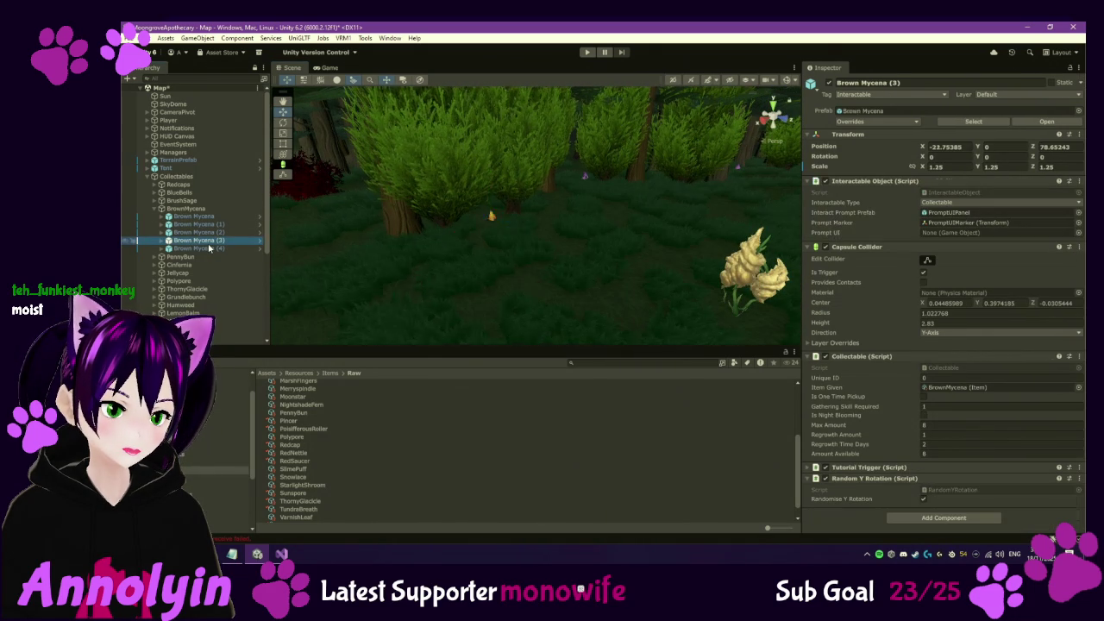
pyautogui.doubleClick(210, 248)
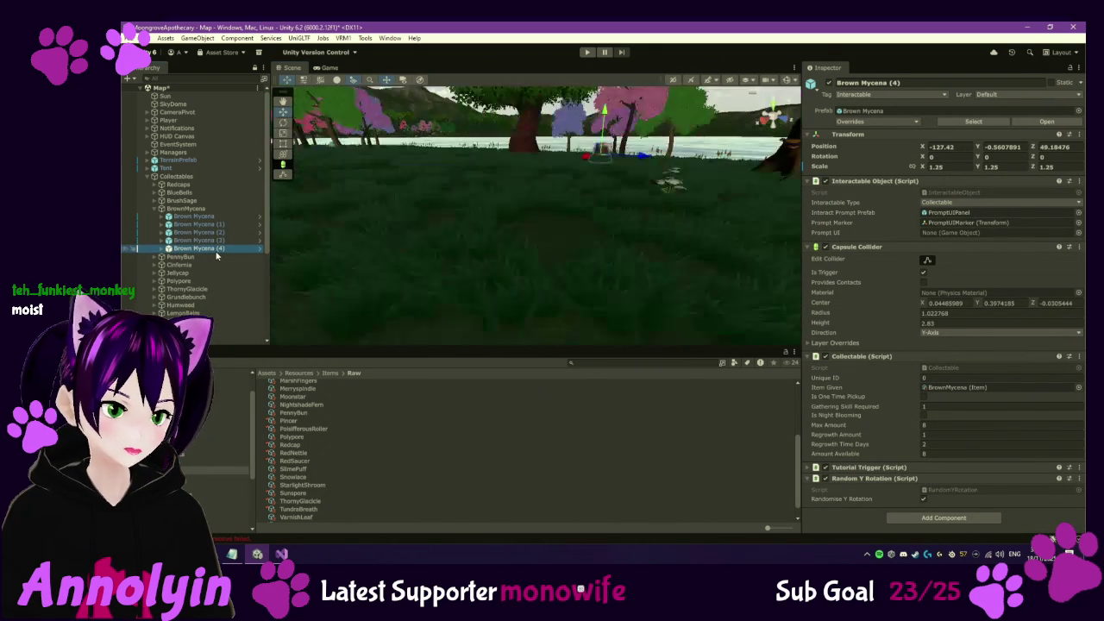
pyautogui.moveTo(419, 259)
pyautogui.mouseDown()
pyautogui.moveTo(354, 248)
pyautogui.moveTo(414, 226)
pyautogui.mouseUp()
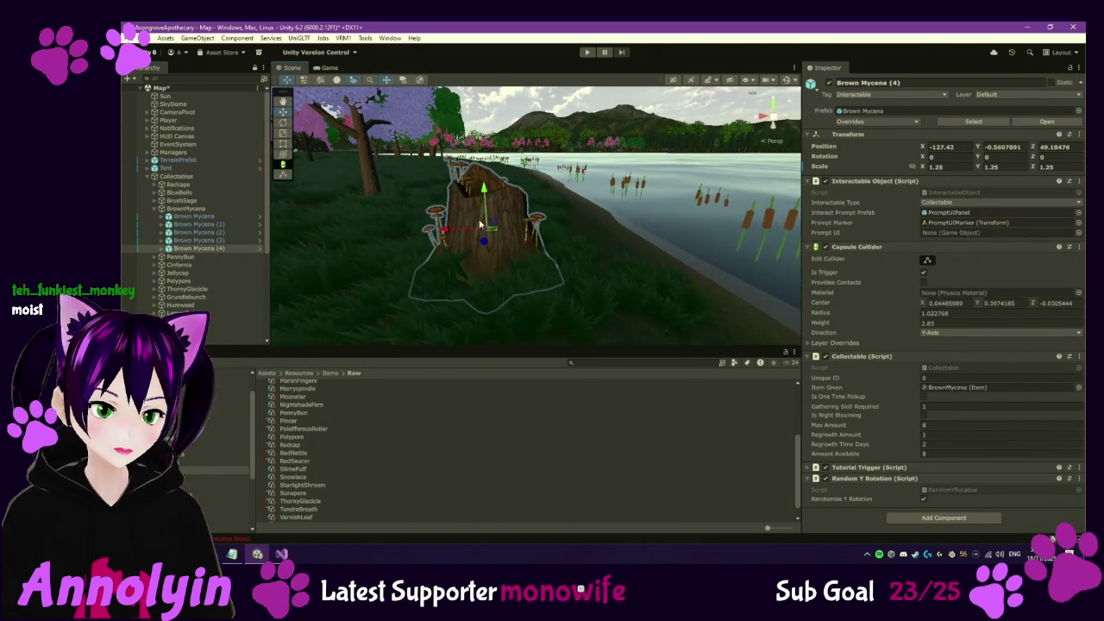
pyautogui.click(486, 206)
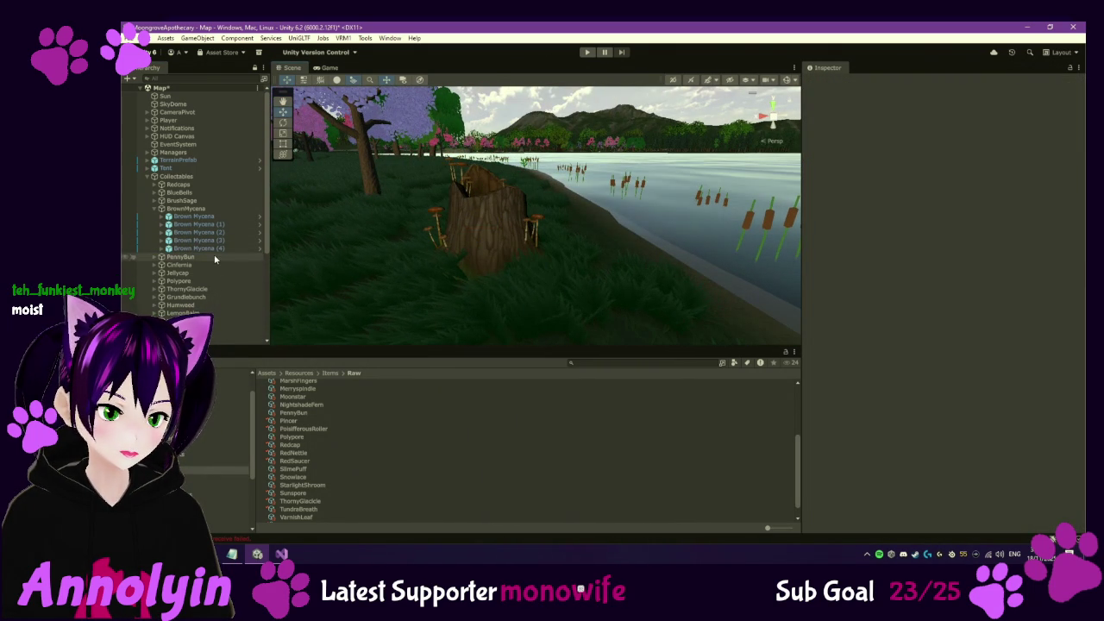
# Collapse BrownMycena and frame Cinferia, Cinferia (1) and Cinferia (7), then collapse Cinferia
pyautogui.click(156, 208)
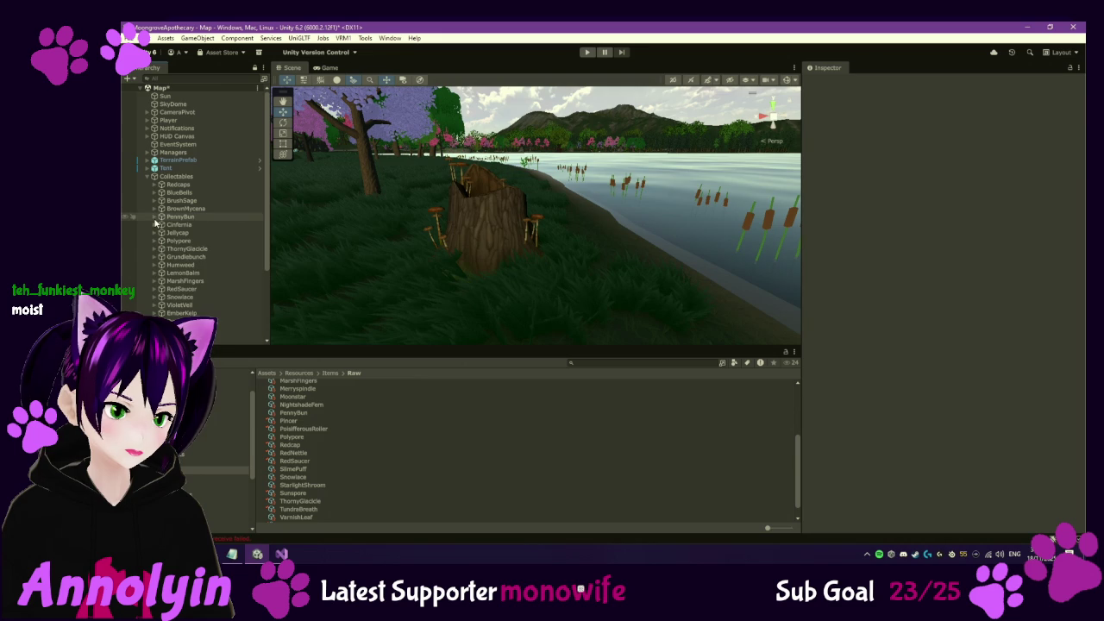
pyautogui.click(156, 218)
pyautogui.click(155, 217)
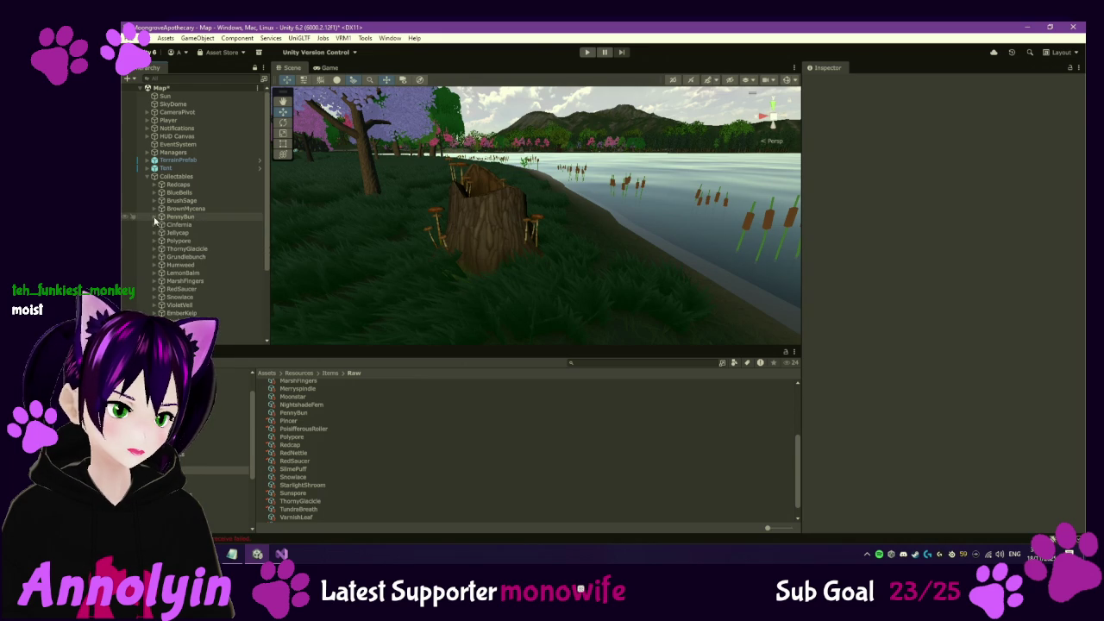
pyautogui.click(154, 226)
pyautogui.doubleClick(183, 233)
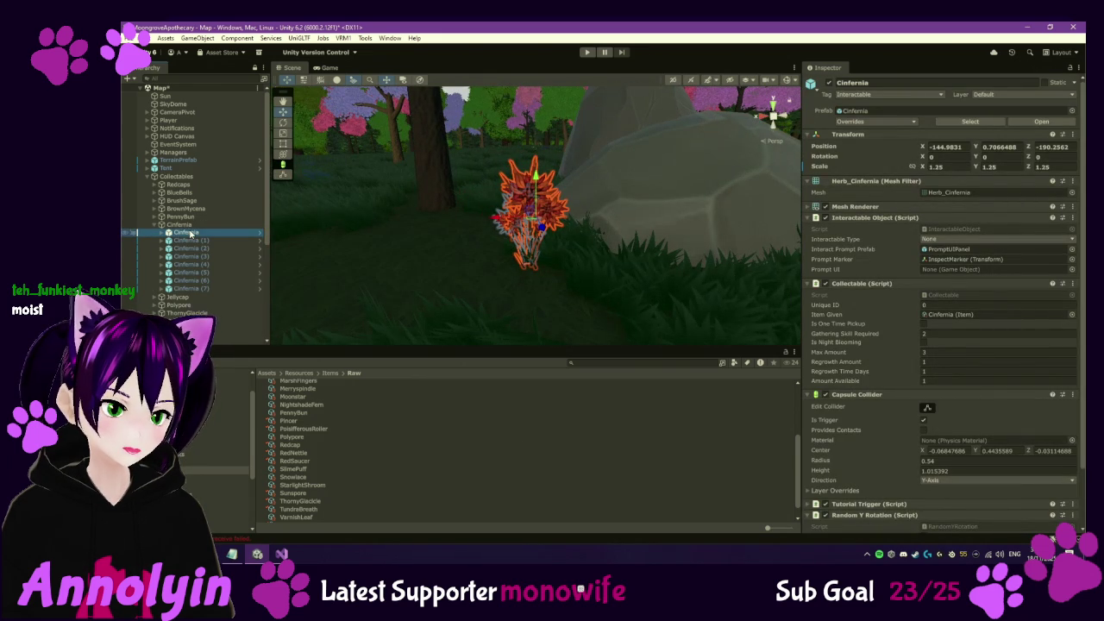
pyautogui.doubleClick(189, 240)
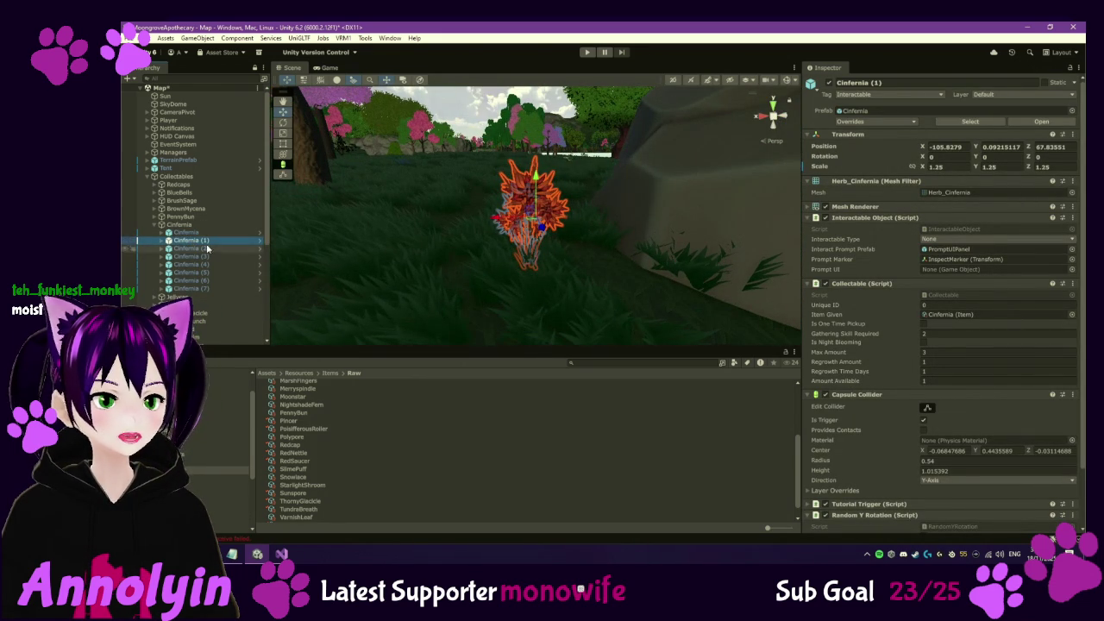
pyautogui.doubleClick(202, 288)
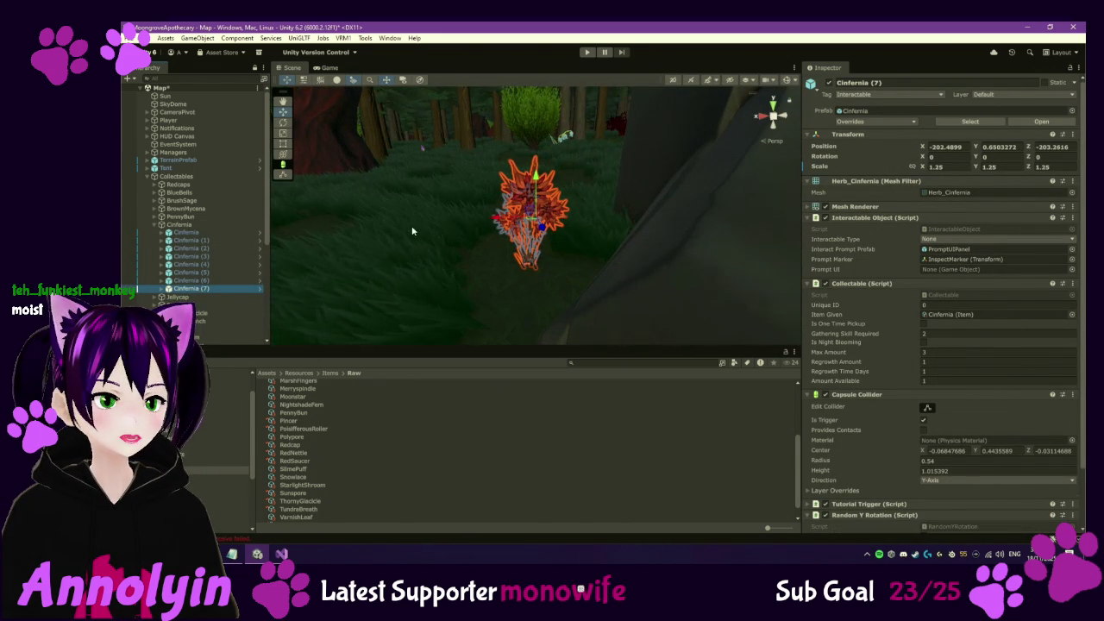
pyautogui.click(155, 225)
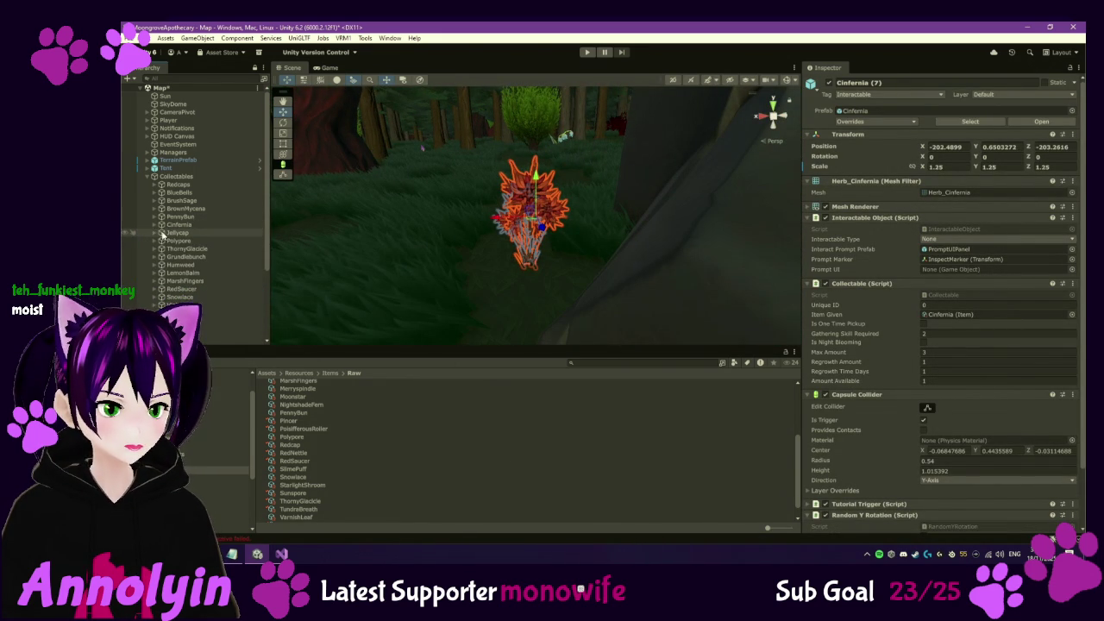
# Move the first Jellycap onto the lakeside path edge at X -247.94, Y -0.69, Z -167.13
pyautogui.click(155, 233)
pyautogui.doubleClick(184, 240)
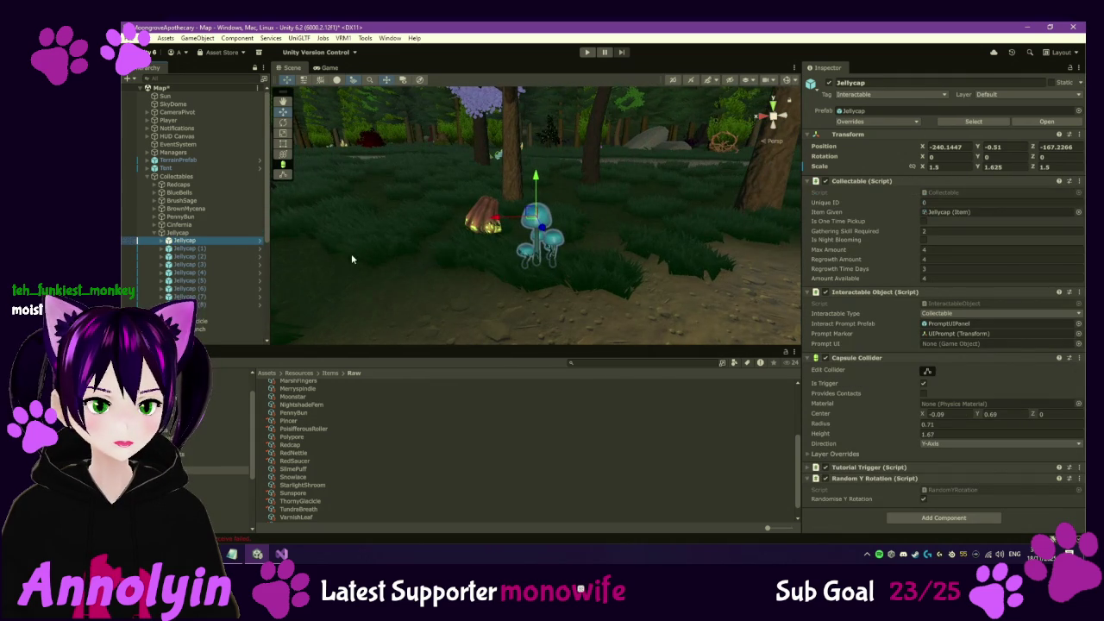
pyautogui.moveTo(487, 258); pyautogui.dragTo(536, 295)
pyautogui.moveTo(486, 229)
pyautogui.mouseDown()
pyautogui.moveTo(604, 271)
pyautogui.moveTo(706, 204)
pyautogui.mouseUp()
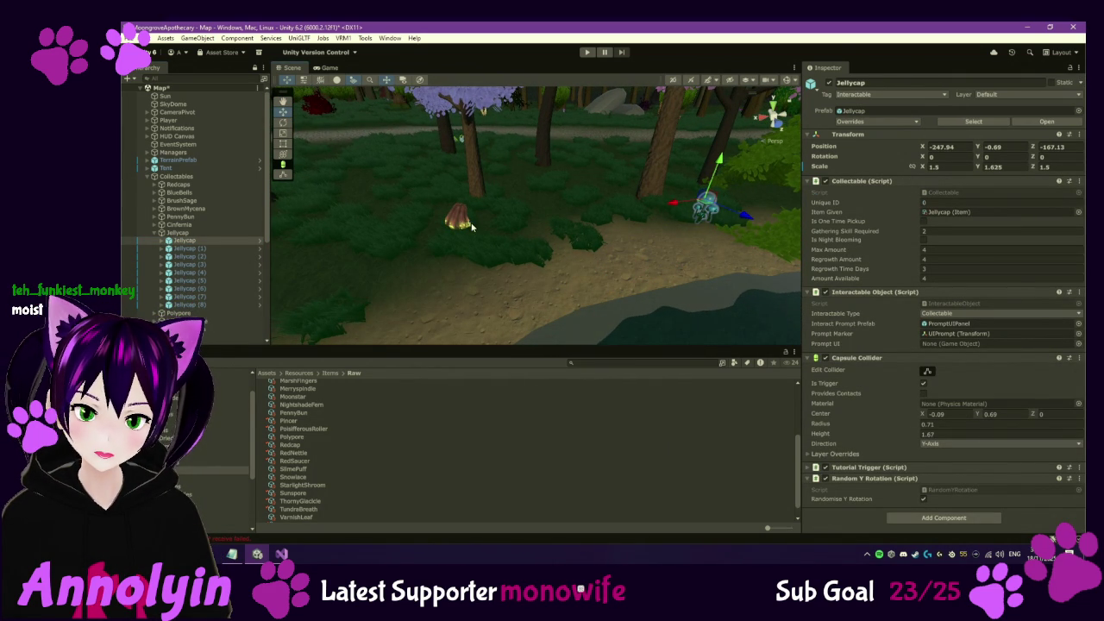
pyautogui.moveTo(505, 233)
pyautogui.mouseDown()
pyautogui.moveTo(414, 230)
pyautogui.moveTo(505, 246)
pyautogui.mouseUp()
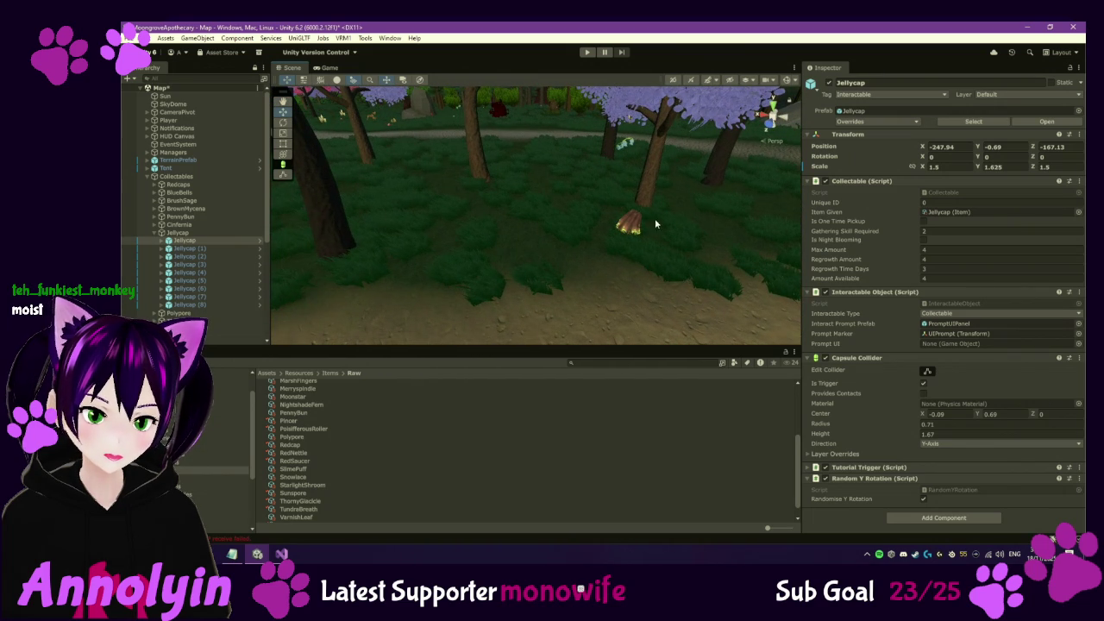